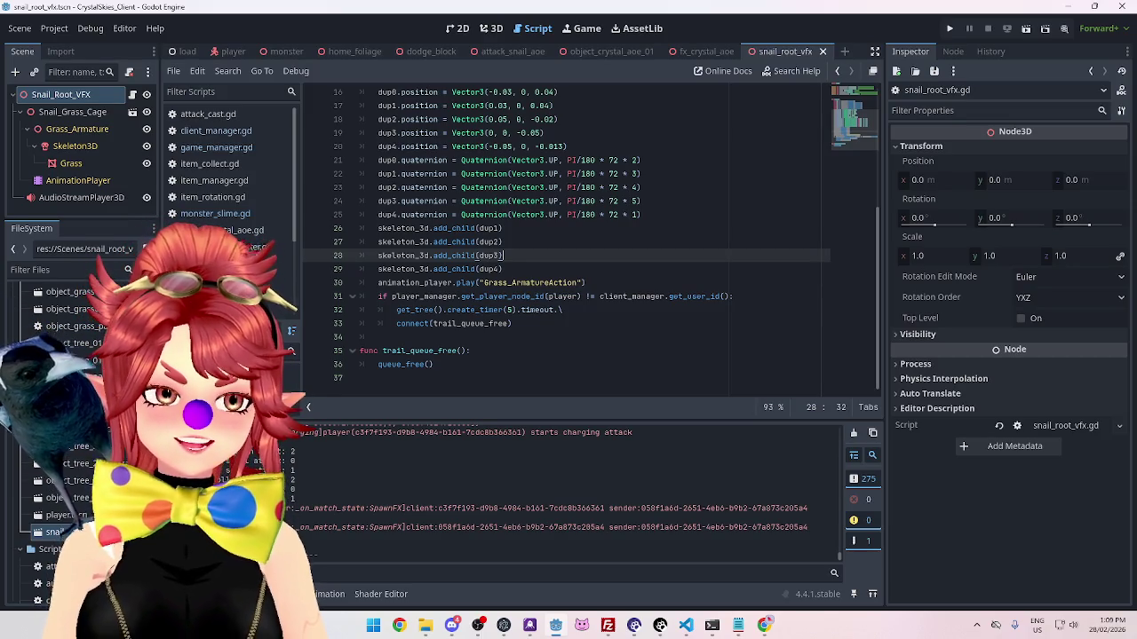
Step: Save the current scene and script, then review the trail_queue_free code
click(557, 237)
key(ctrl+s)
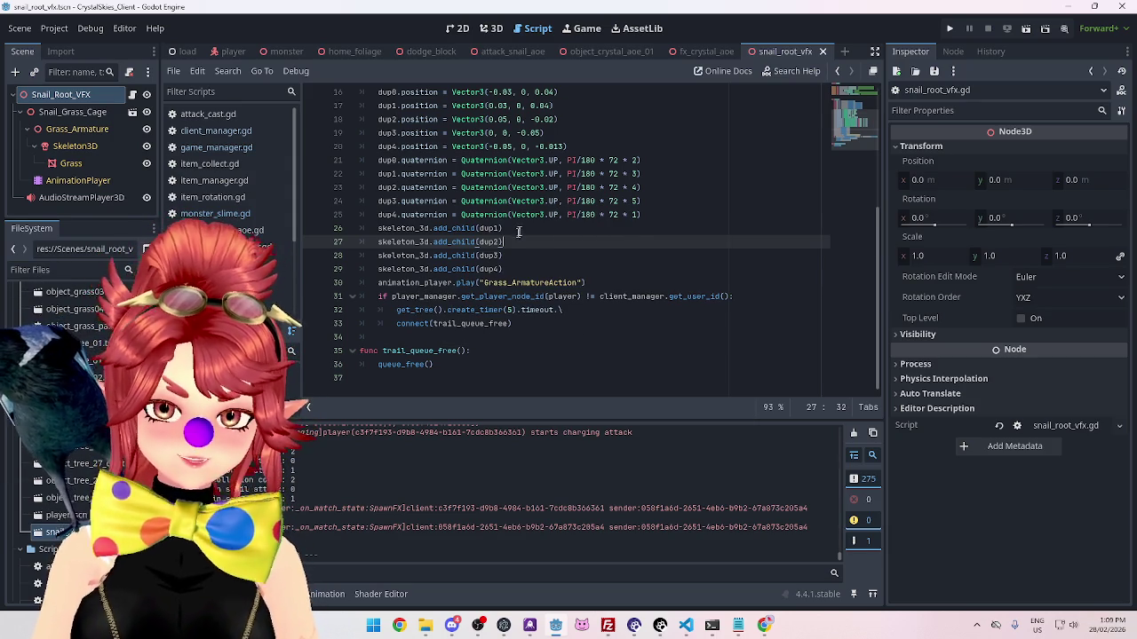
click(519, 229)
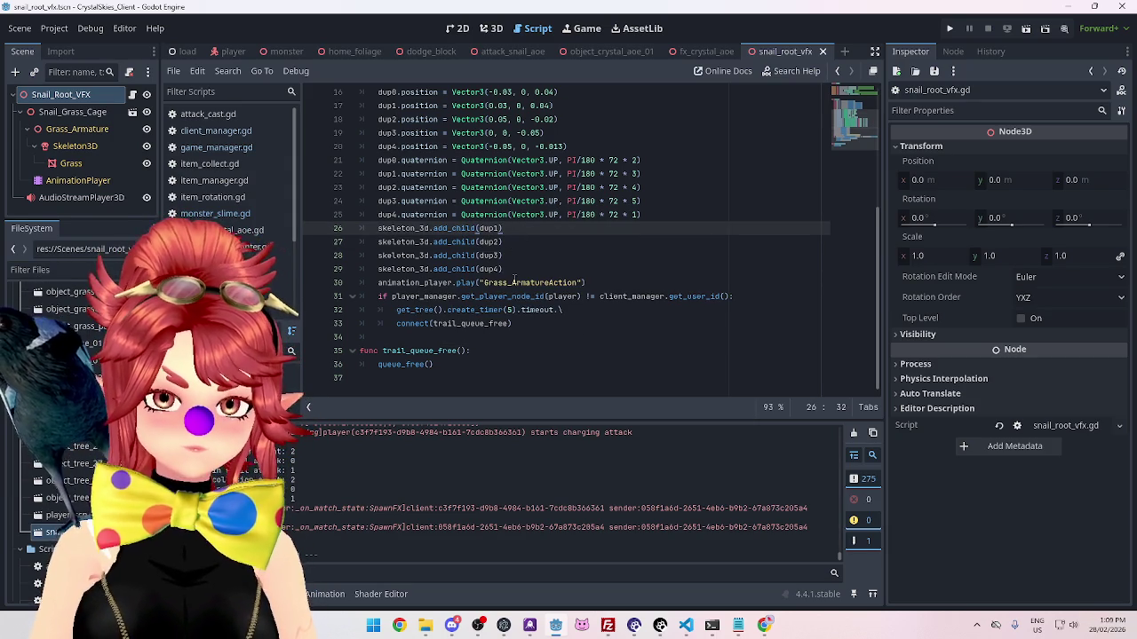
click(526, 352)
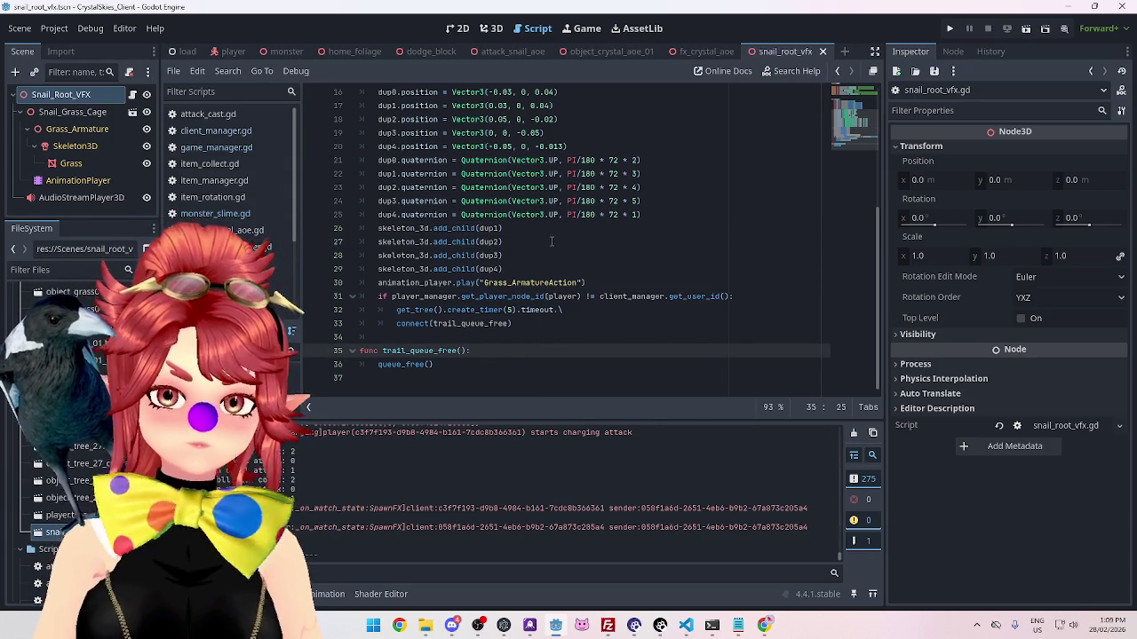
scroll(551, 241, up, 1)
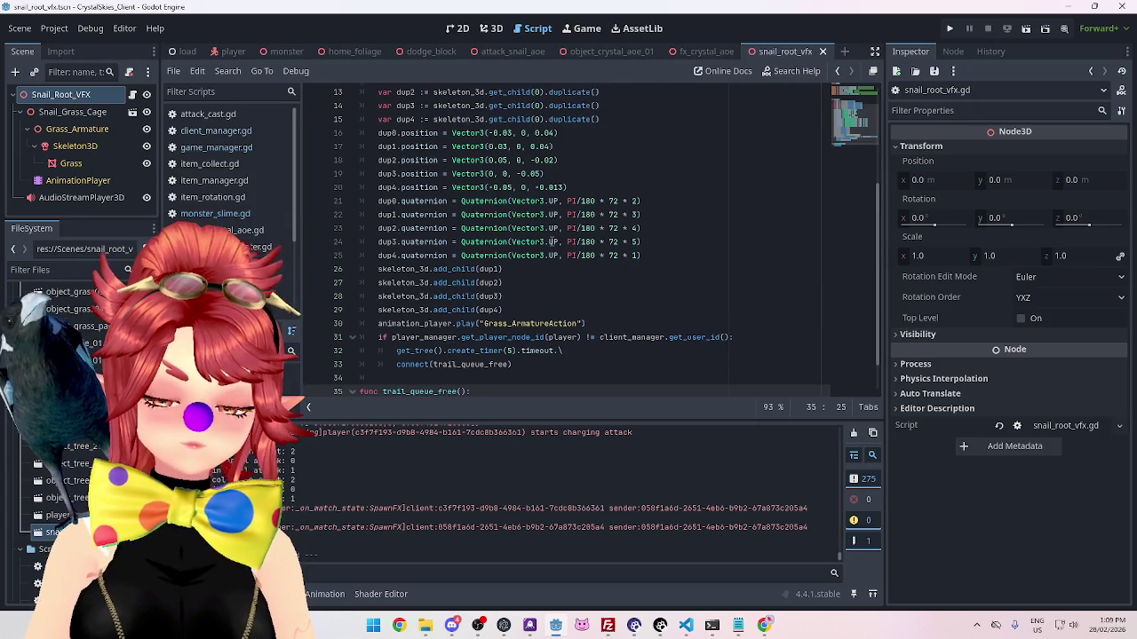
scroll(552, 241, up, 3)
scroll(551, 240, down, 4)
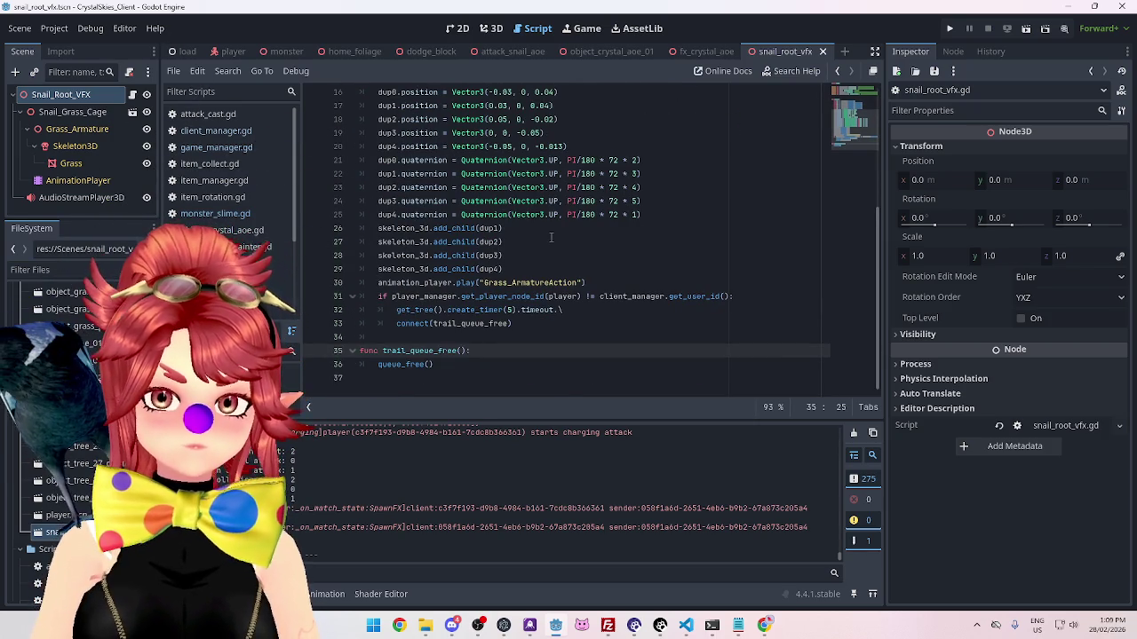
scroll(551, 238, up, 2)
scroll(551, 240, down, 2)
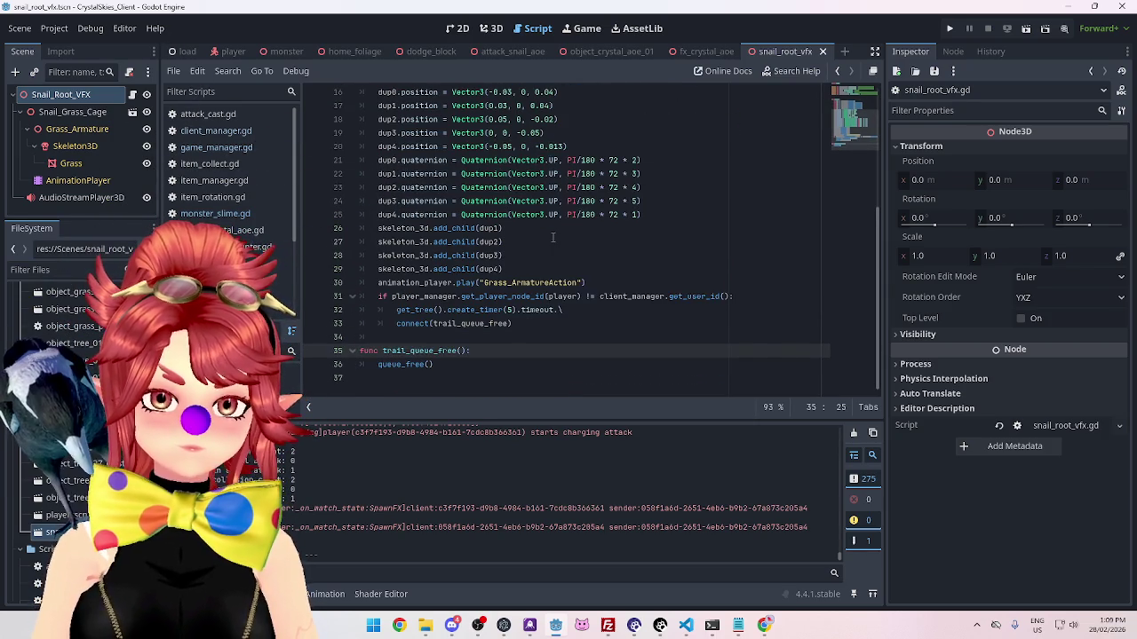
Step: Close the snail_root_vfx, fx_crystal_aoe and object_crystal_aoe_01 scene tabs
click(823, 52)
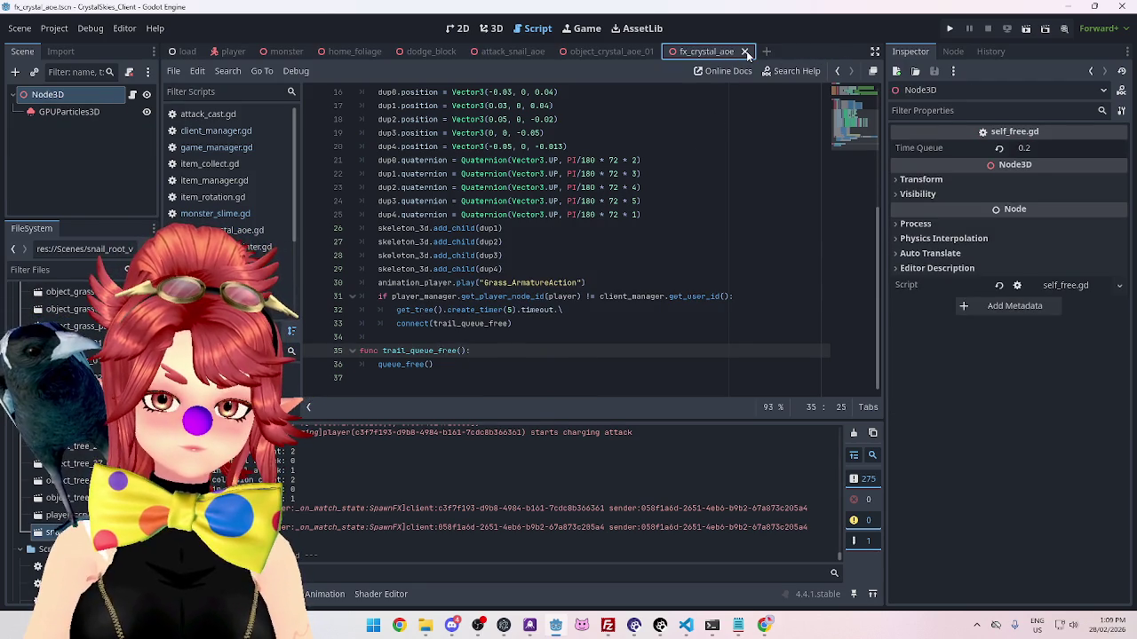
click(745, 52)
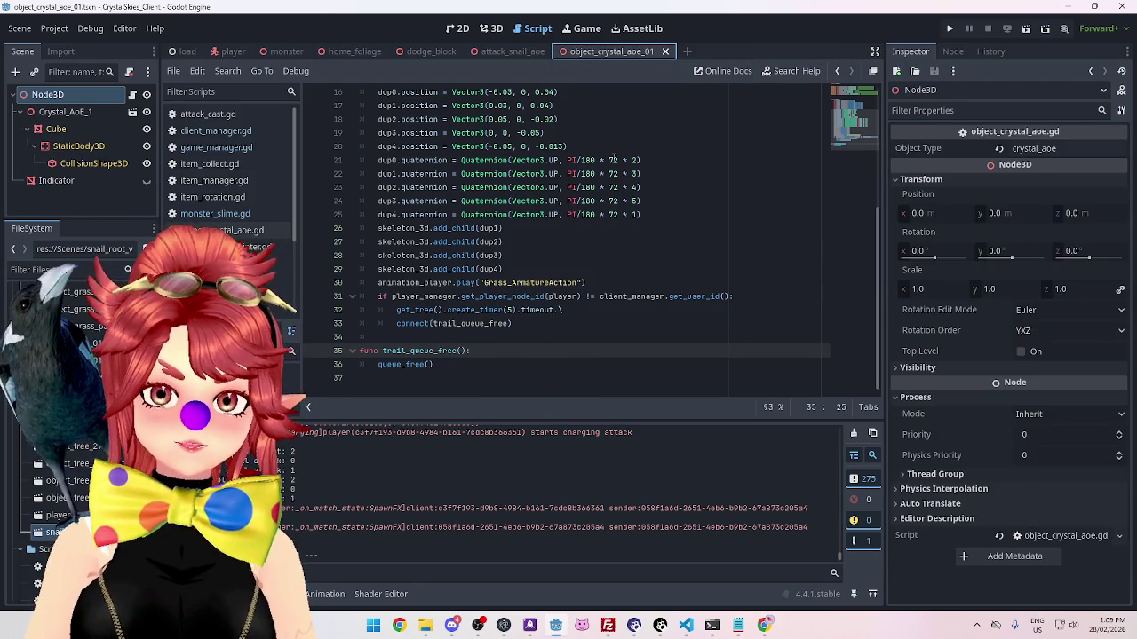
click(664, 52)
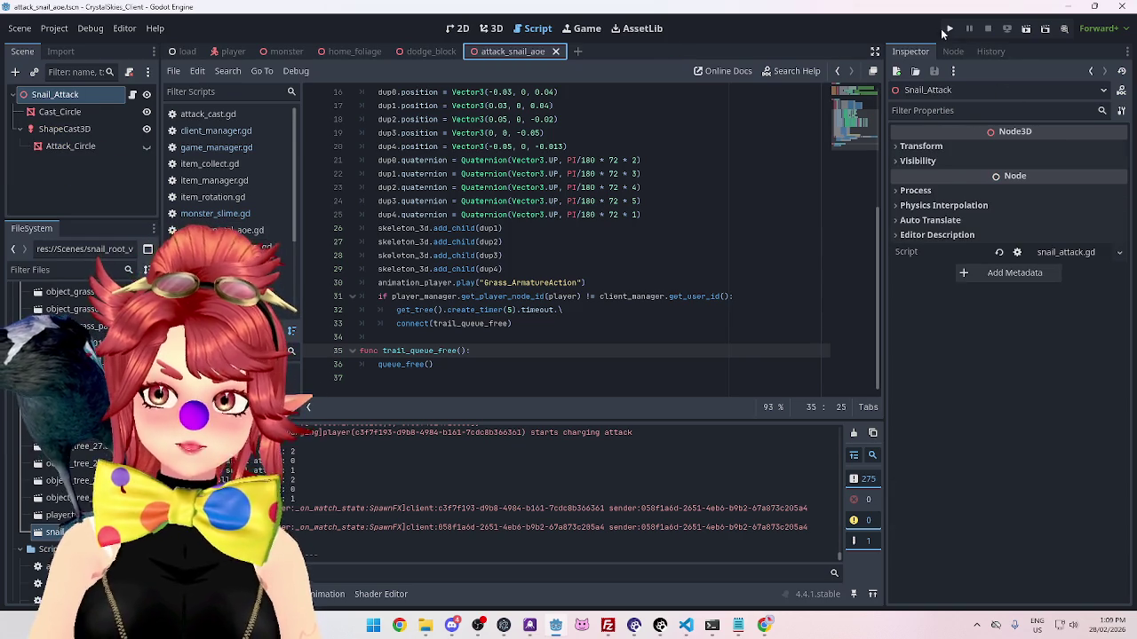
Step: Run the project with F5 and create a host lobby named 'asddd'
key(F5)
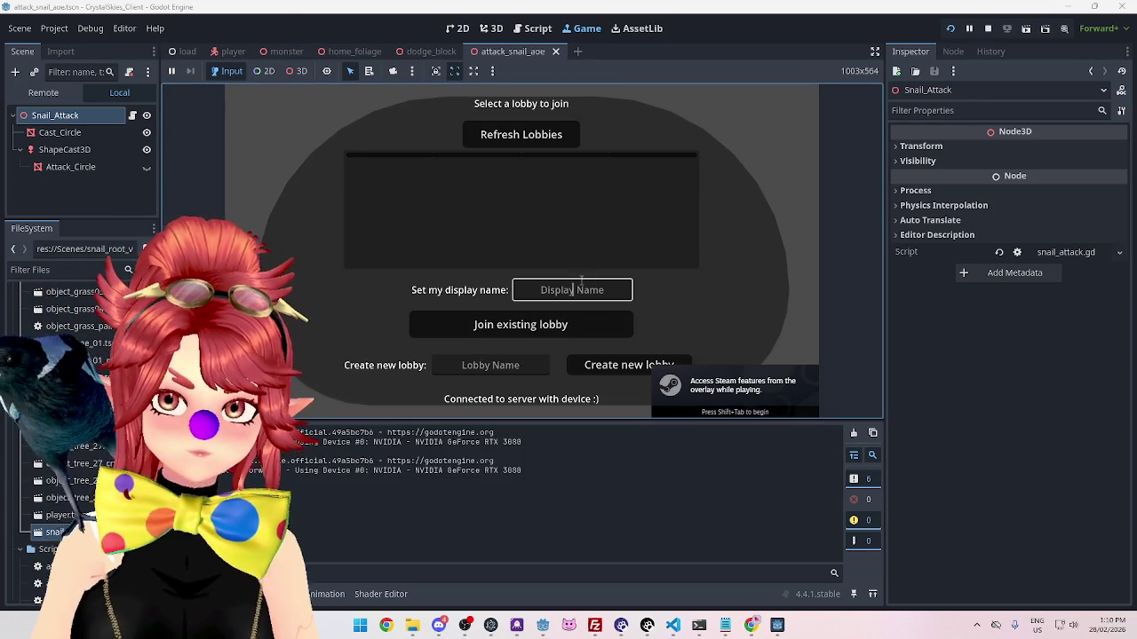
click(490, 365)
text(asddd)
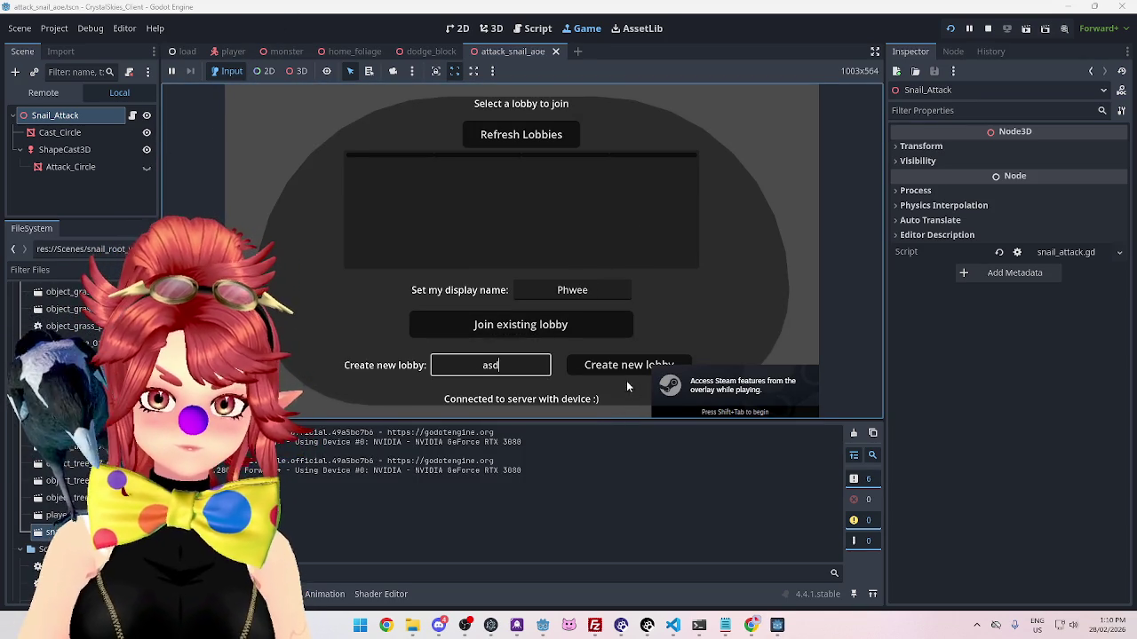
click(611, 365)
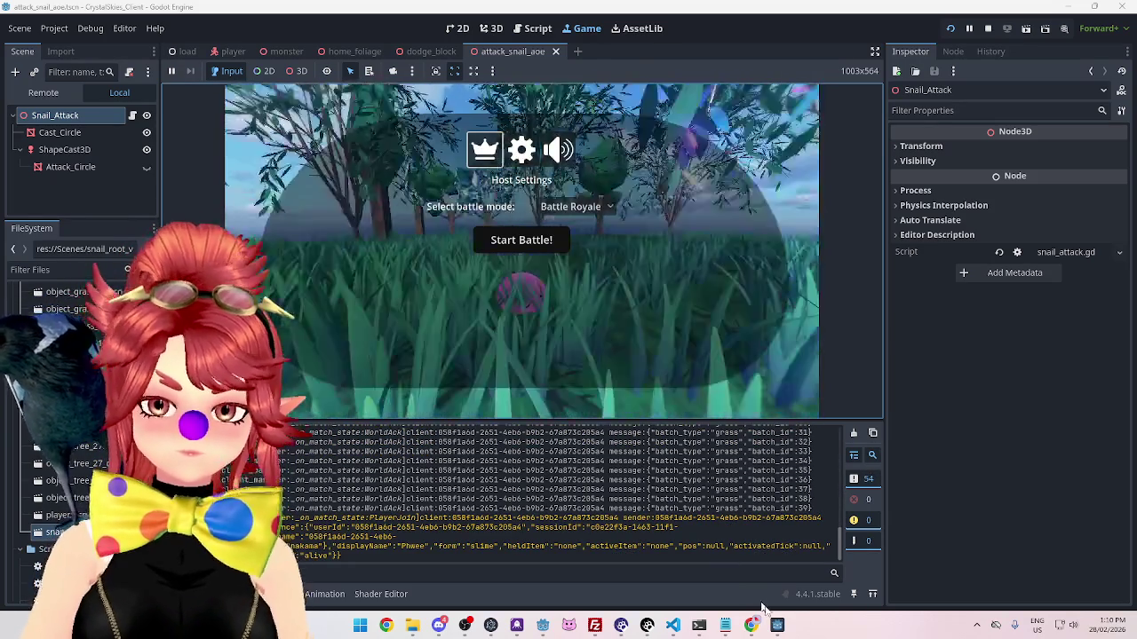
Step: In the second game client, refresh the lobbies and join the asddd lobby
click(779, 626)
click(586, 190)
click(579, 236)
click(616, 345)
text(Phwee2)
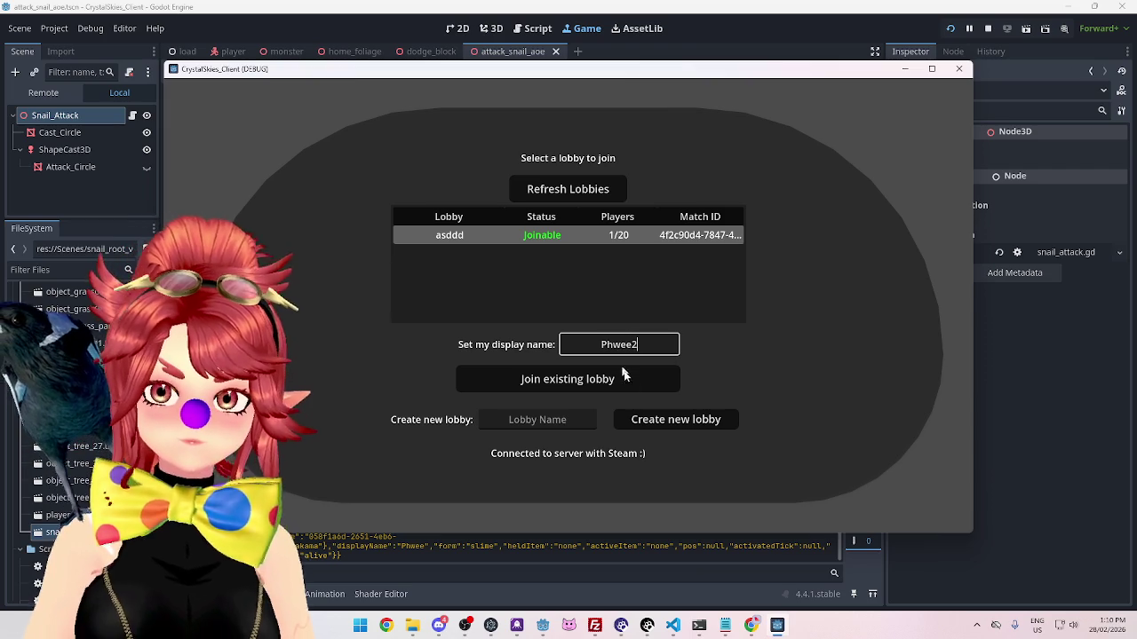
click(624, 376)
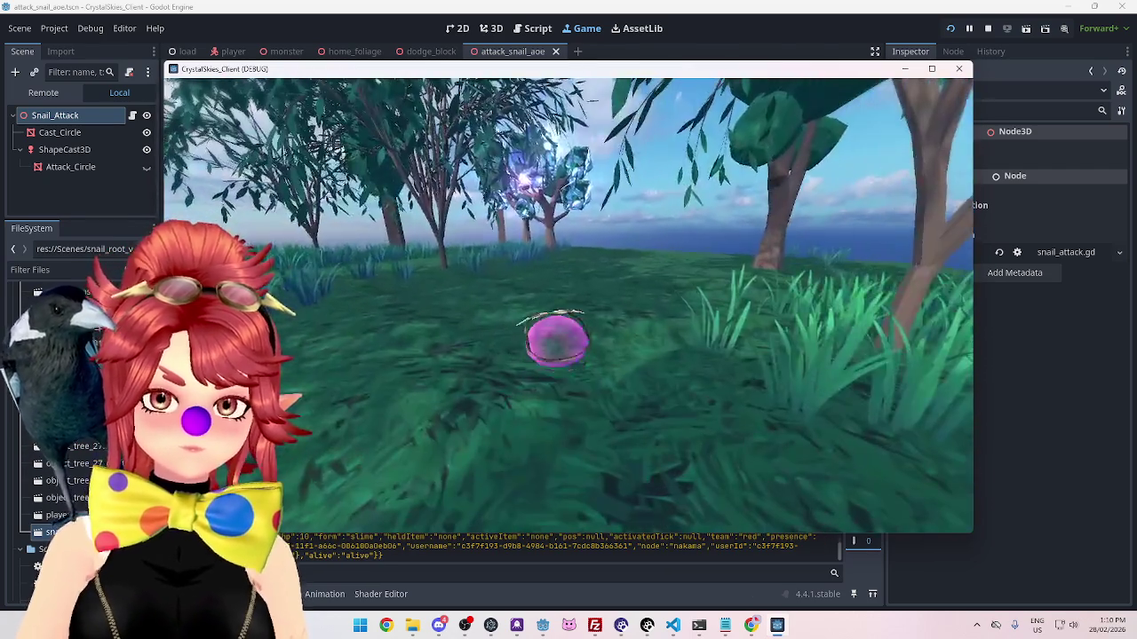
Step: Start the Battle Royale match in the host and walk the player toward the other player
key(Escape)
key(Escape)
click(711, 9)
click(522, 239)
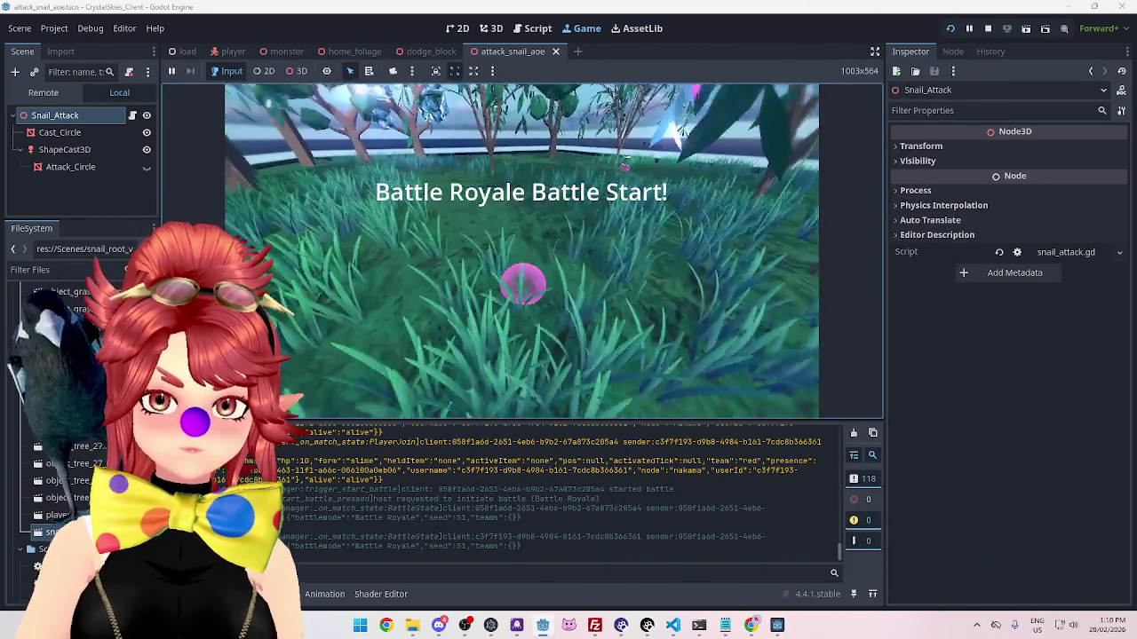
key(w)
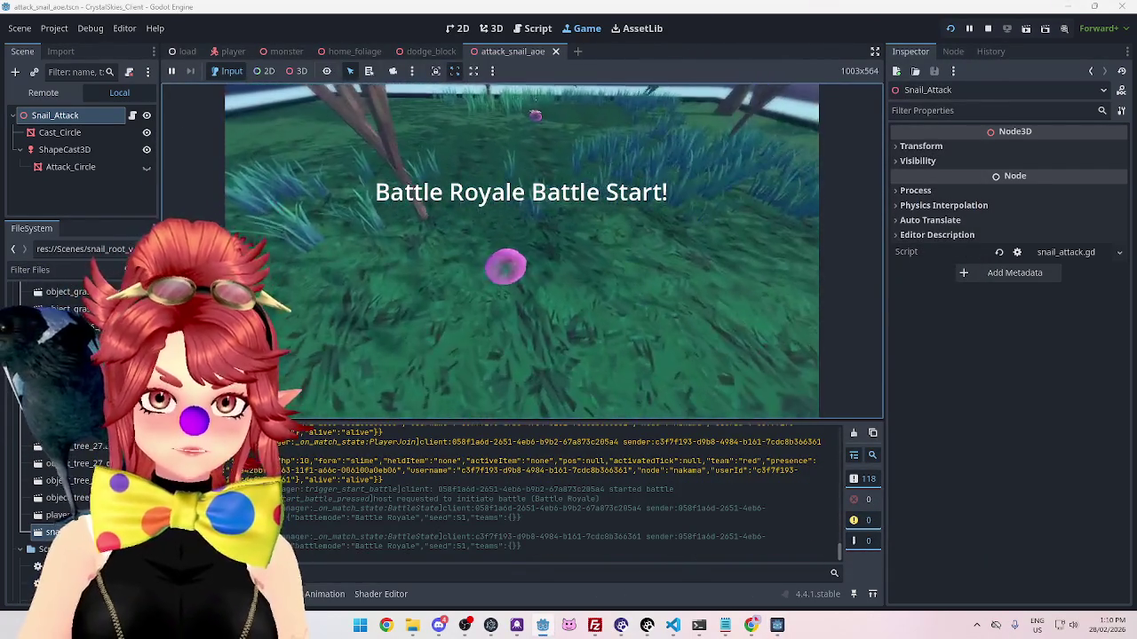
key(w)
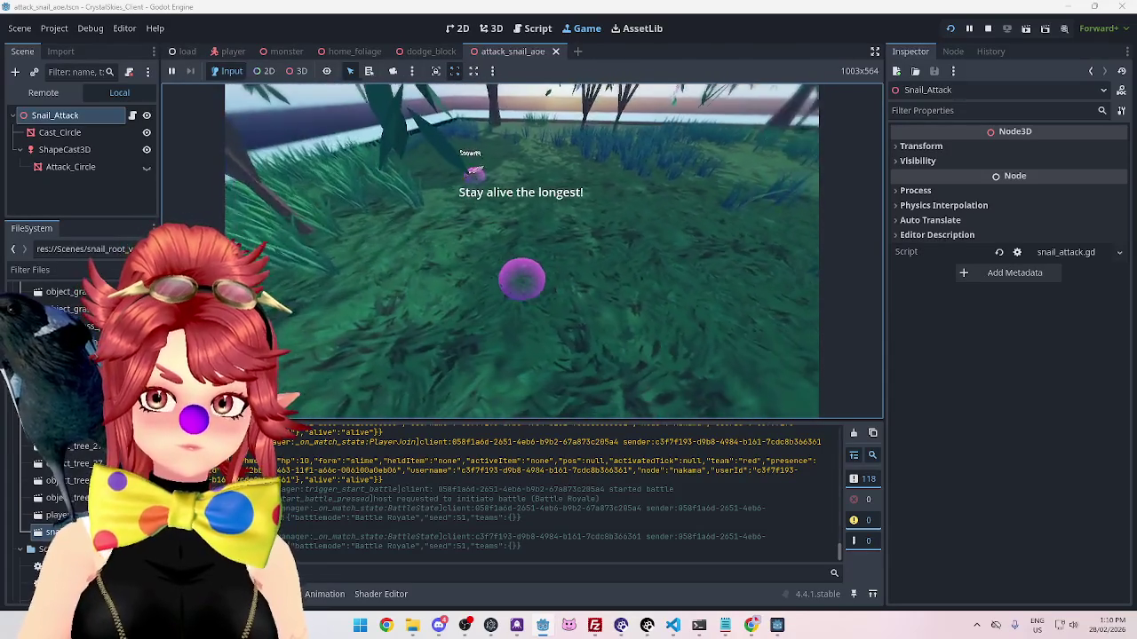
key(w)
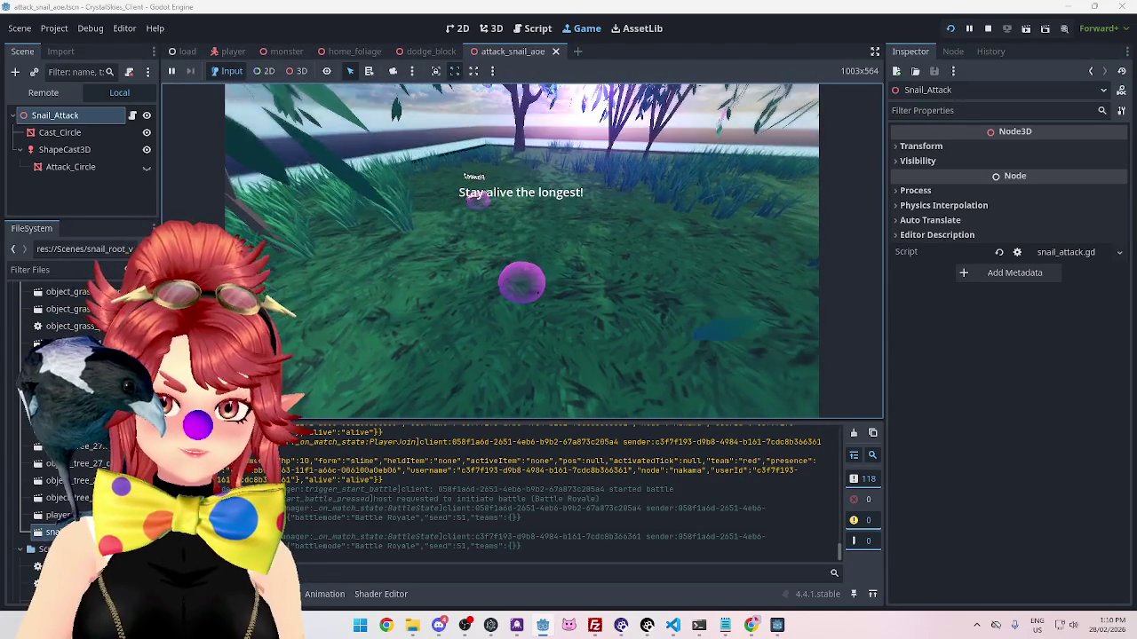
key(w)
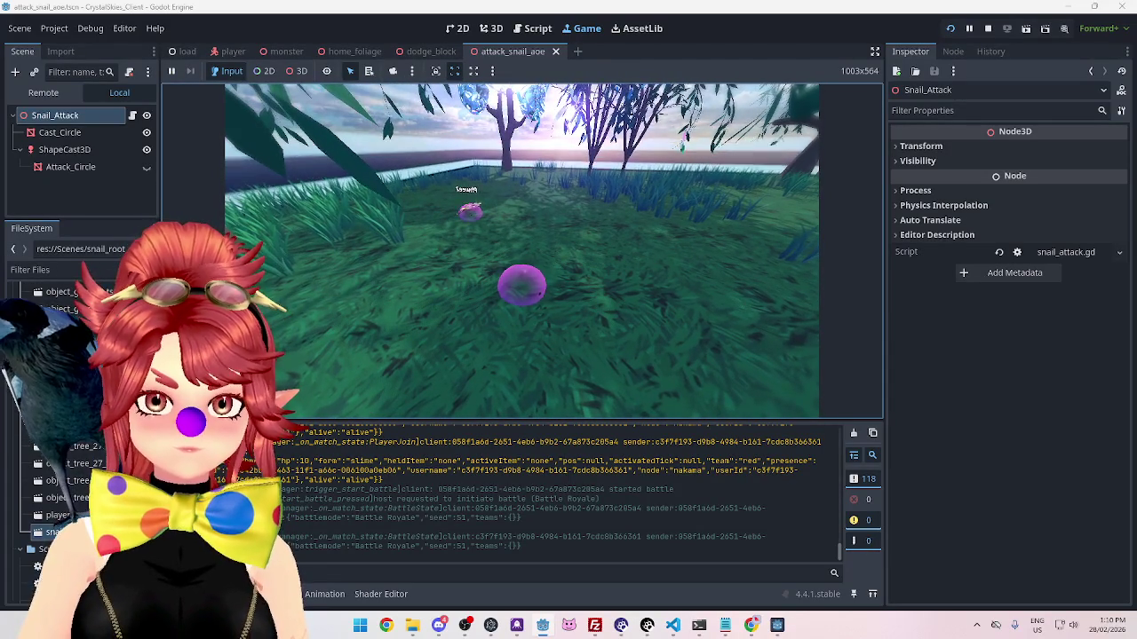
key(a)
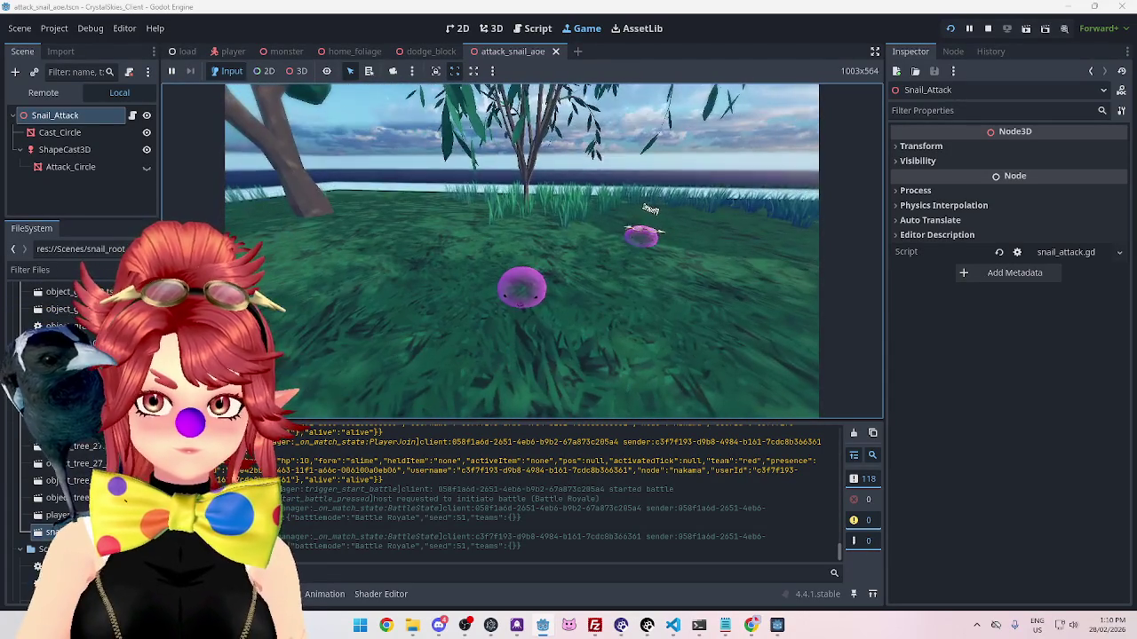
key(w)
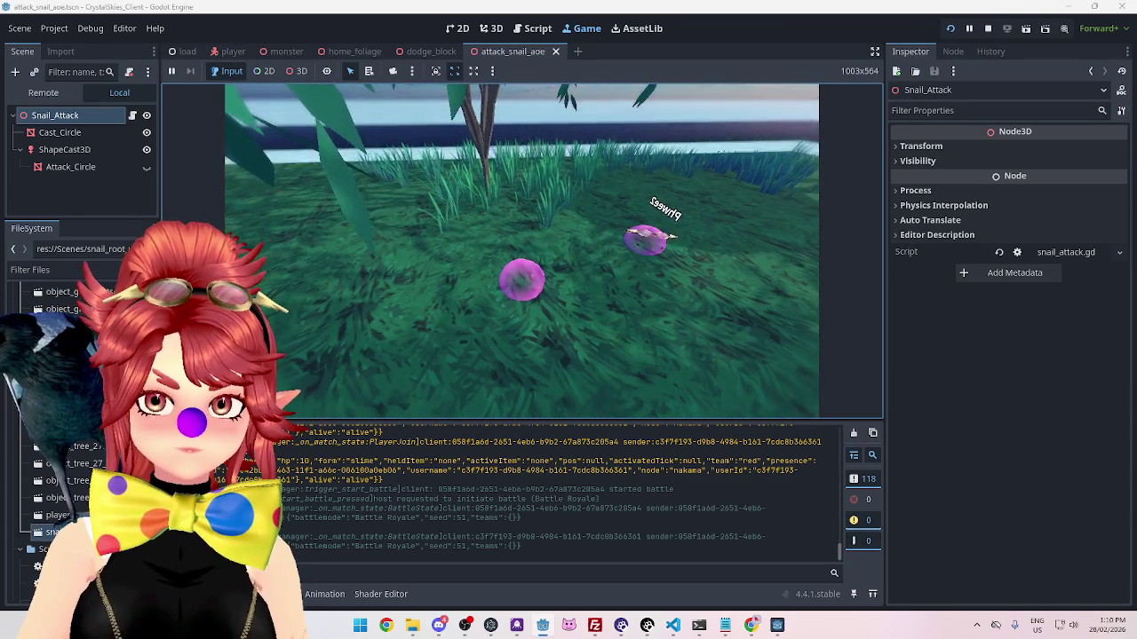
key(a)
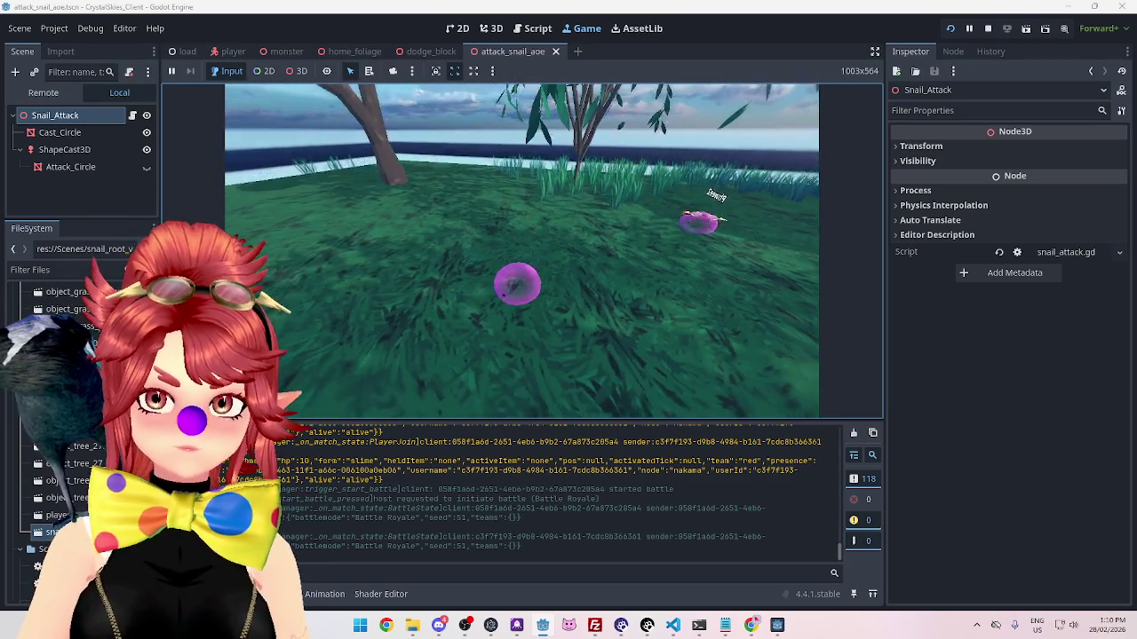
Step: Cast the crystal AoE ability with E, look around at it, and stop the game
key(e)
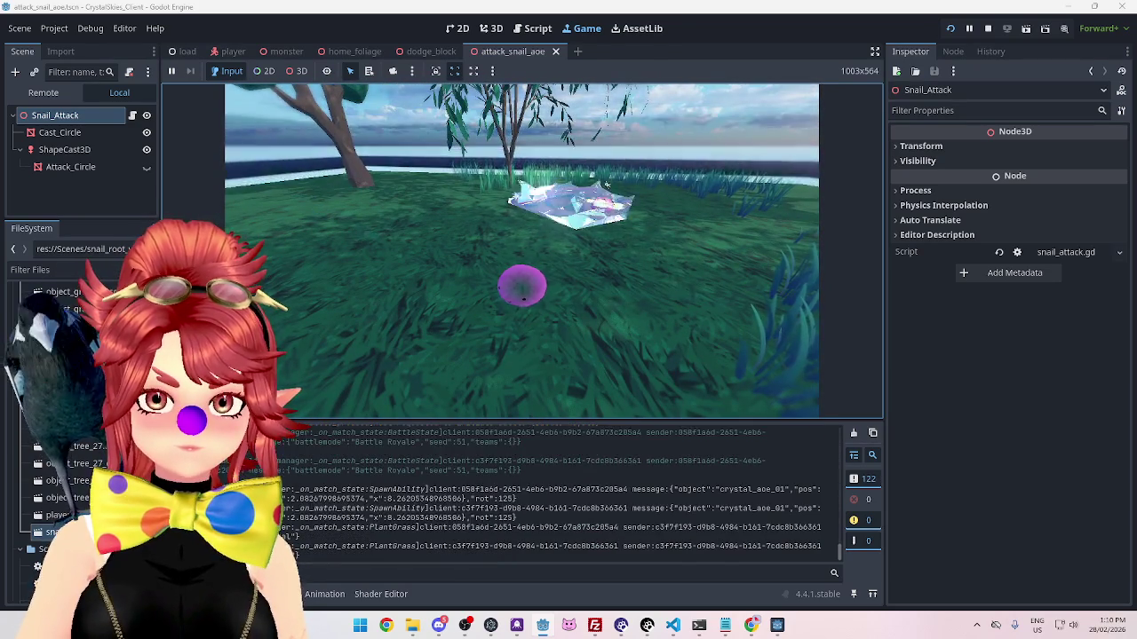
key(a)
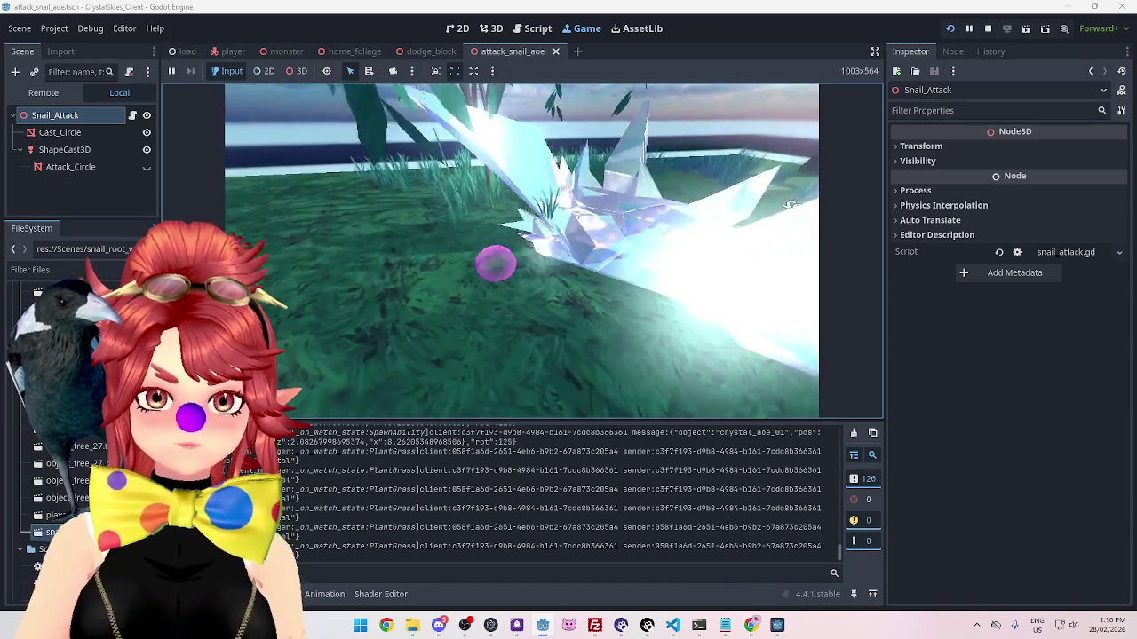
key(d)
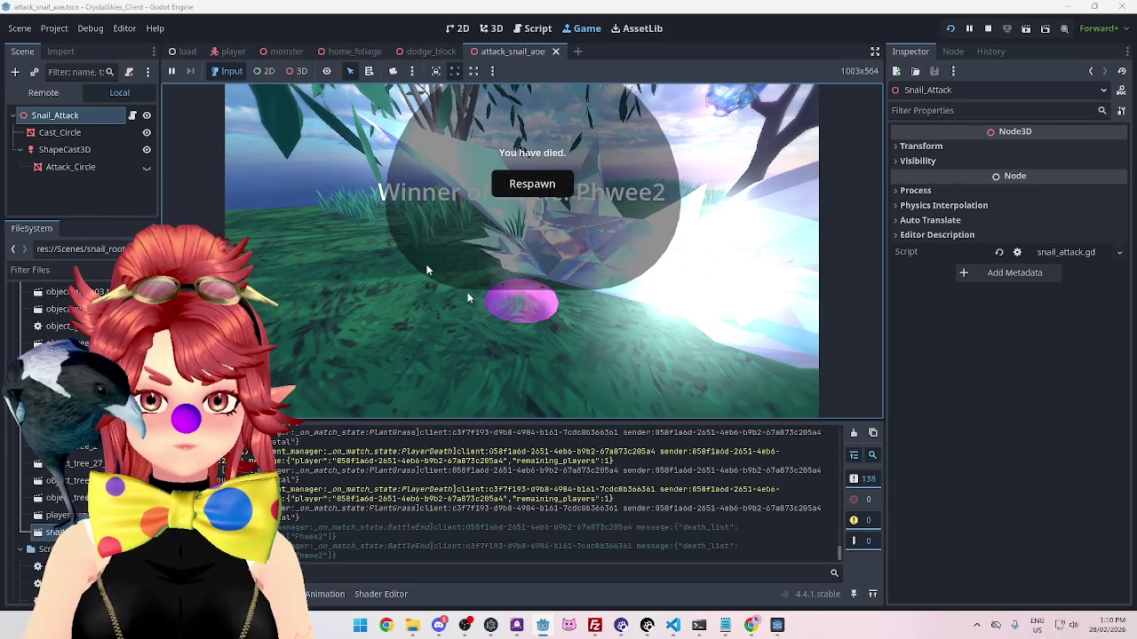
click(987, 28)
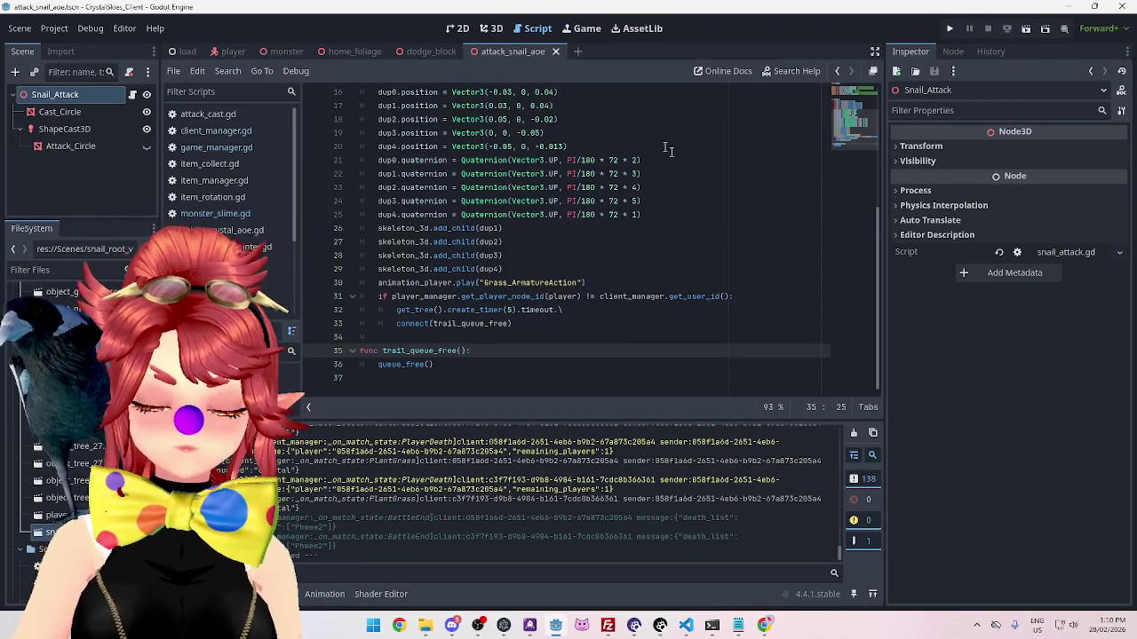
Step: Open fx_crystal_aoe.tscn from the FileSystem dock and view it in the 3D workspace
scroll(72, 441, up, 4)
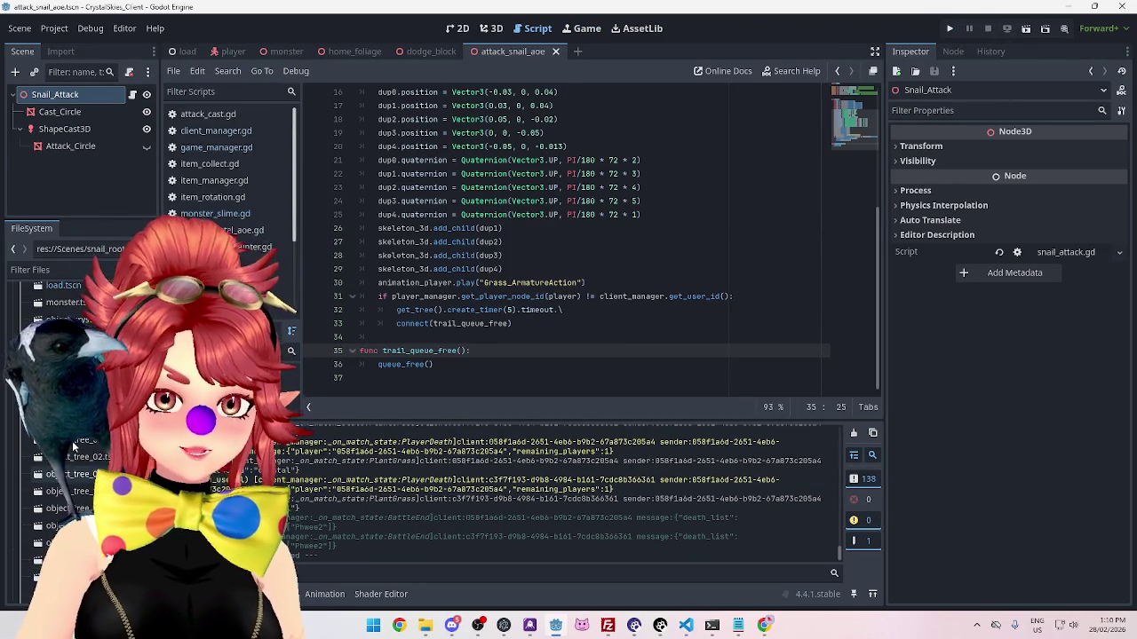
scroll(72, 441, up, 5)
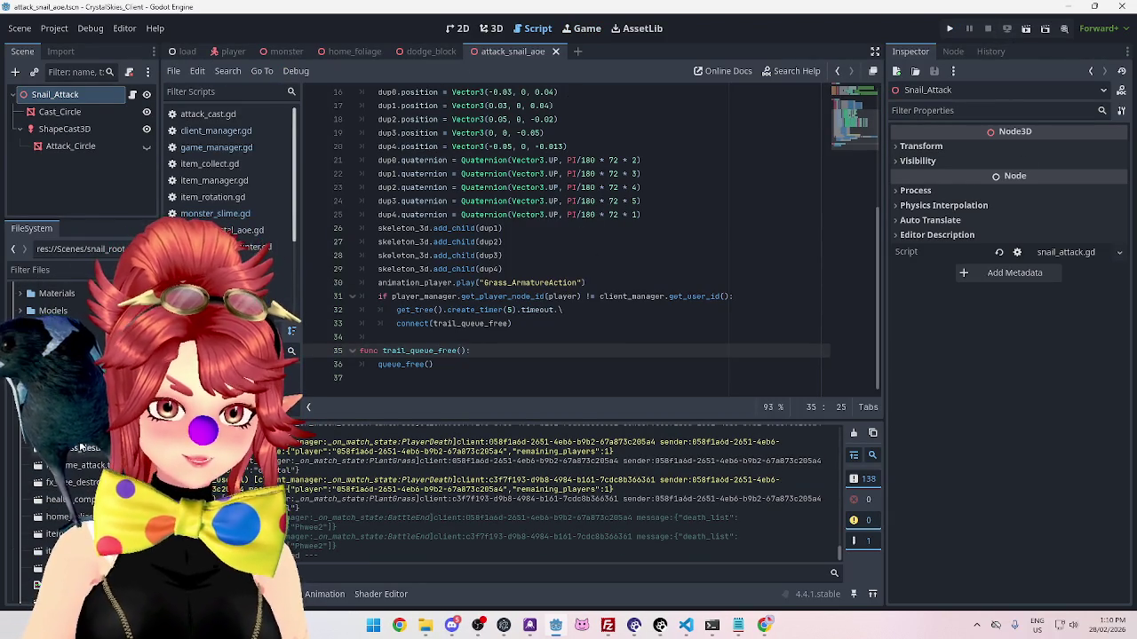
double_click(80, 448)
click(491, 29)
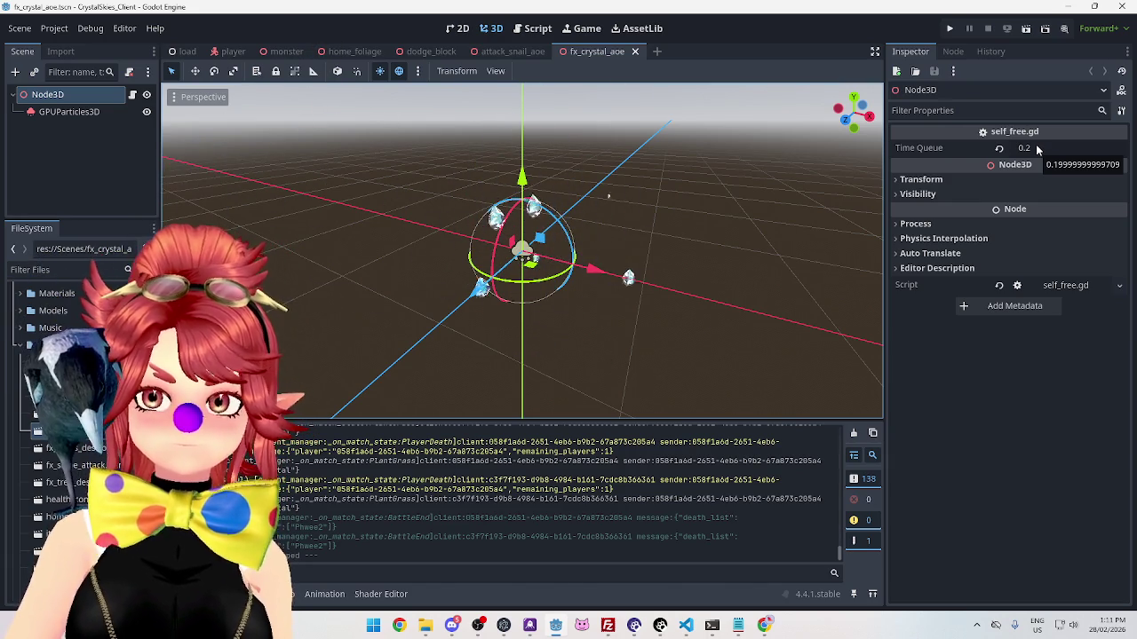
Step: Select the GPUParticles3D node and set its Explosiveness to 1.0
click(75, 95)
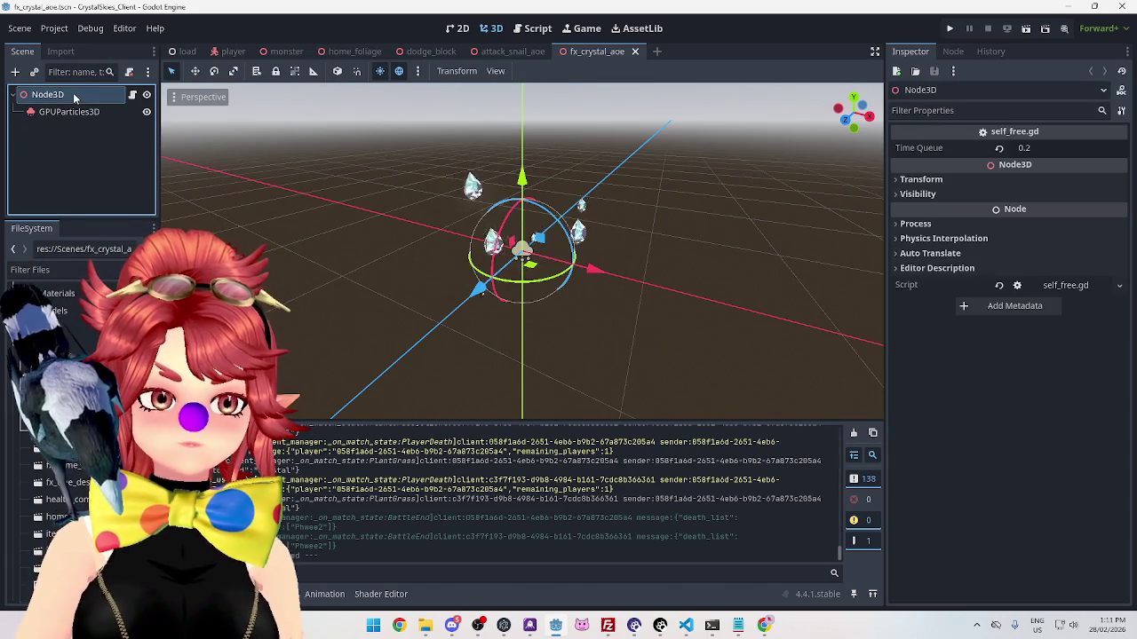
click(69, 111)
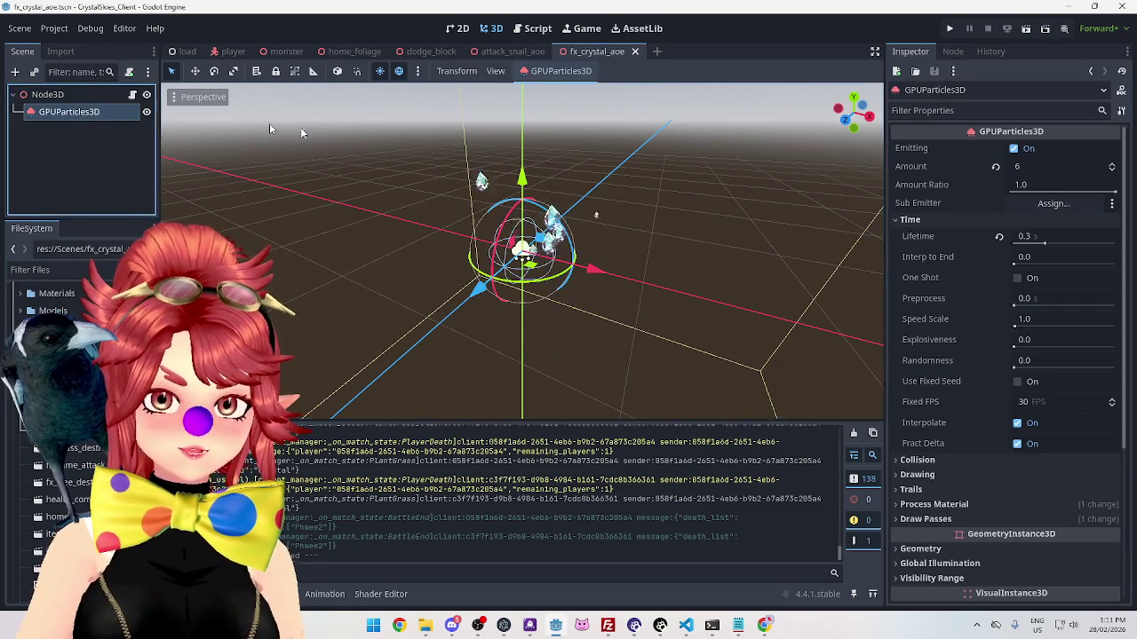
mouse_move(679, 319)
mouse_down()
mouse_move(735, 282)
mouse_move(552, 214)
mouse_up()
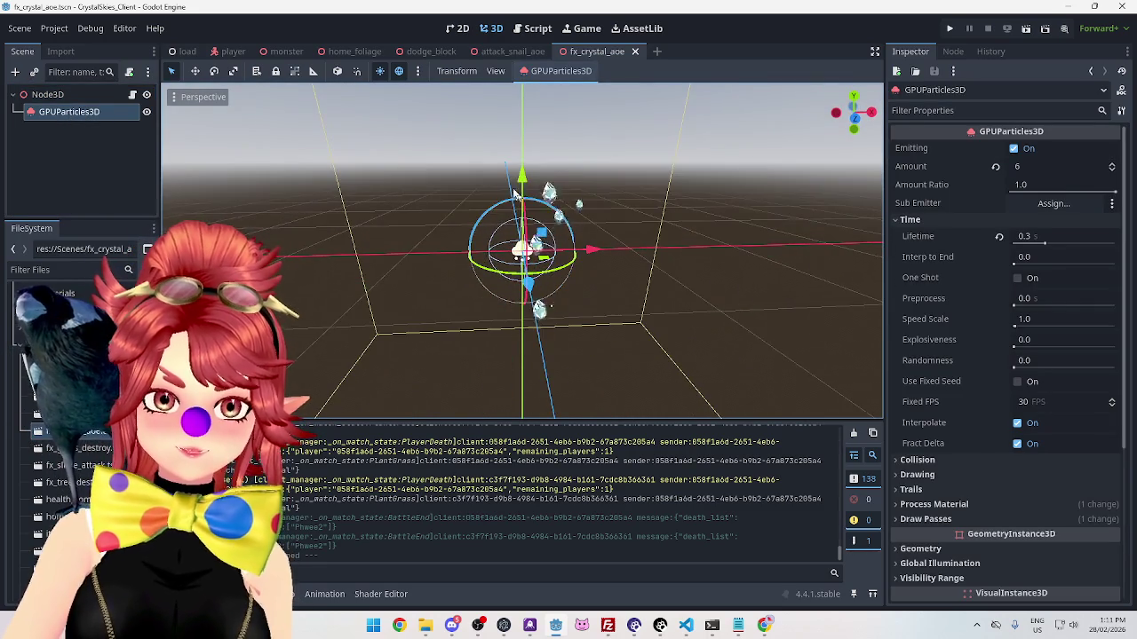
scroll(594, 310, down, 2)
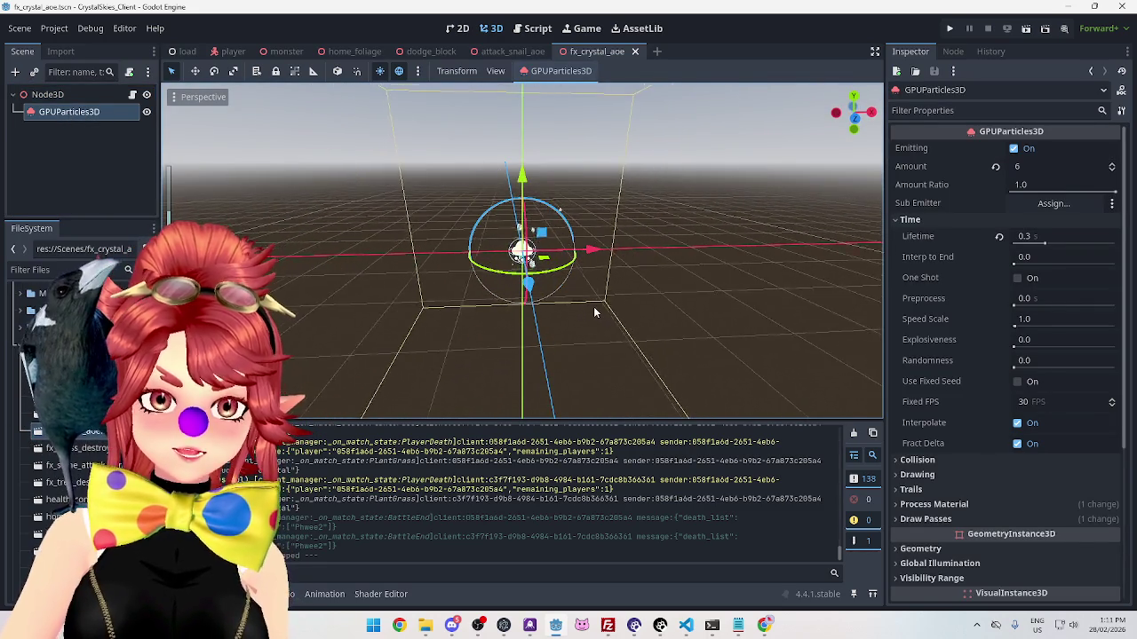
click(1035, 237)
text(4)
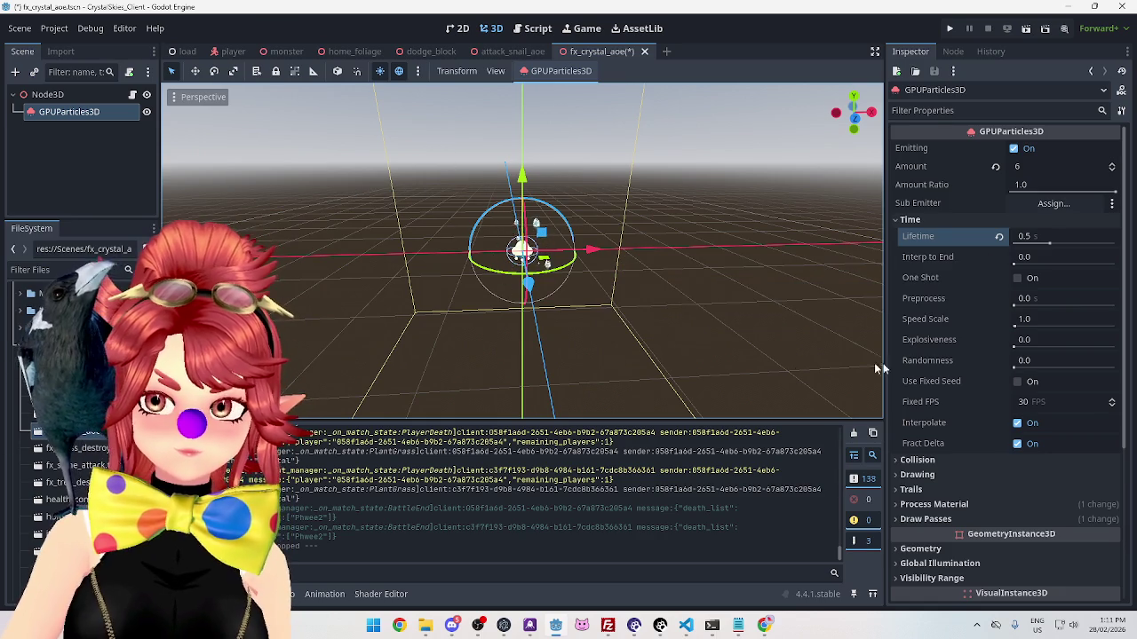
drag(1015, 348, 1115, 347)
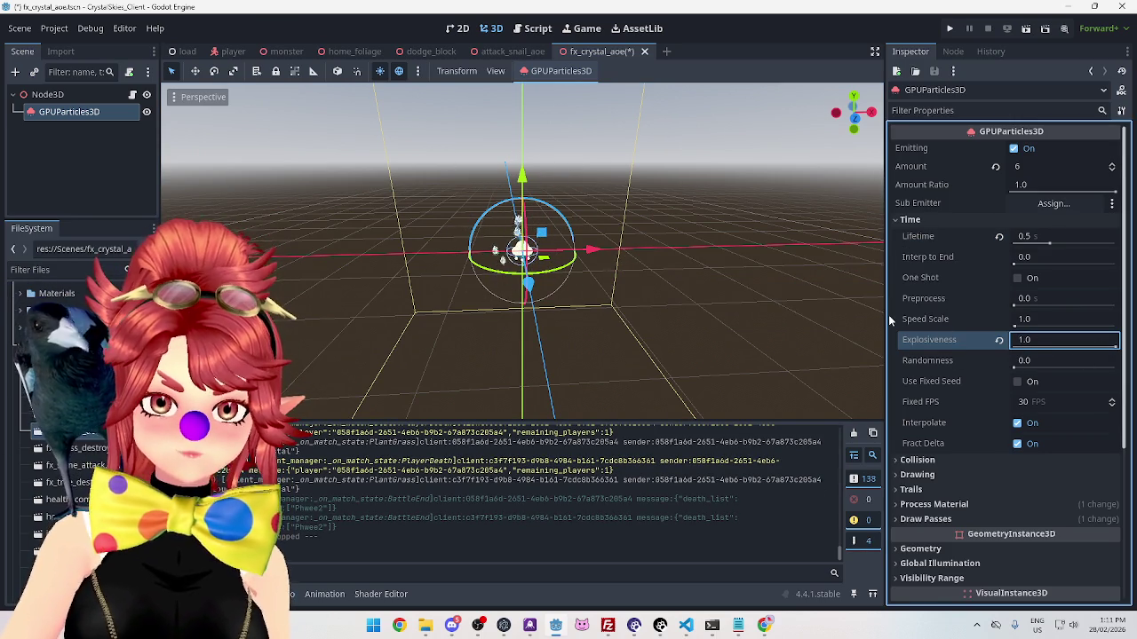
key(Return)
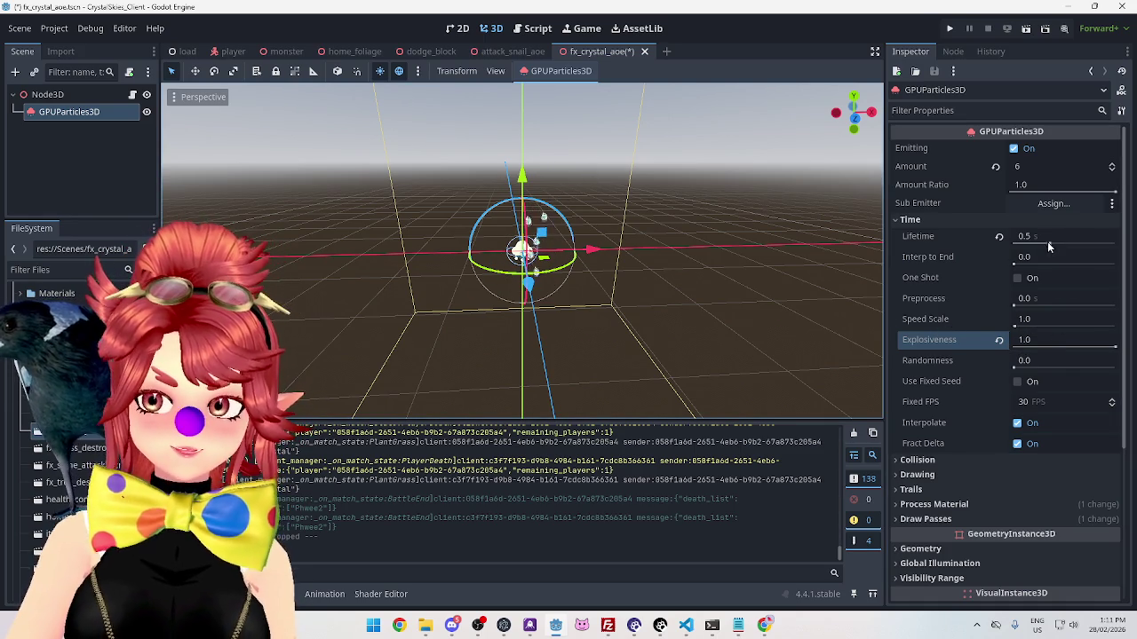
Step: Bring the particle Lifetime down to about 0.19 s
drag(1031, 236, 1034, 263)
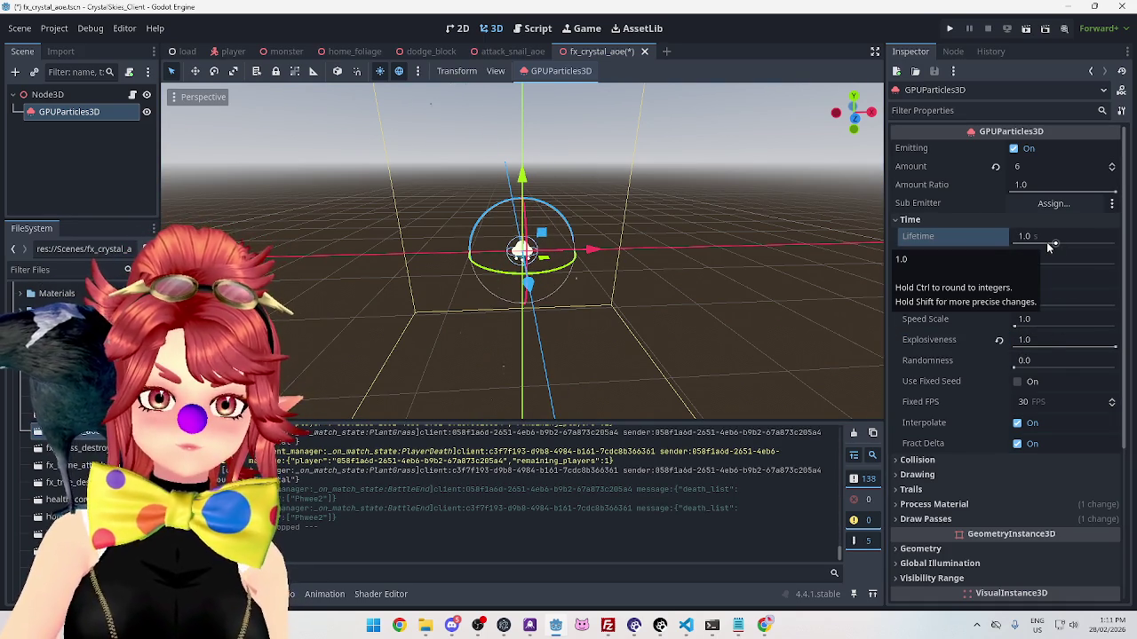
click(1050, 246)
text(0.6)
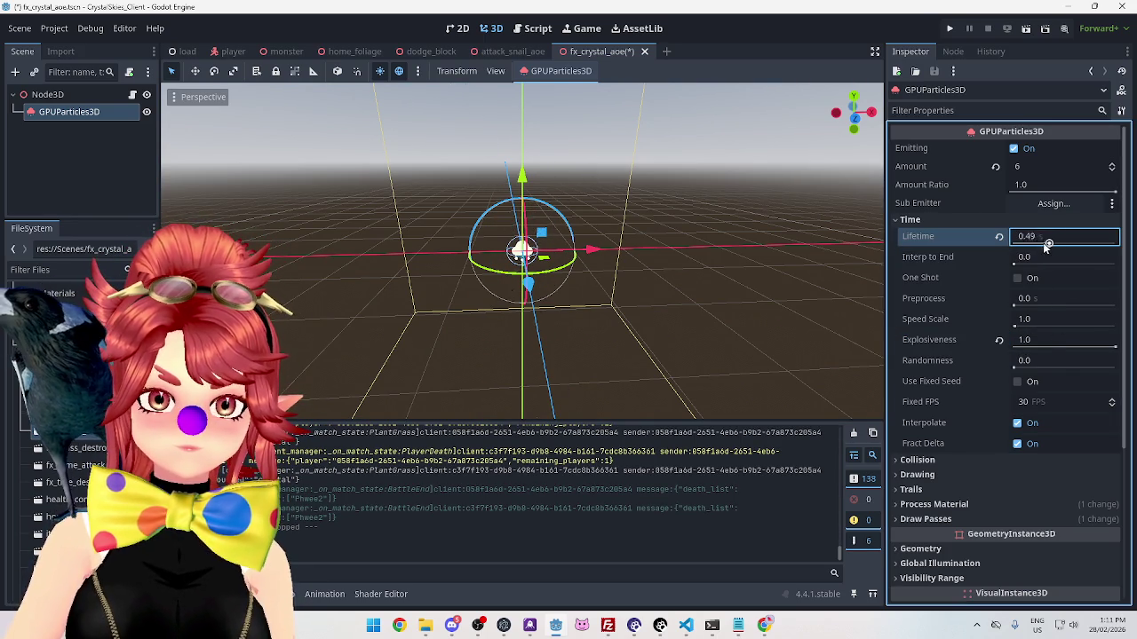
mouse_move(1028, 247)
mouse_down()
mouse_move(1045, 249)
mouse_move(1031, 245)
mouse_up()
Step: Set the crystal particles' Amount to 8 and Lifetime to 0.3 s
click(1018, 166)
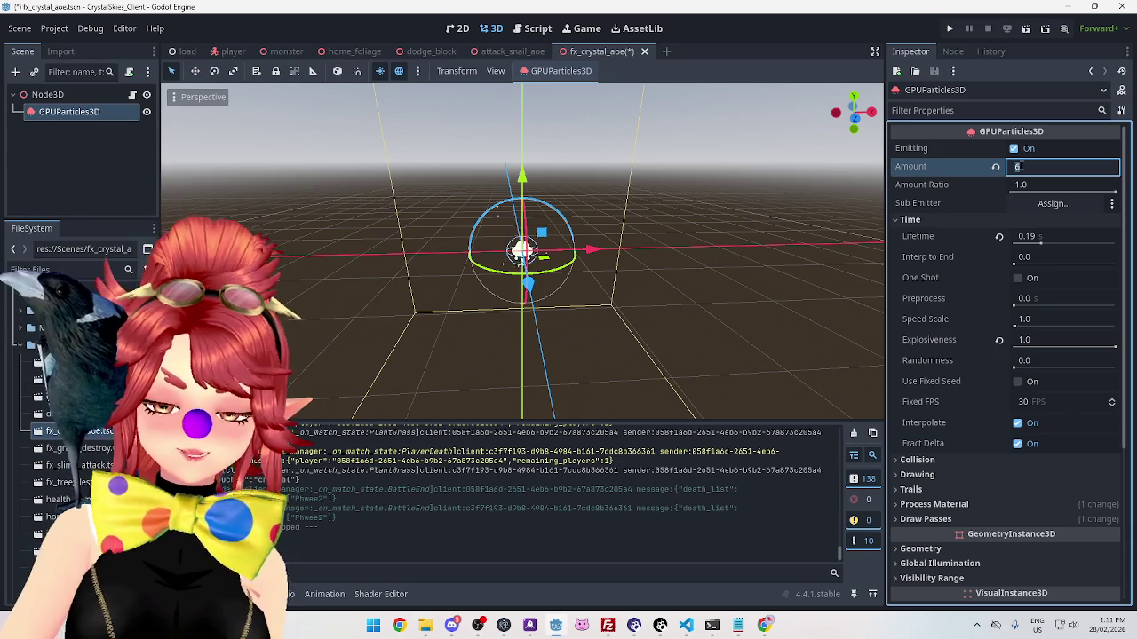
text(10)
key(Return)
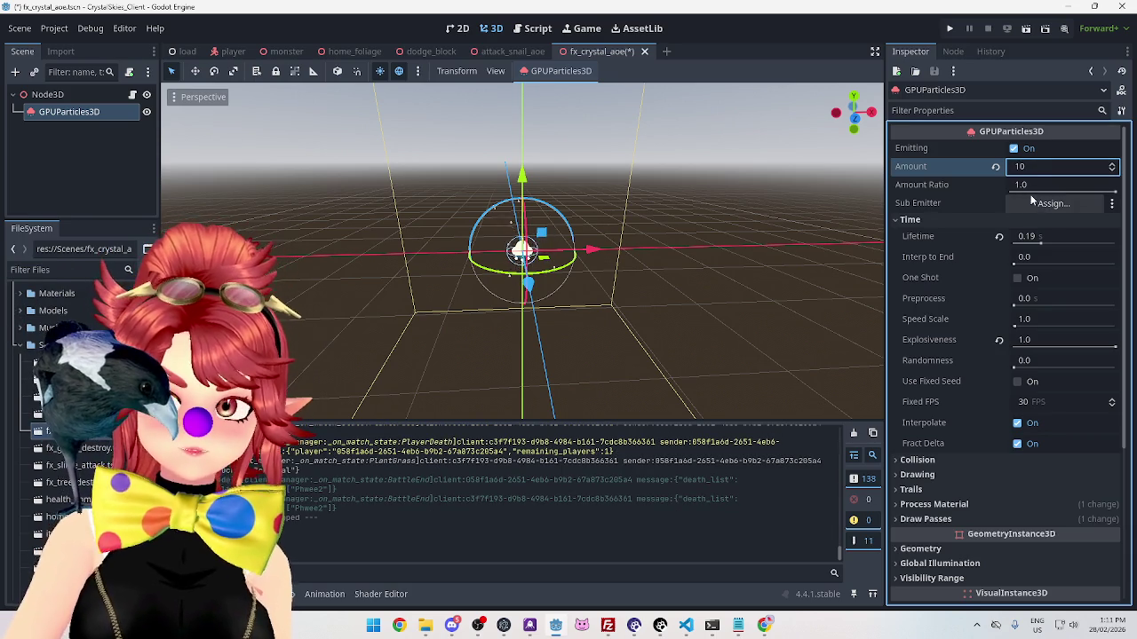
click(1035, 236)
text(0.2)
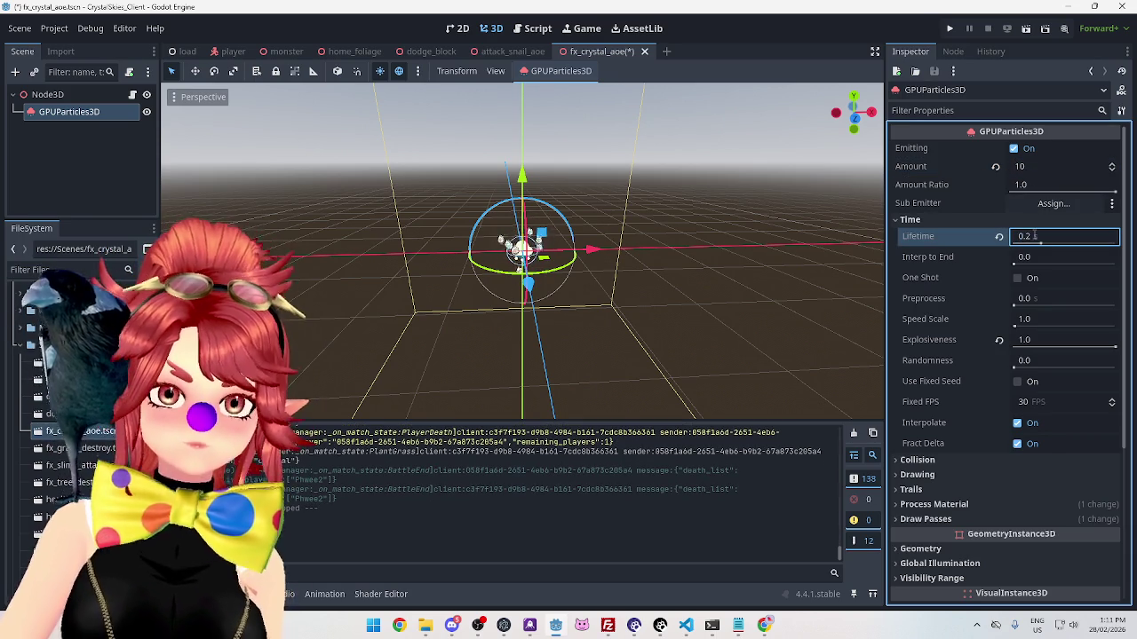
key(Return)
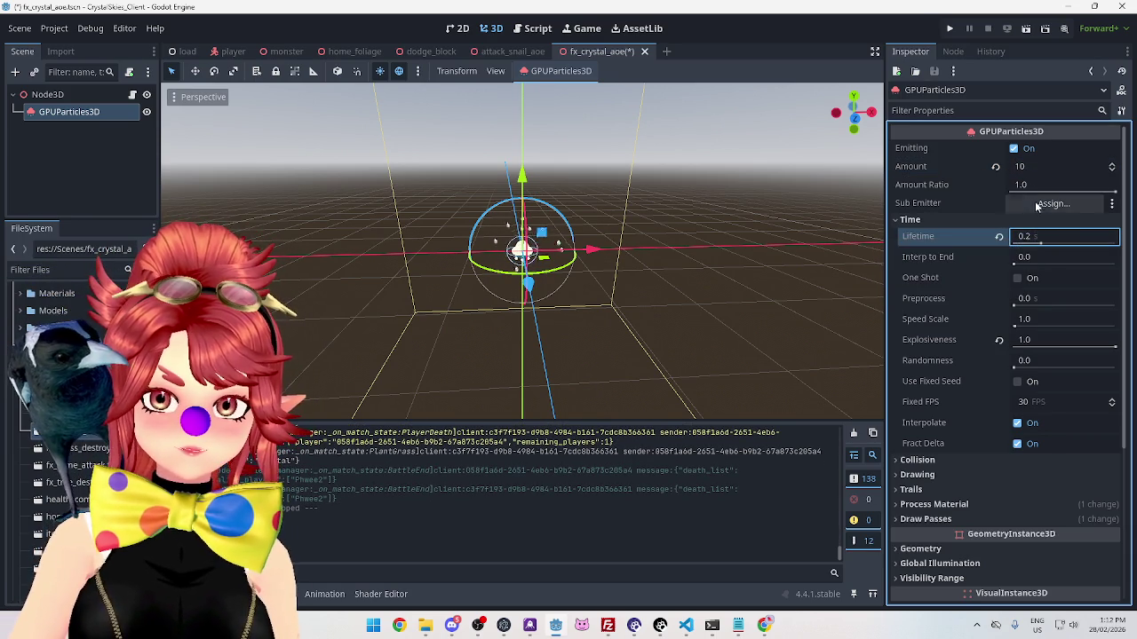
click(1035, 169)
text(8)
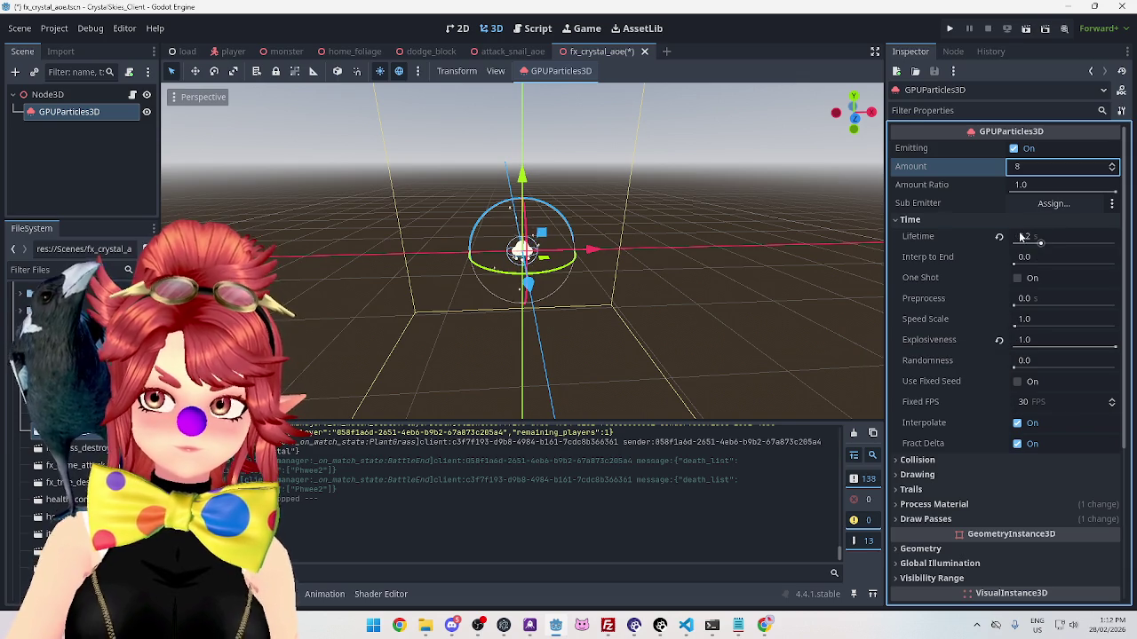
click(1023, 238)
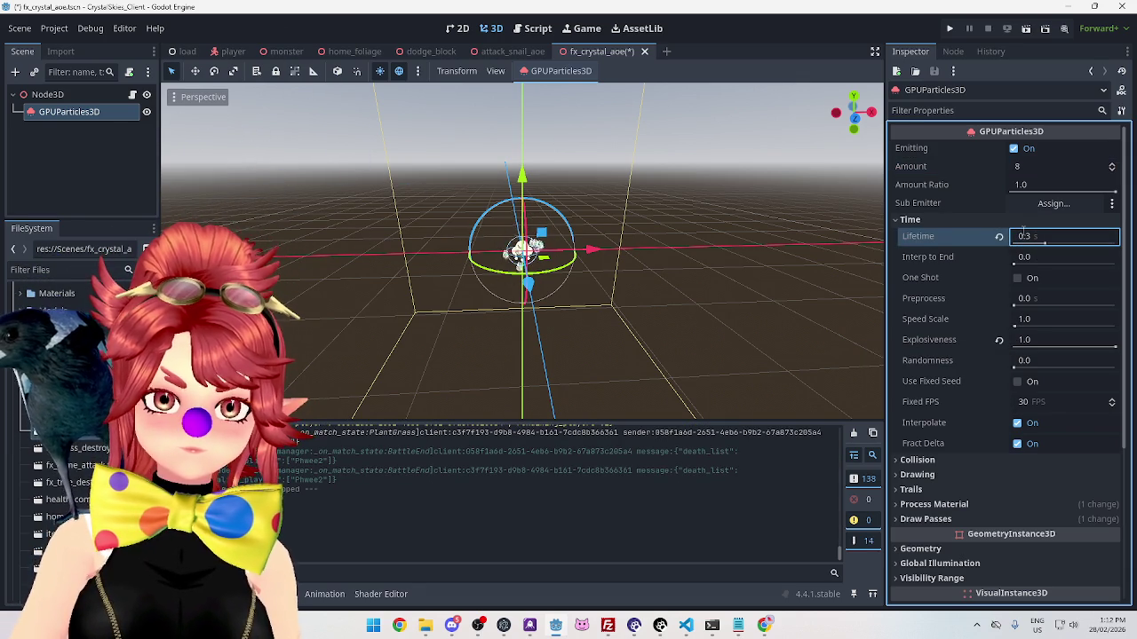
key(Return)
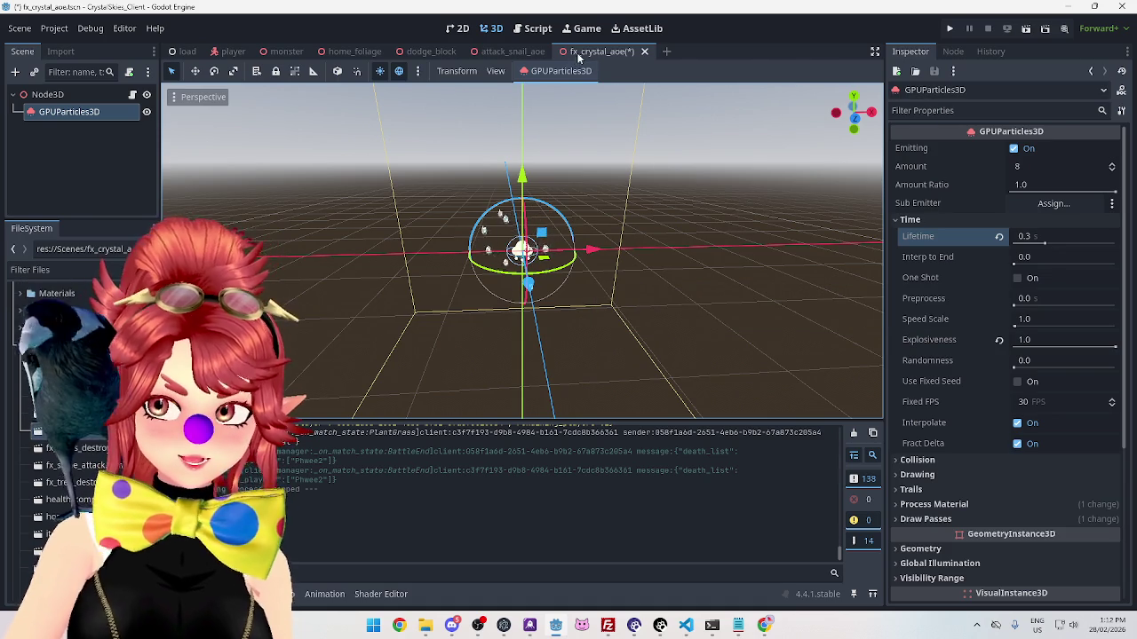
Step: Set the root Node3D's Time Queue to 0.2 and save the scene
click(77, 99)
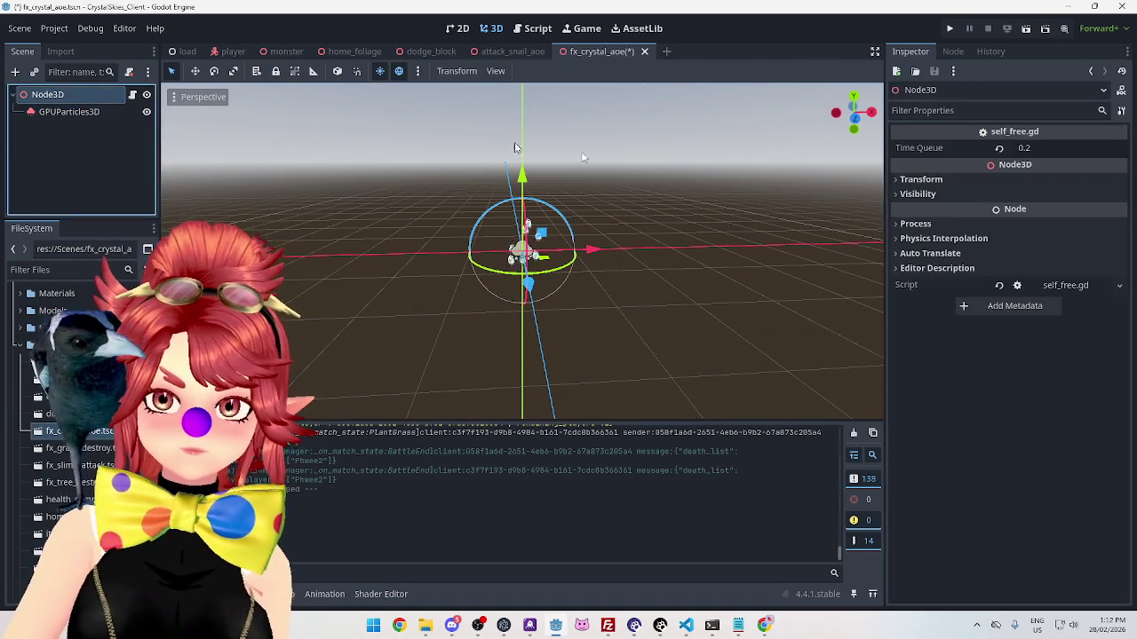
click(1027, 149)
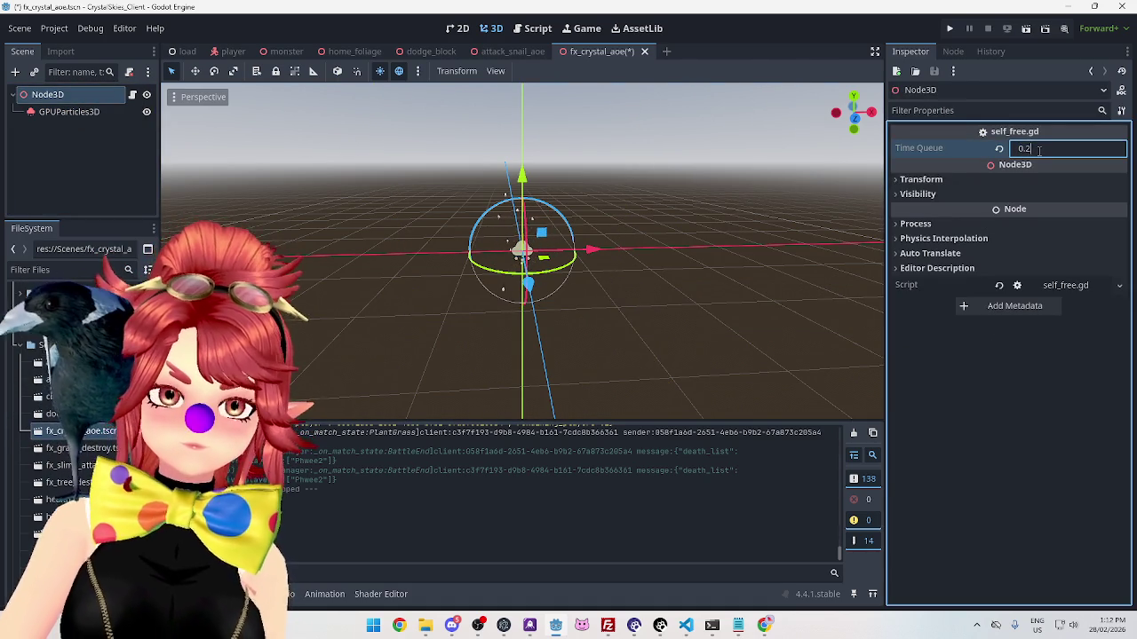
text(5)
key(Return)
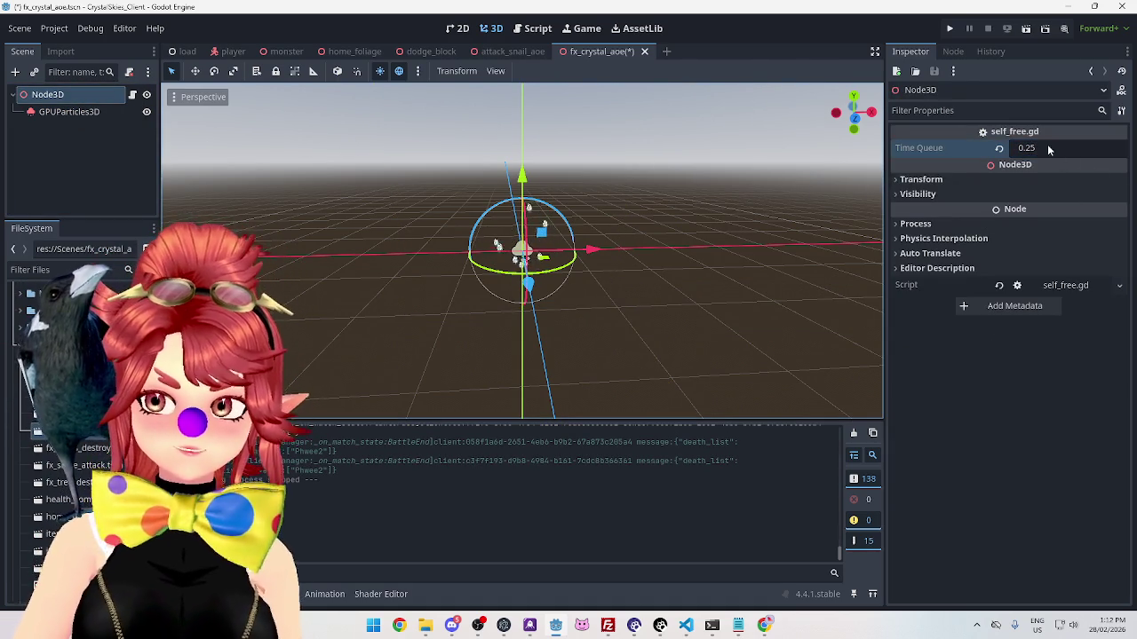
click(1048, 148)
key(Return)
key(ctrl+s)
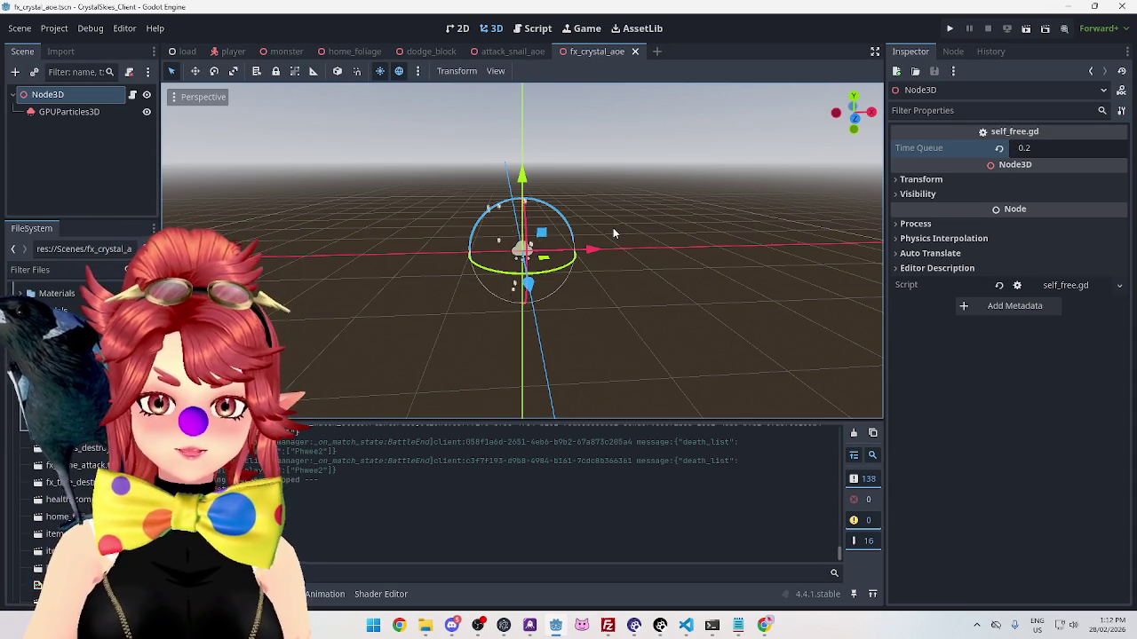
click(88, 115)
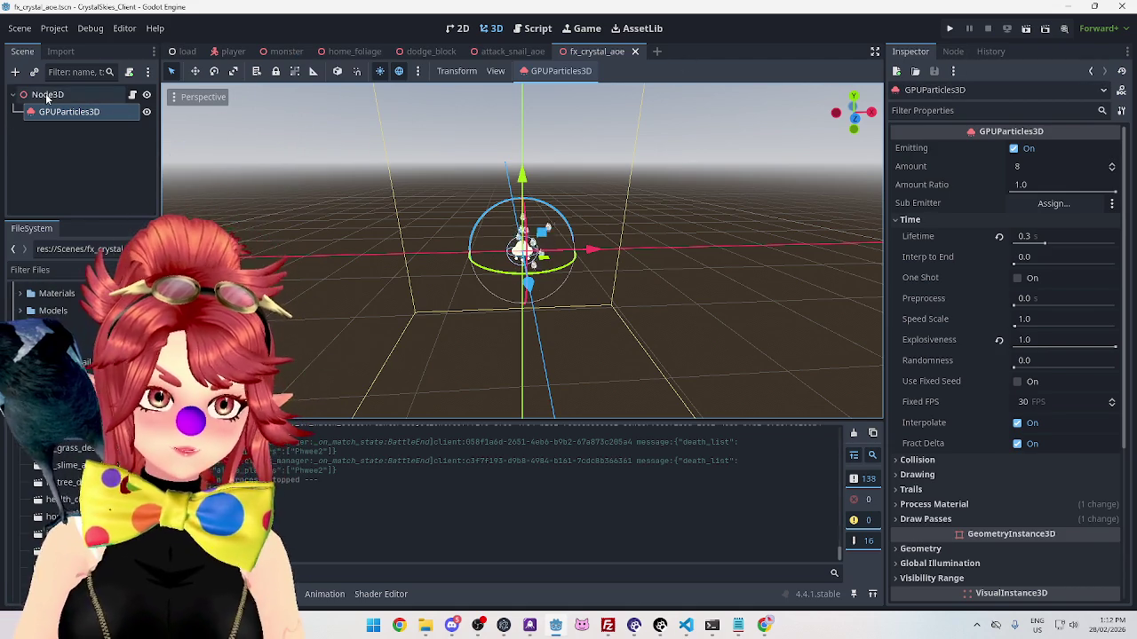
scroll(950, 382, down, 5)
click(925, 343)
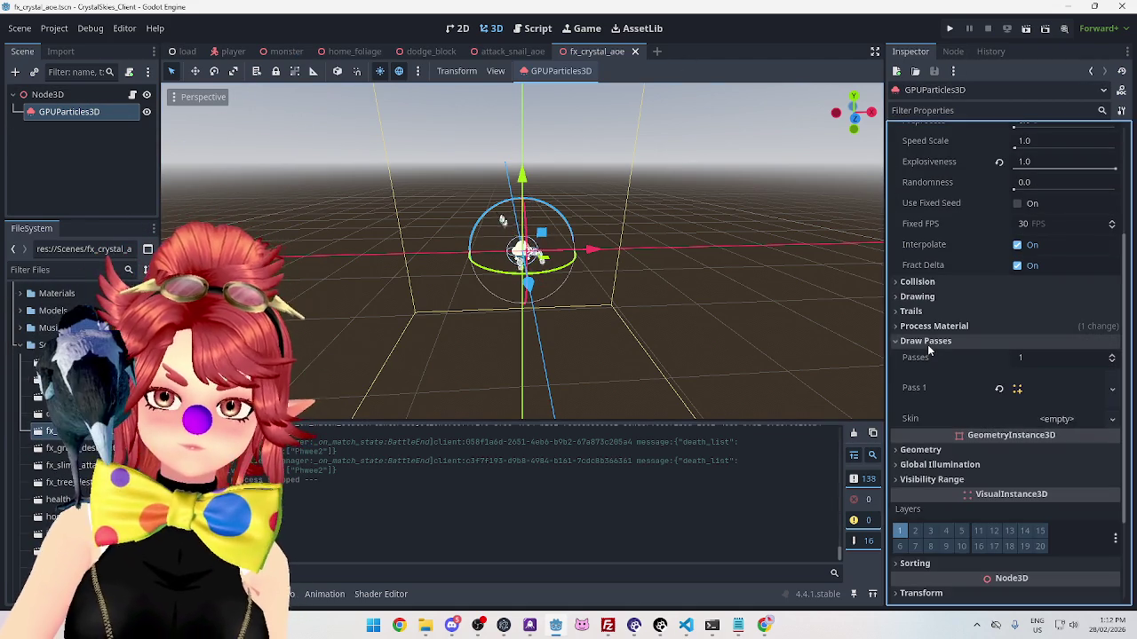
click(1024, 391)
scroll(992, 386, down, 6)
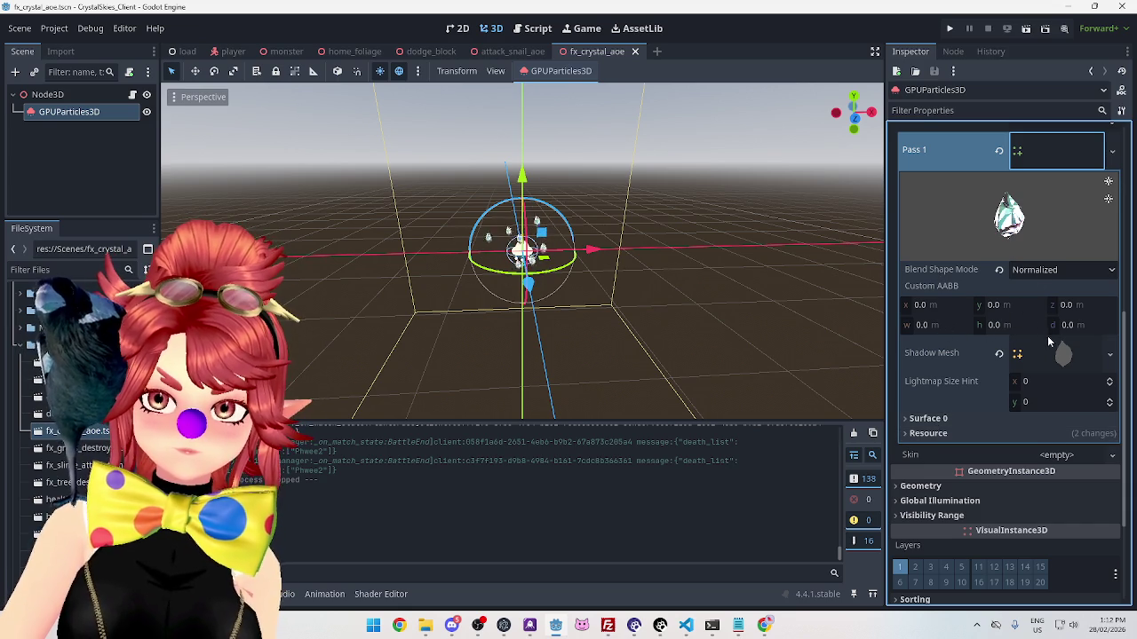
click(1040, 152)
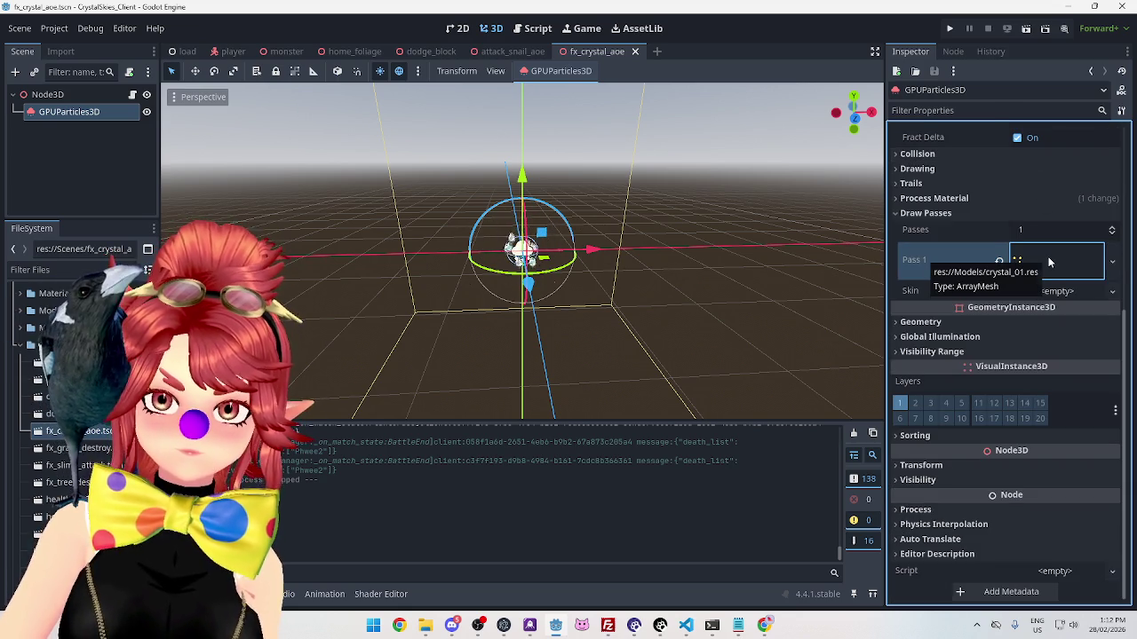
mouse_move(1049, 262)
mouse_down()
mouse_move(62, 99)
mouse_move(449, 156)
mouse_move(994, 356)
mouse_up()
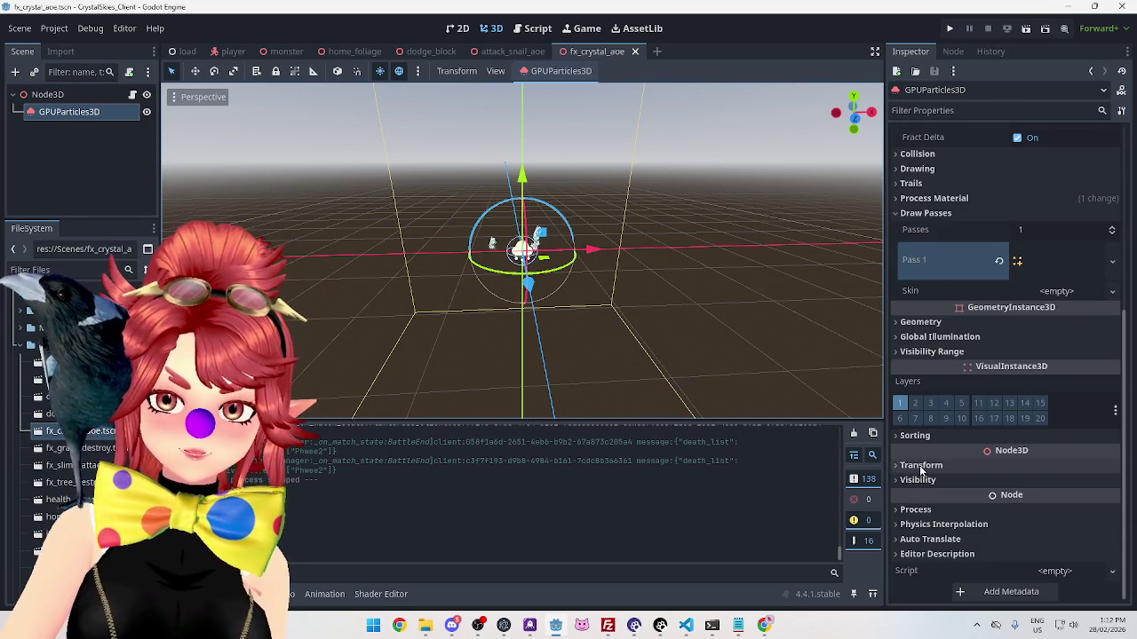
click(921, 465)
scroll(990, 442, down, 3)
Step: Scale the GPUParticles3D to 1.5 on all axes, save, and bring up the Models folder
click(933, 457)
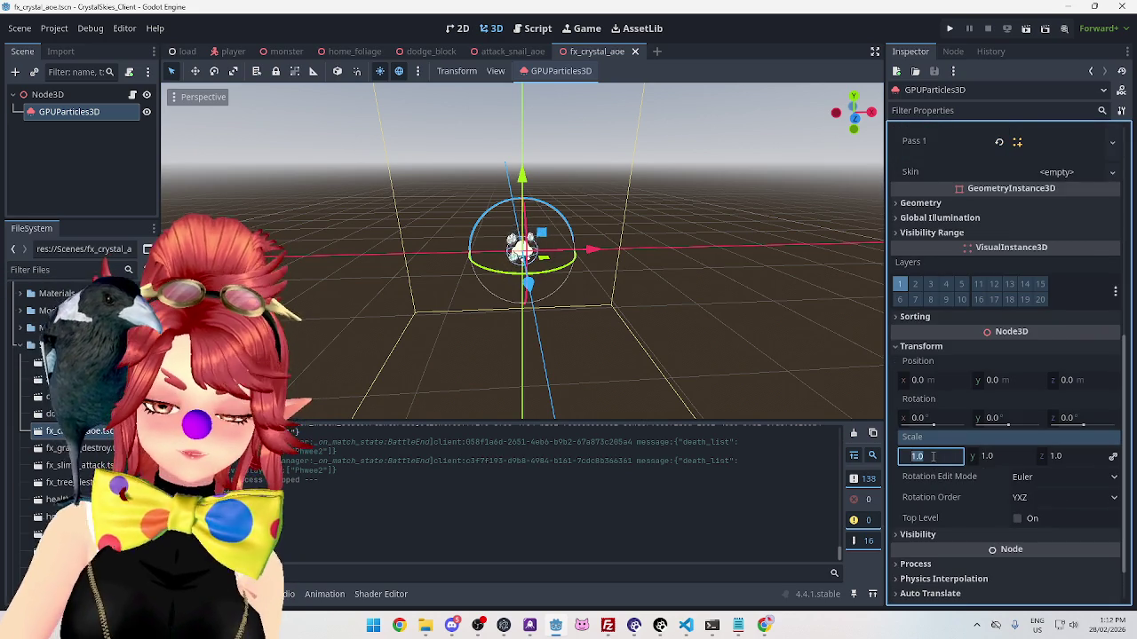
text(1.5)
key(Return)
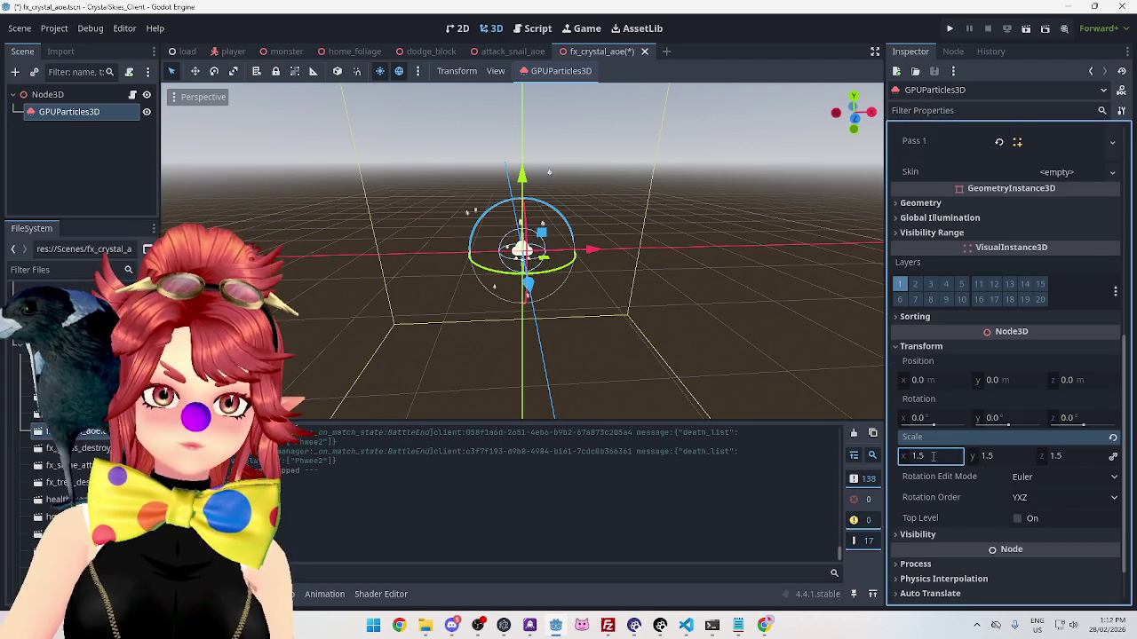
key(ctrl+s)
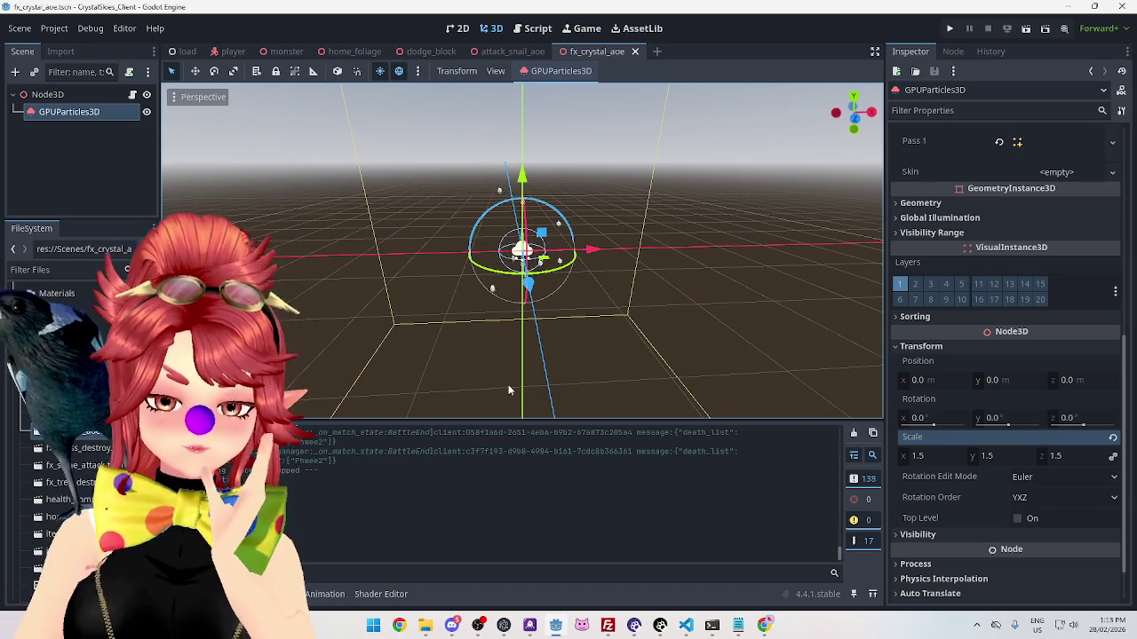
click(426, 626)
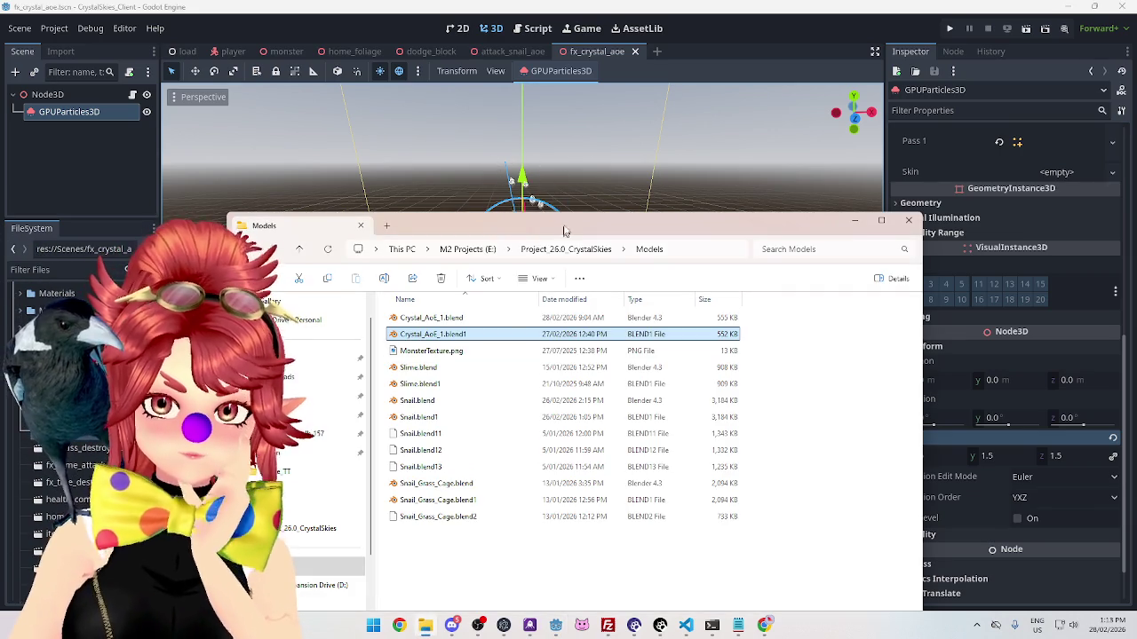
Step: Move, minimize, restore, and then close the Models folder window with Alt+F4
drag(563, 232, 556, 96)
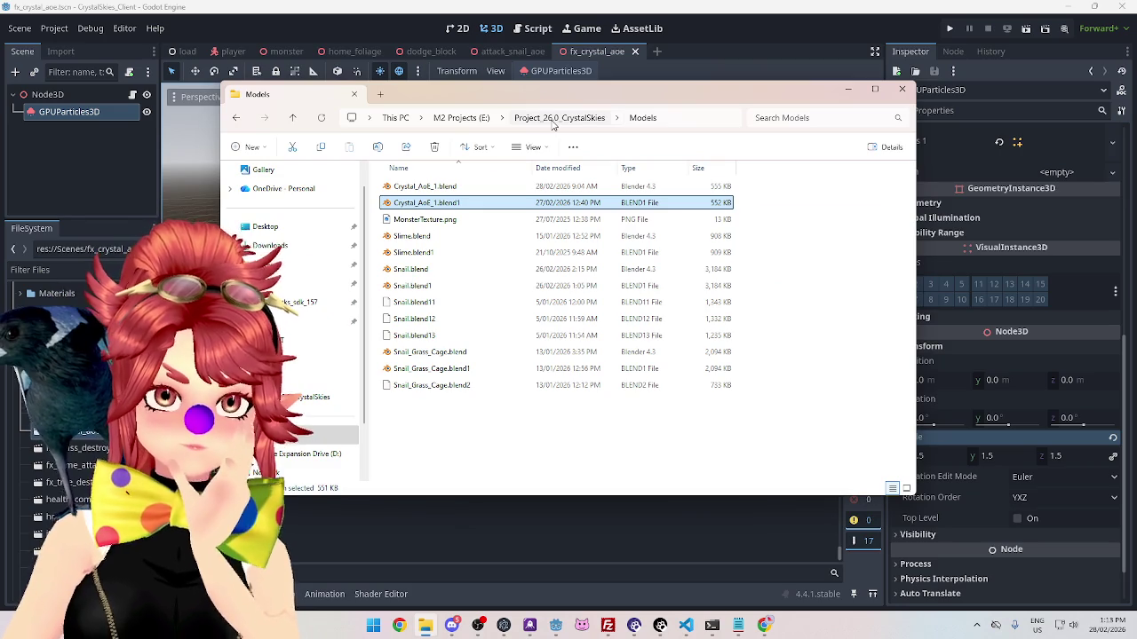
click(844, 88)
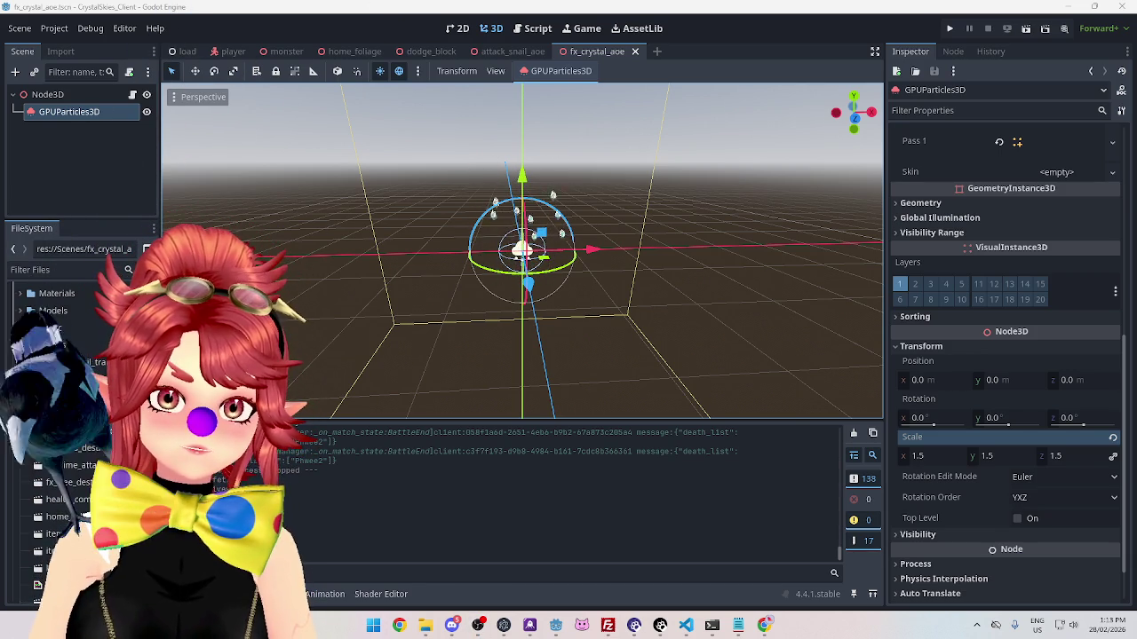
click(425, 626)
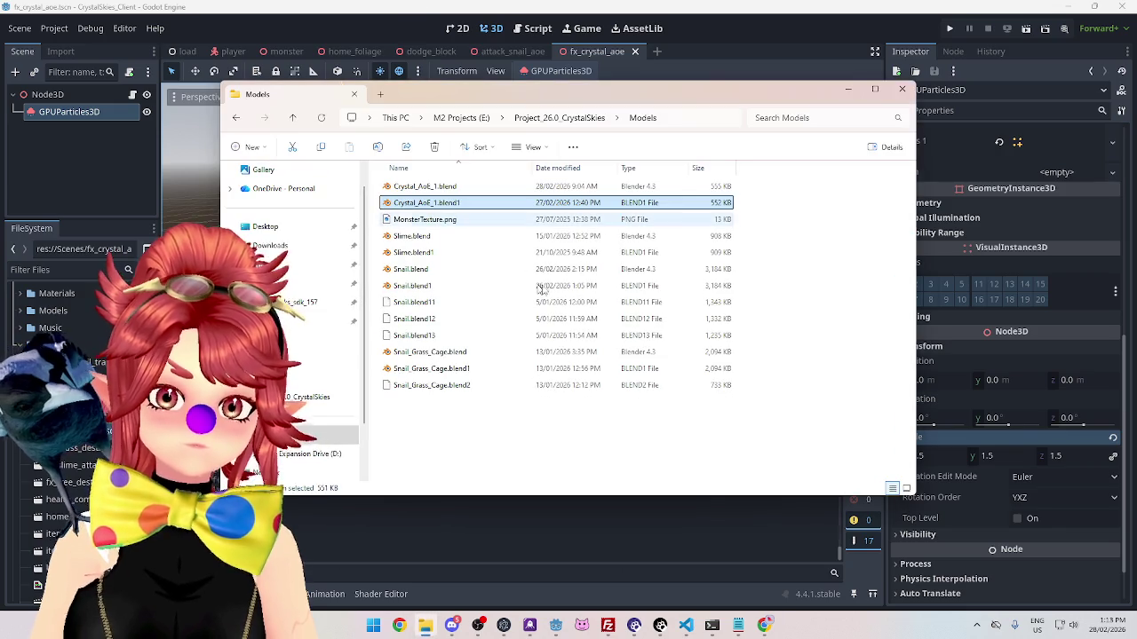
key(alt+F4)
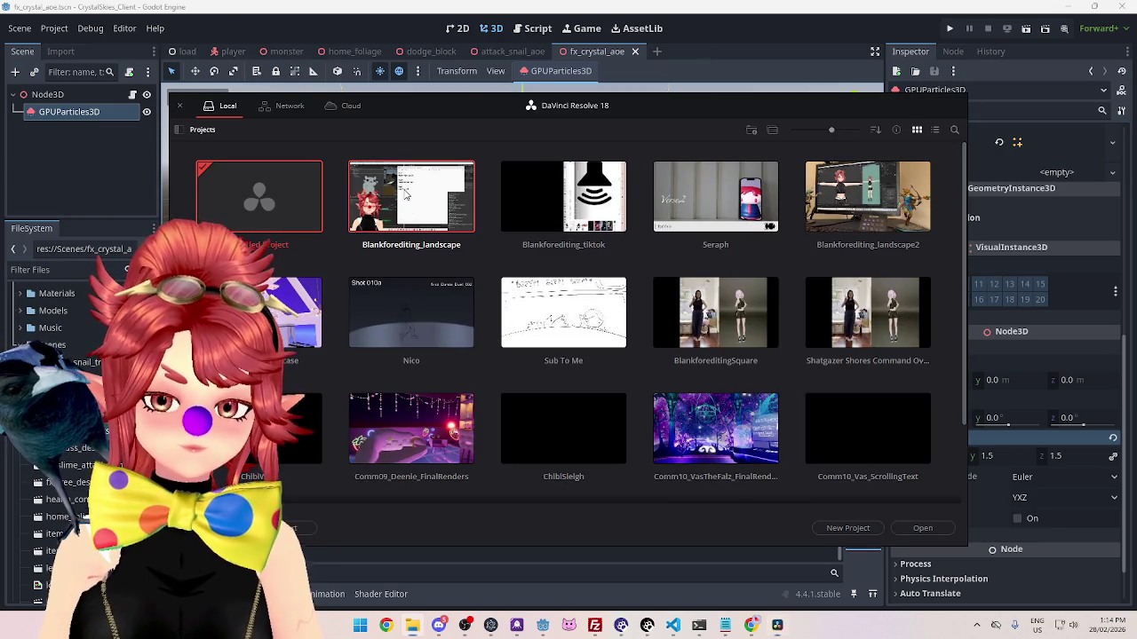
double_click(405, 193)
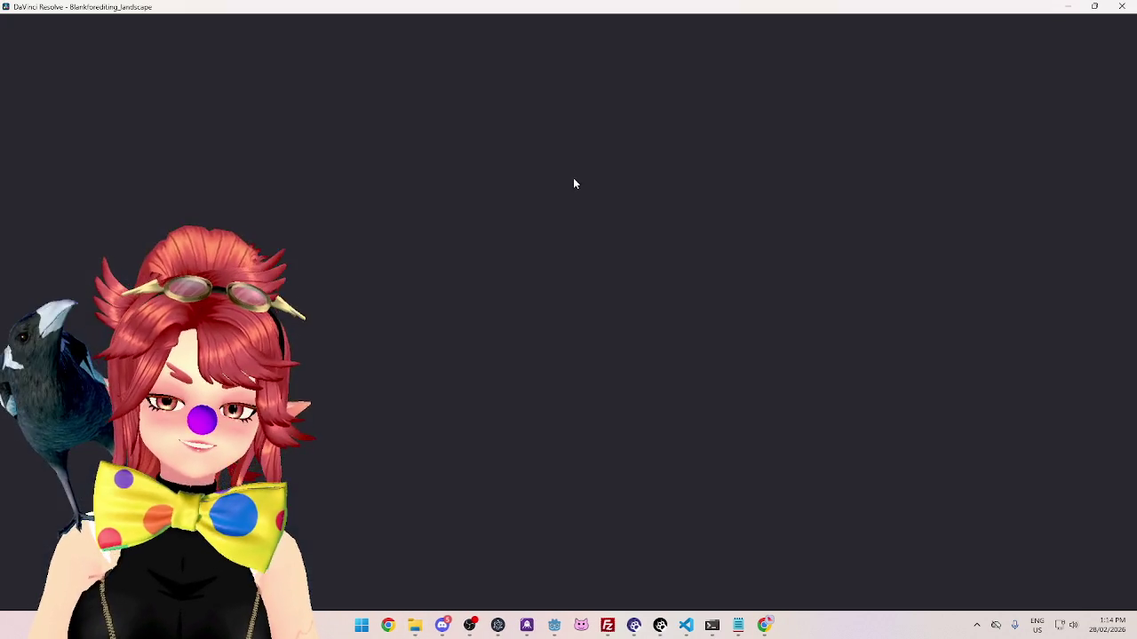
scroll(675, 524, right, 5)
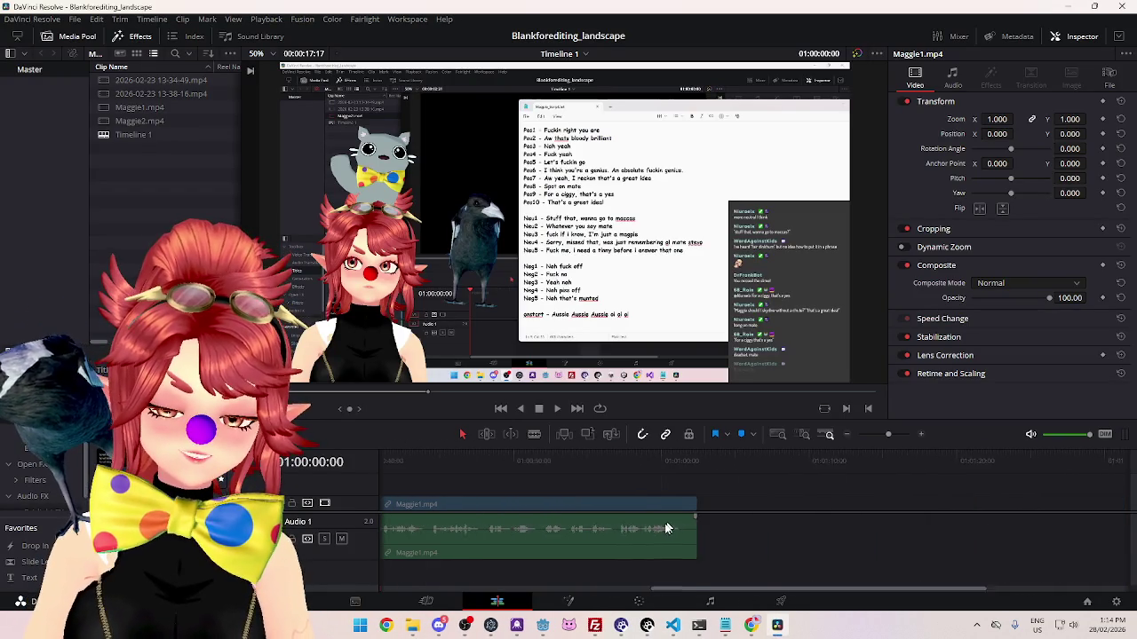
click(662, 461)
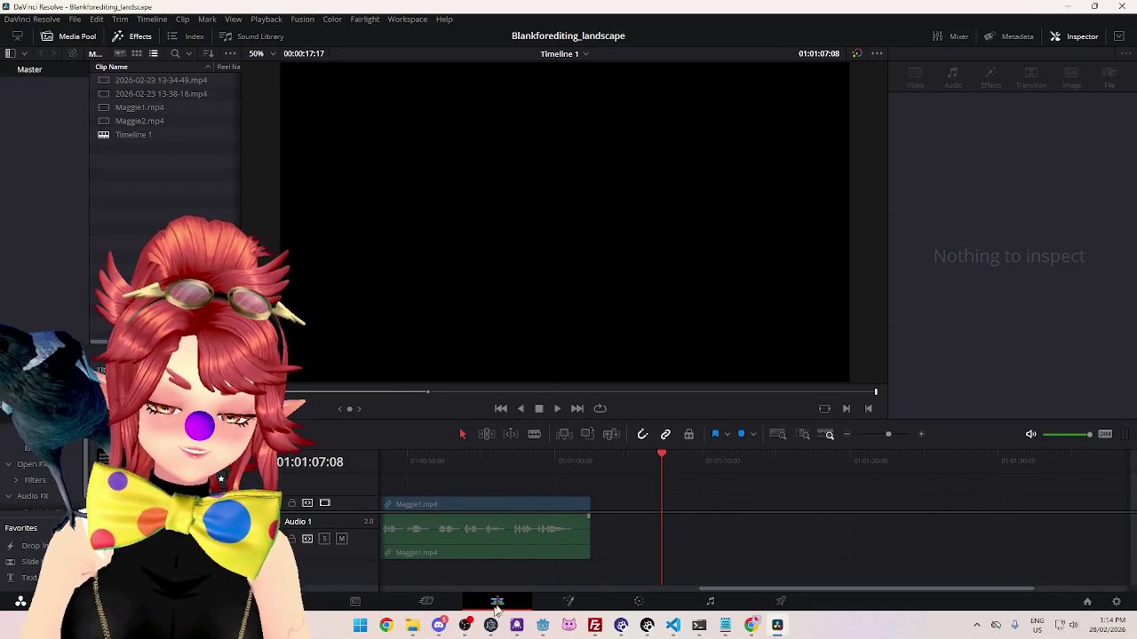
mouse_move(618, 539)
mouse_down()
mouse_move(662, 502)
mouse_move(707, 520)
mouse_up()
Step: Mark an in/out range around the new clip and raise its audio to about 18.75 dB
click(682, 464)
right_click(682, 464)
click(761, 478)
right_click(789, 458)
click(826, 480)
click(789, 460)
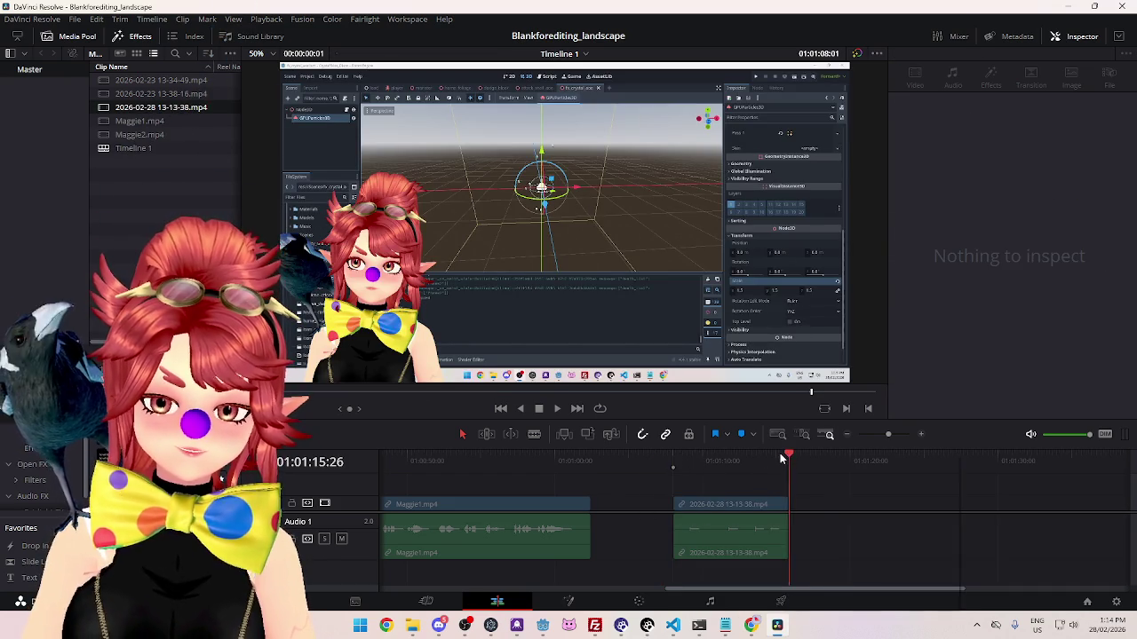
right_click(790, 460)
click(853, 475)
click(686, 460)
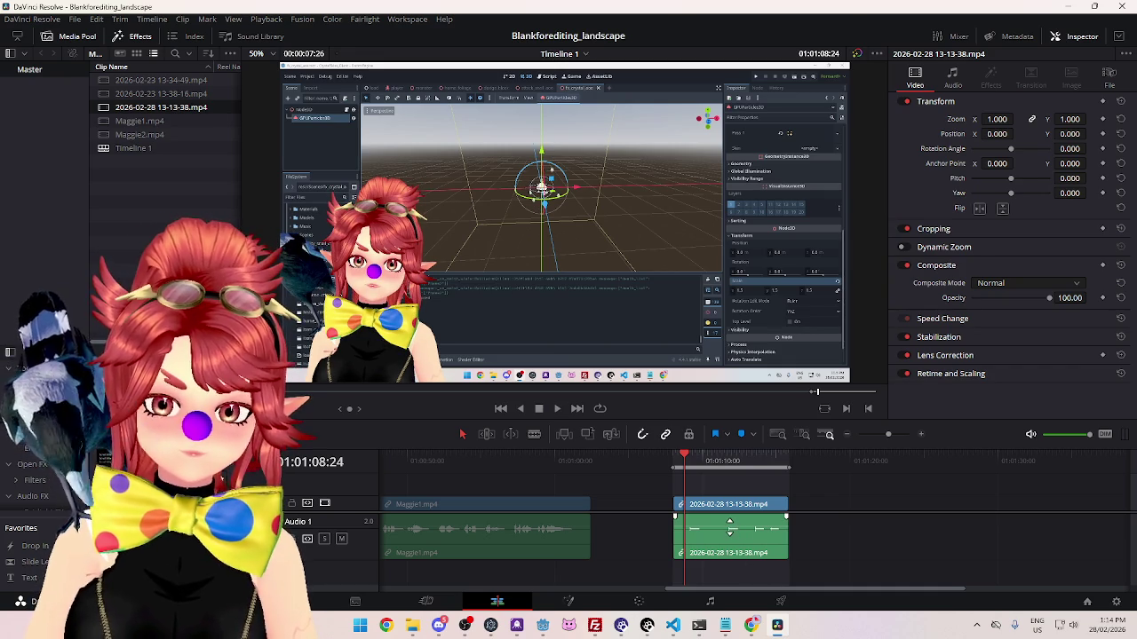
drag(730, 526, 729, 522)
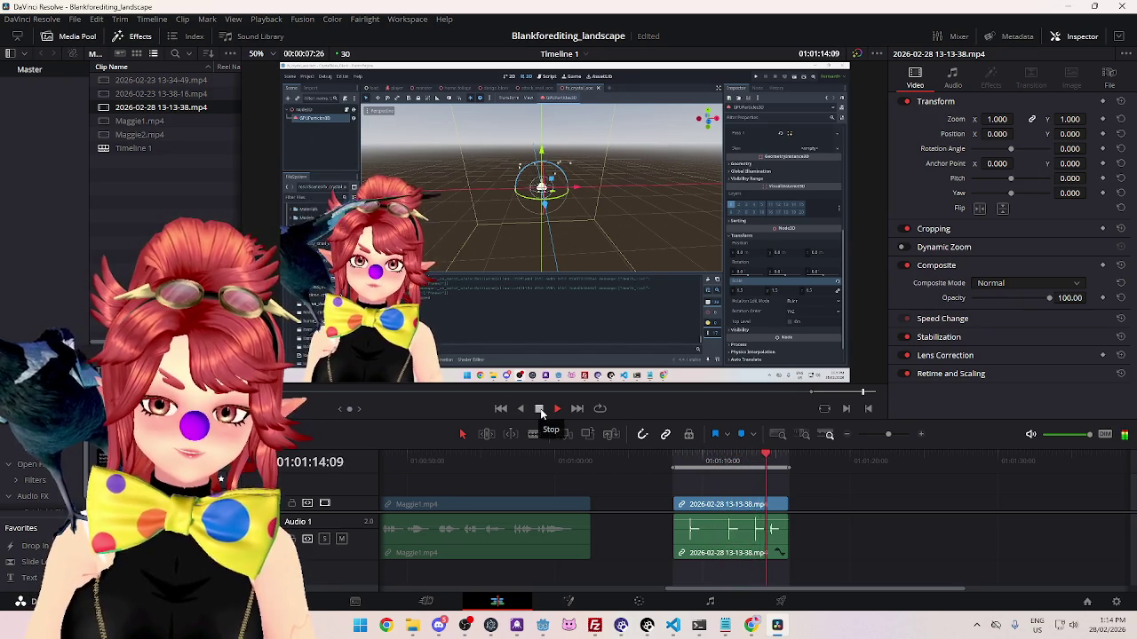
Step: Replay the new clip from its start to check the louder audio
click(540, 409)
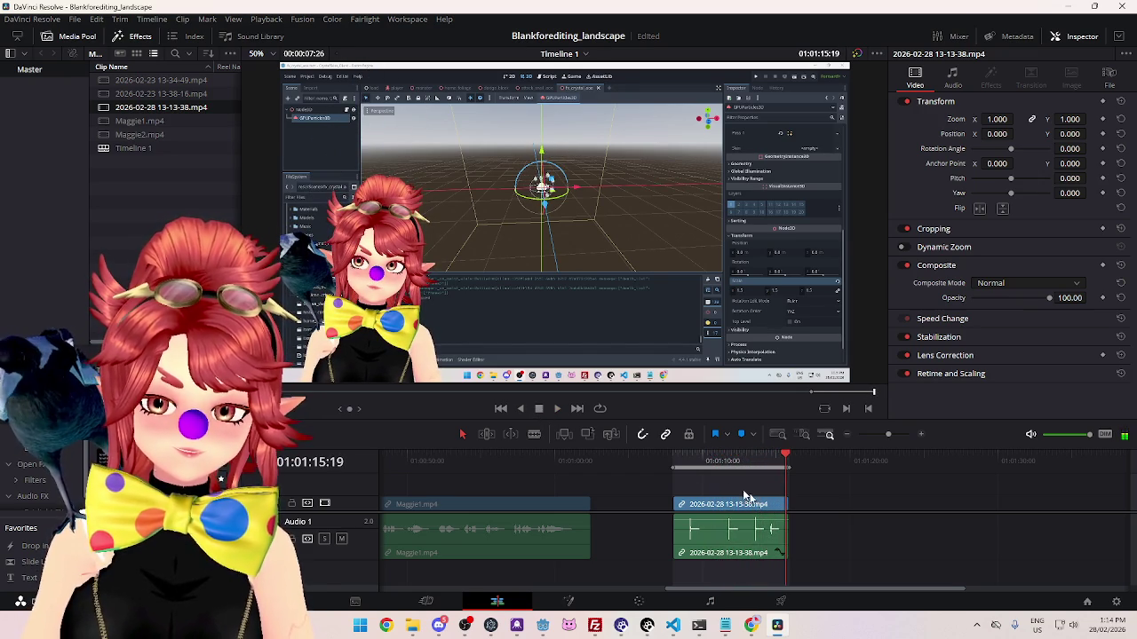
click(677, 469)
click(554, 409)
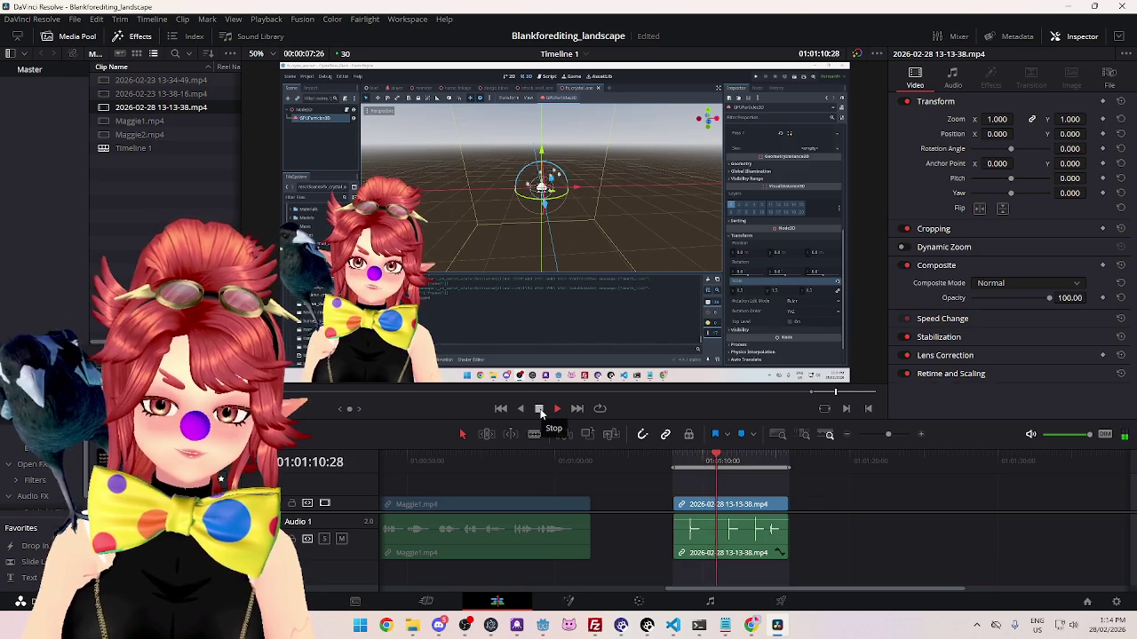
click(539, 410)
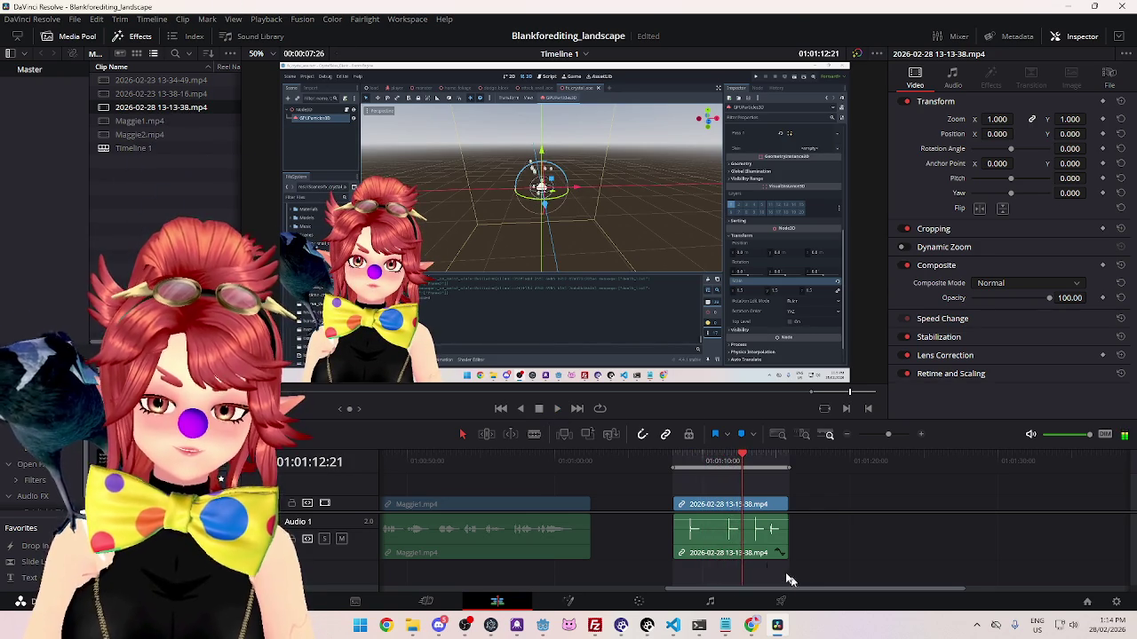
Step: Trim the beginning off the new clip
drag(672, 502, 754, 504)
scroll(770, 531, up, 2)
scroll(799, 551, down, 3)
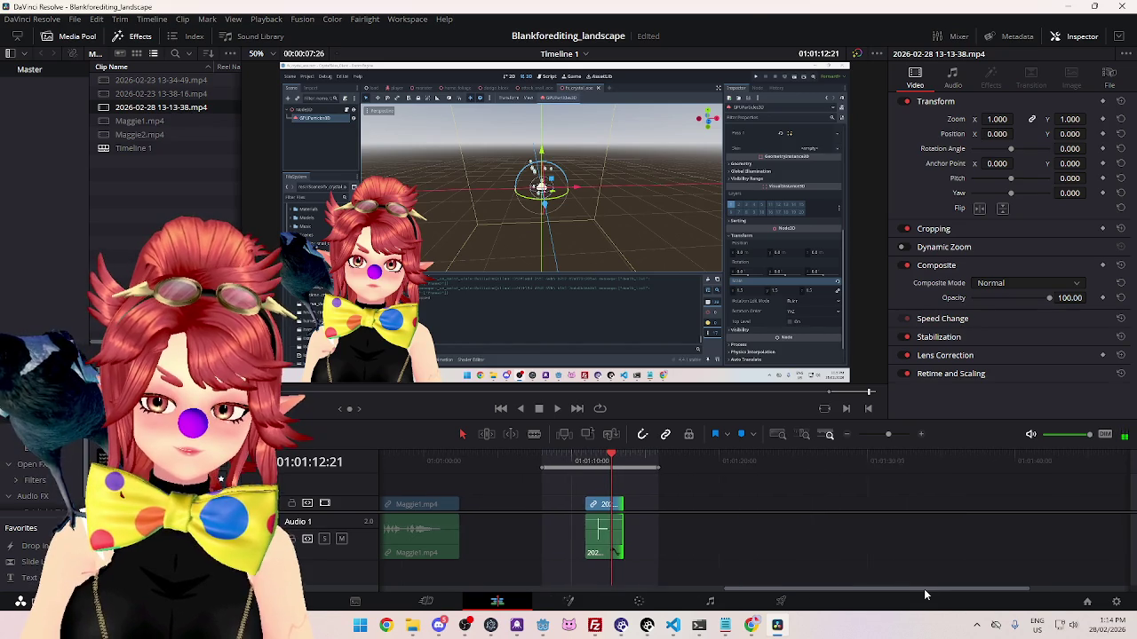
scroll(671, 554, up, 1)
scroll(803, 540, left, 2)
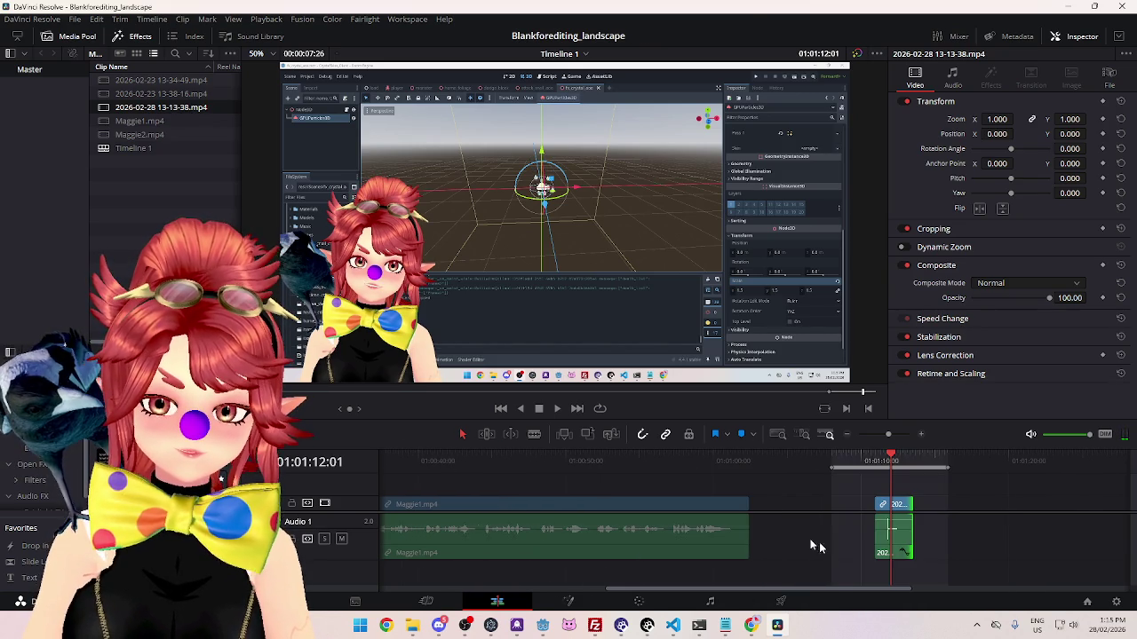
scroll(704, 533, right, 3)
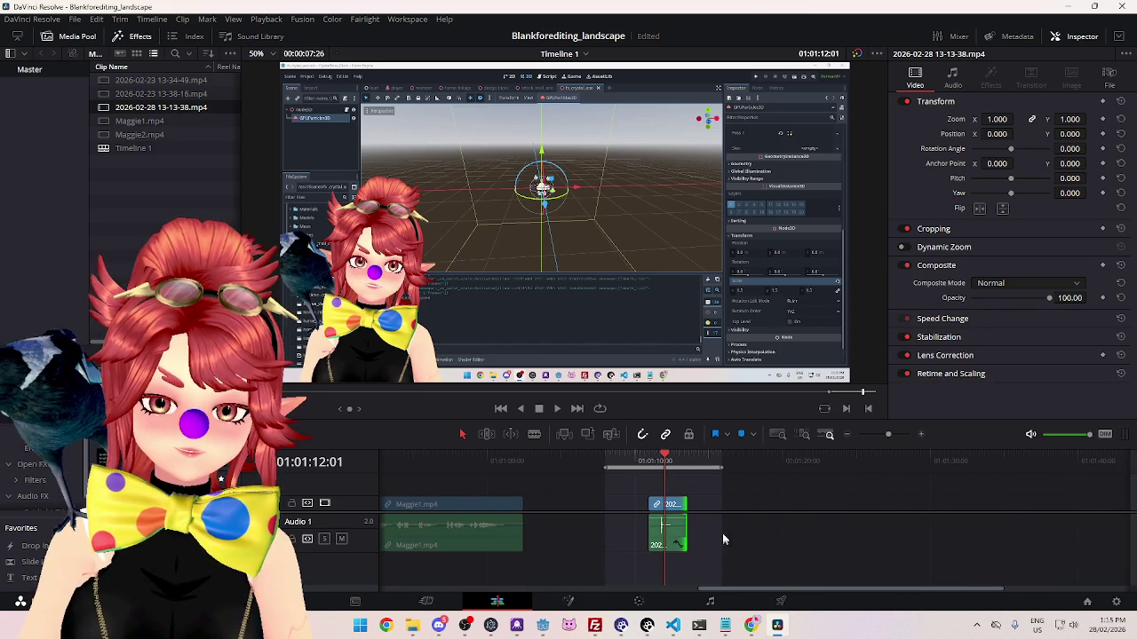
scroll(728, 524, left, 1)
scroll(781, 506, up, 3)
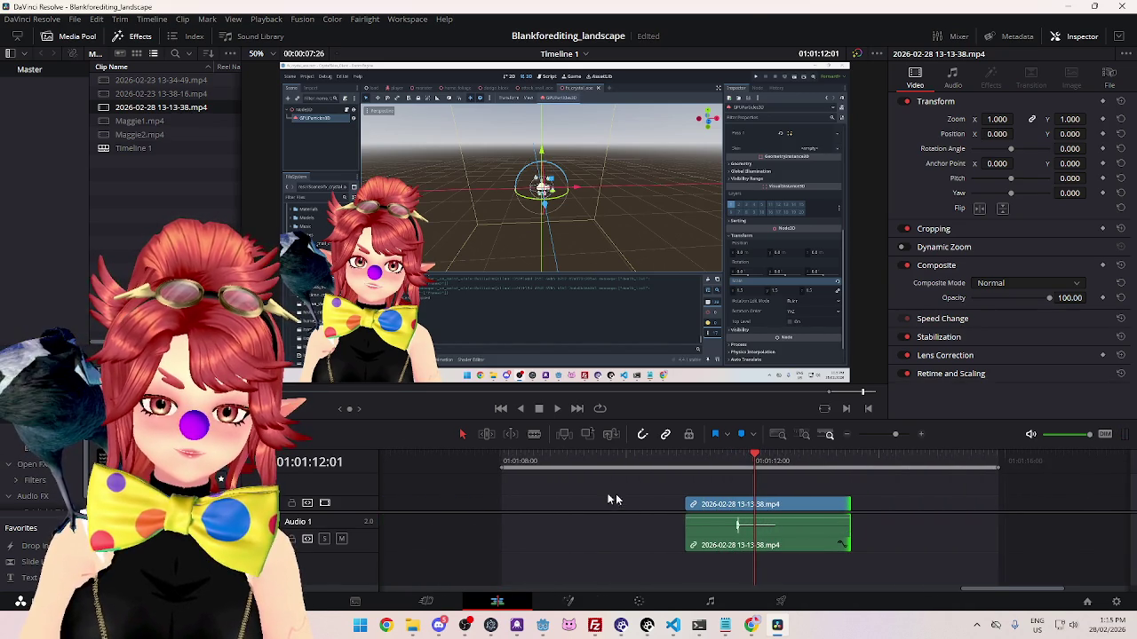
drag(691, 505, 732, 506)
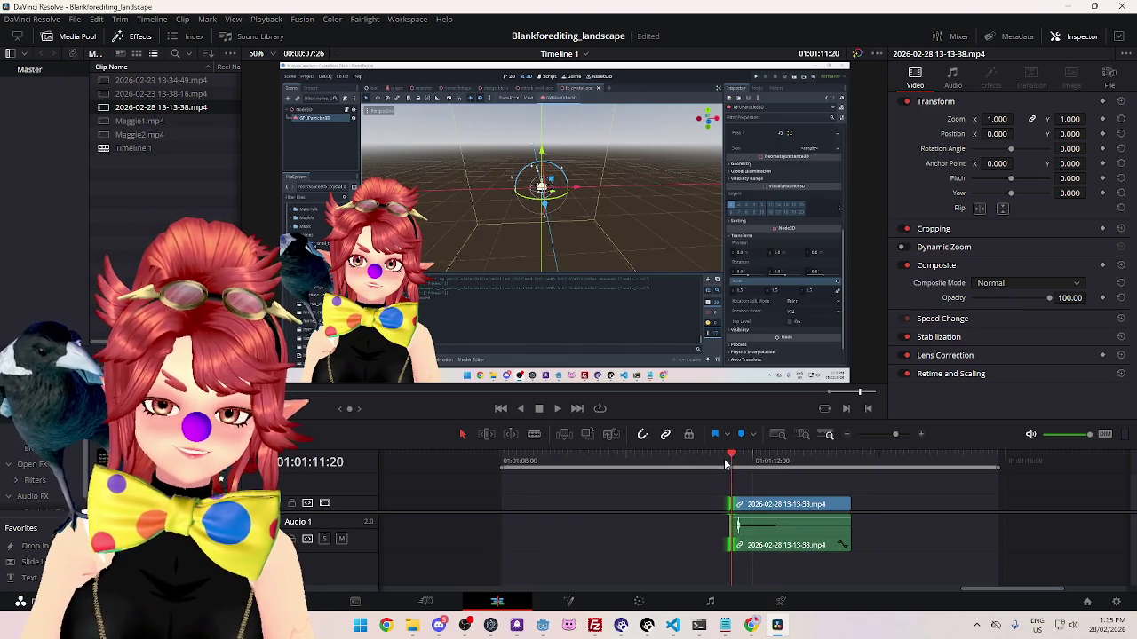
Step: Trim the clip's end to about one second, scrub through it, and switch to the Deliver page
key(space)
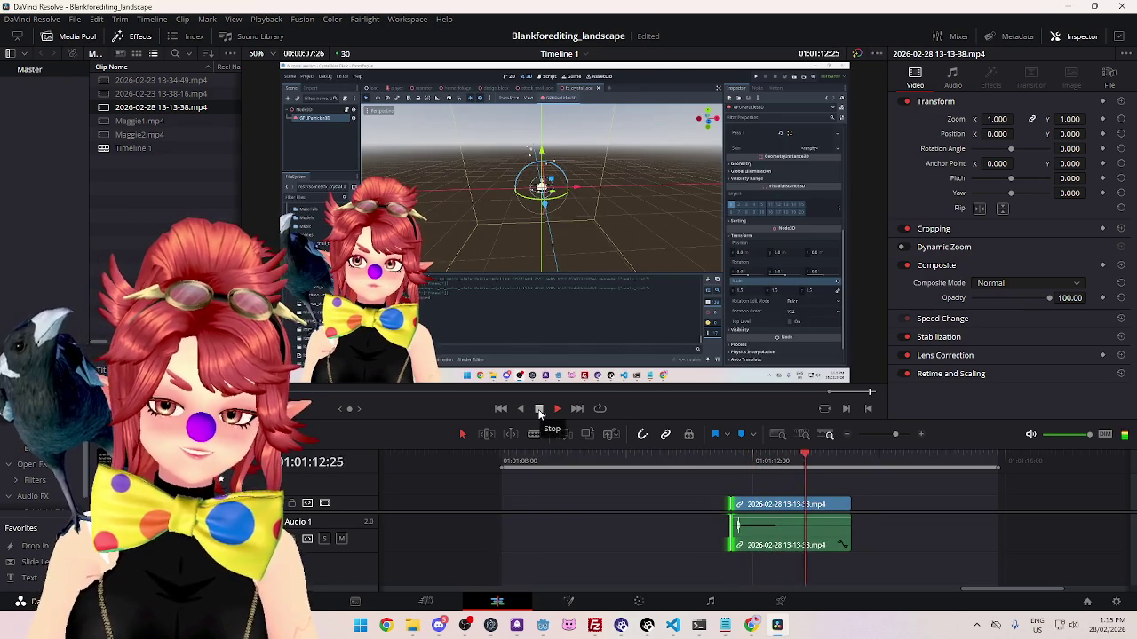
drag(848, 505, 724, 504)
click(751, 463)
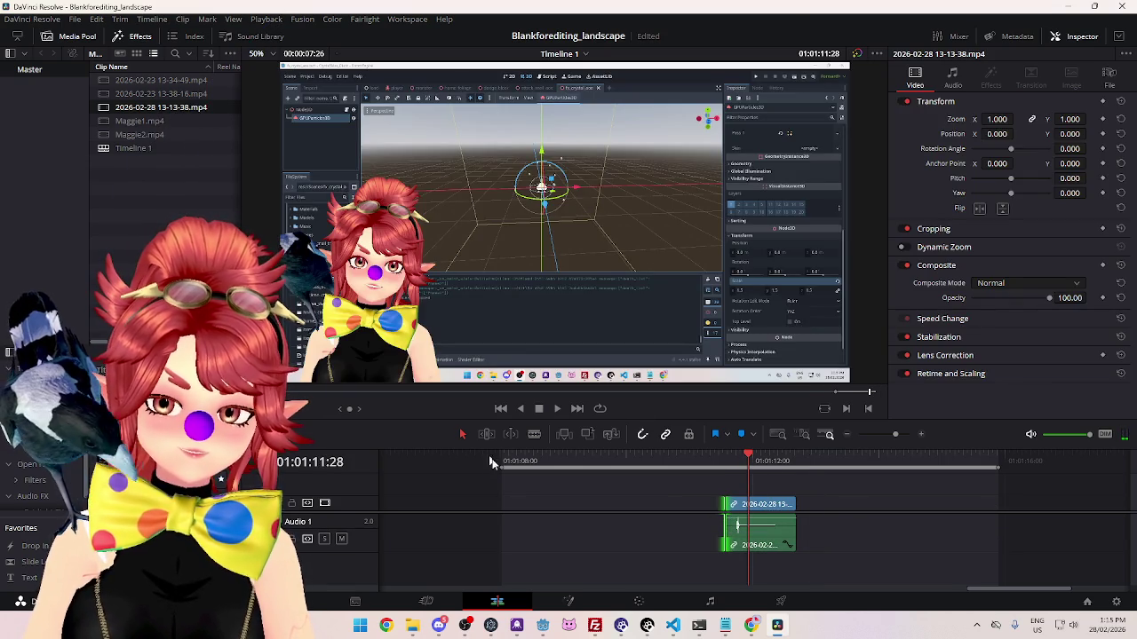
mouse_move(496, 465)
mouse_down()
mouse_move(806, 468)
mouse_move(749, 464)
mouse_up()
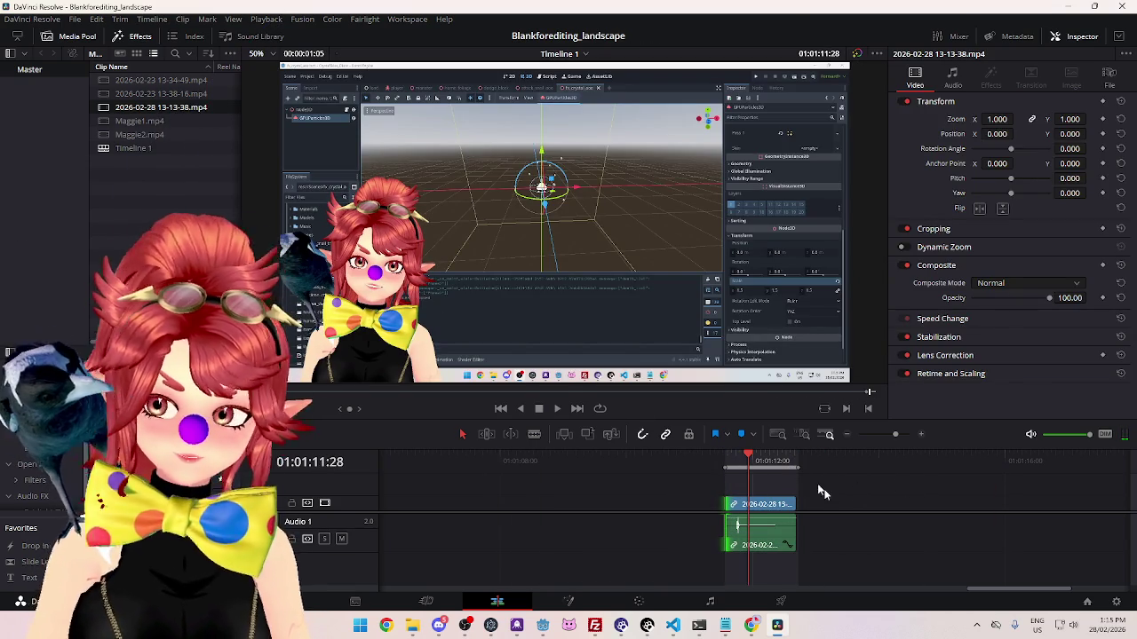
click(749, 511)
click(781, 602)
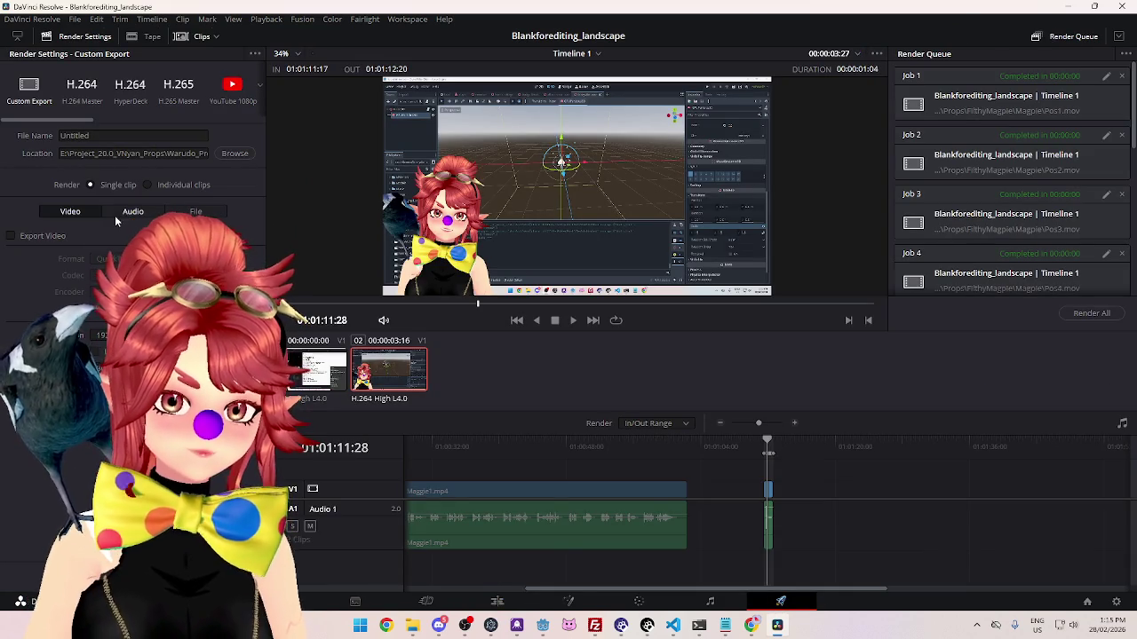
Step: Show the Audio export options in Resolve's Render Settings, then bring the Godot editor forward
click(133, 211)
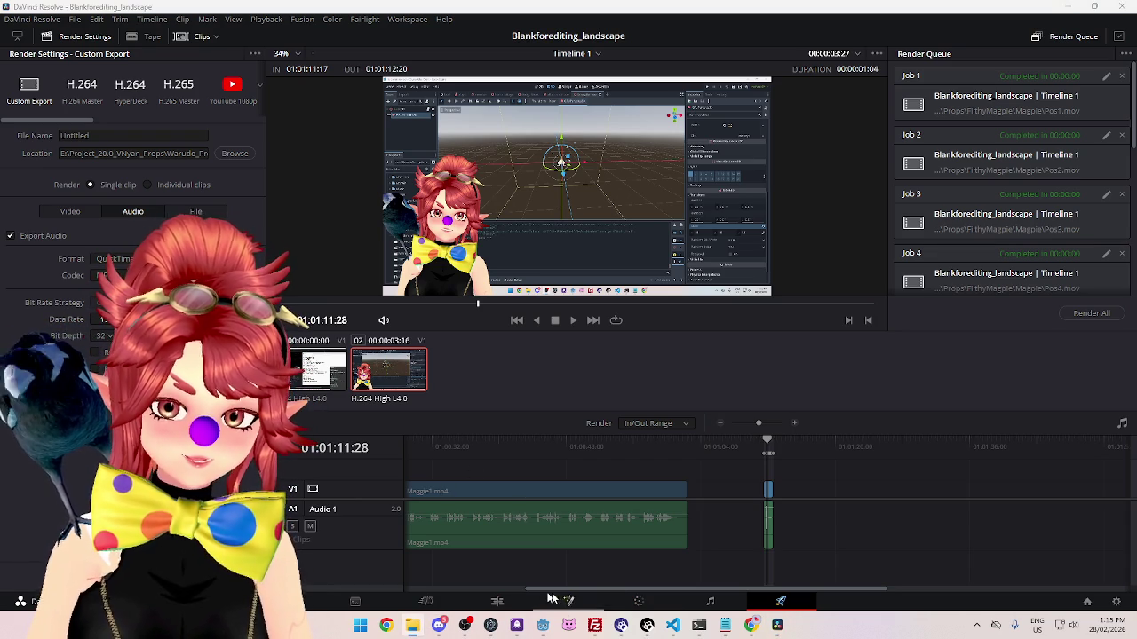
mouse_move(542, 632)
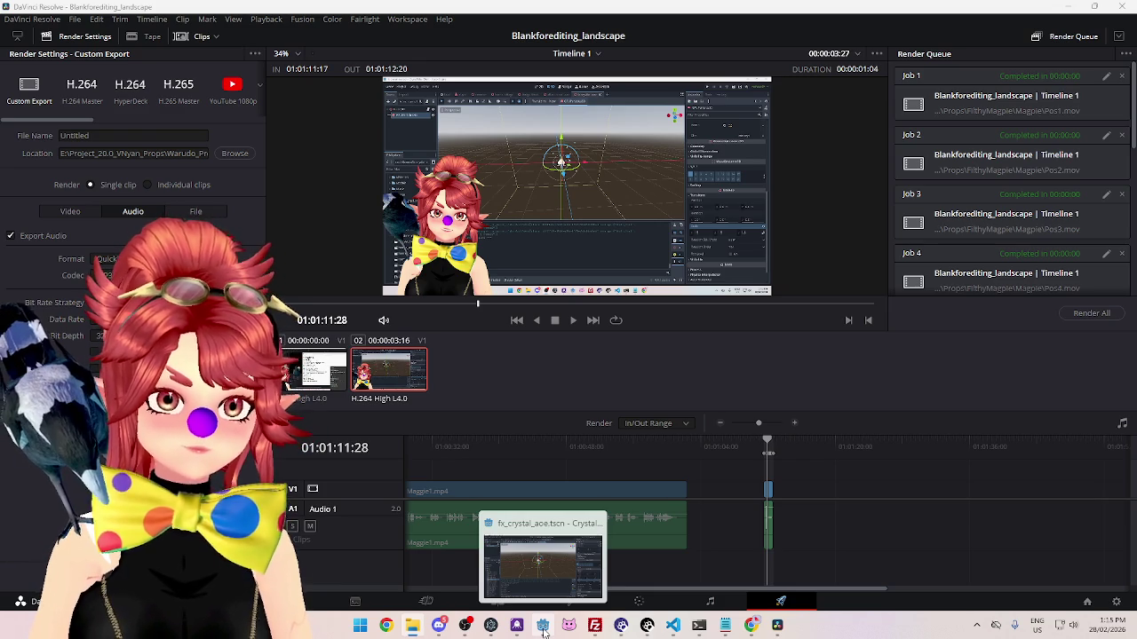
click(542, 632)
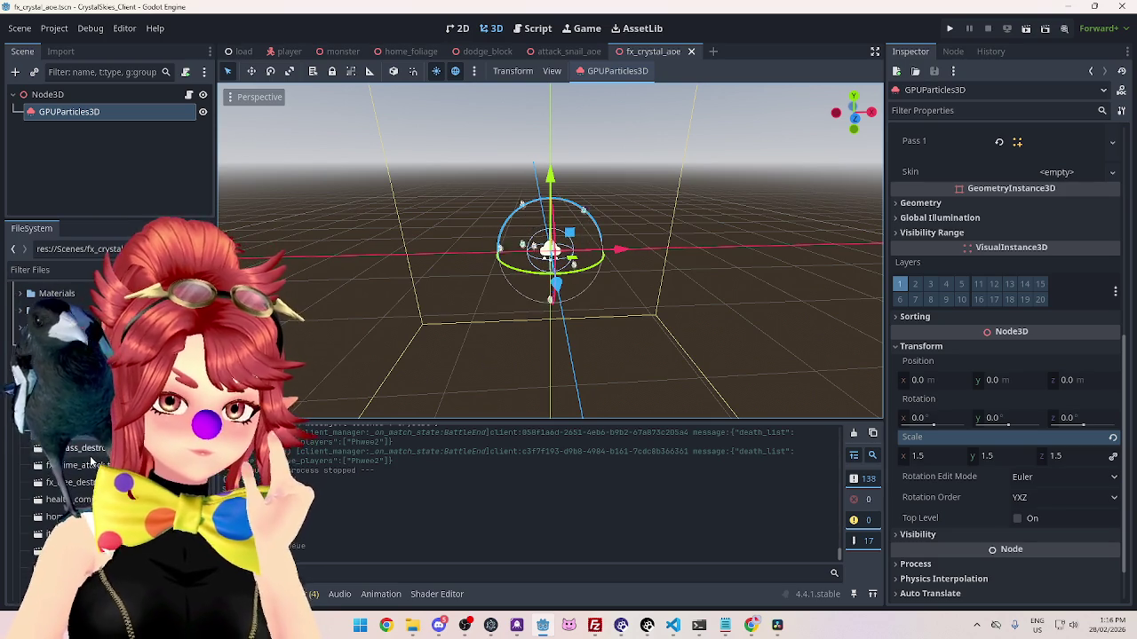
Step: Select Phwee_Boing.mp3 in the FileSystem SFX folder, then return to DaVinci Resolve
scroll(71, 479, up, 2)
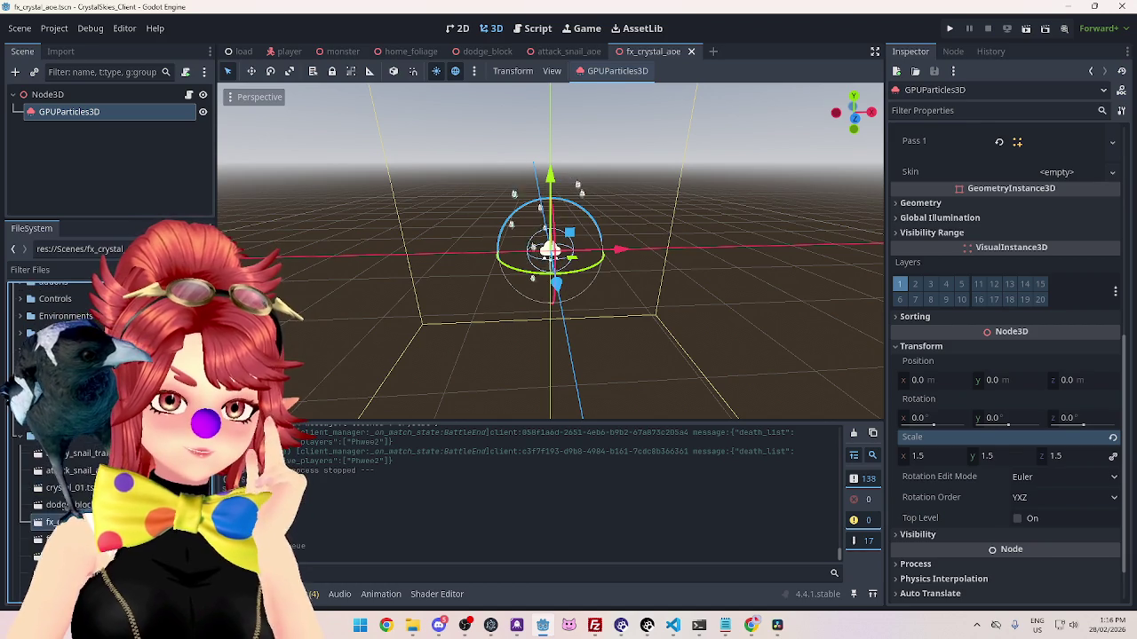
scroll(75, 442, down, 5)
scroll(73, 442, down, 5)
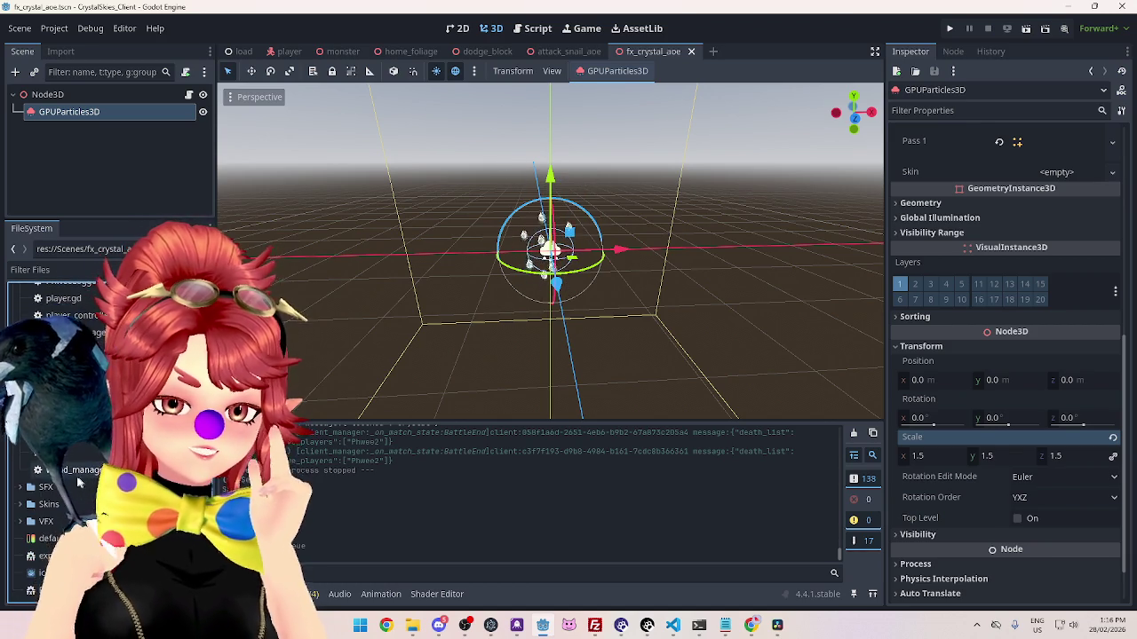
click(71, 432)
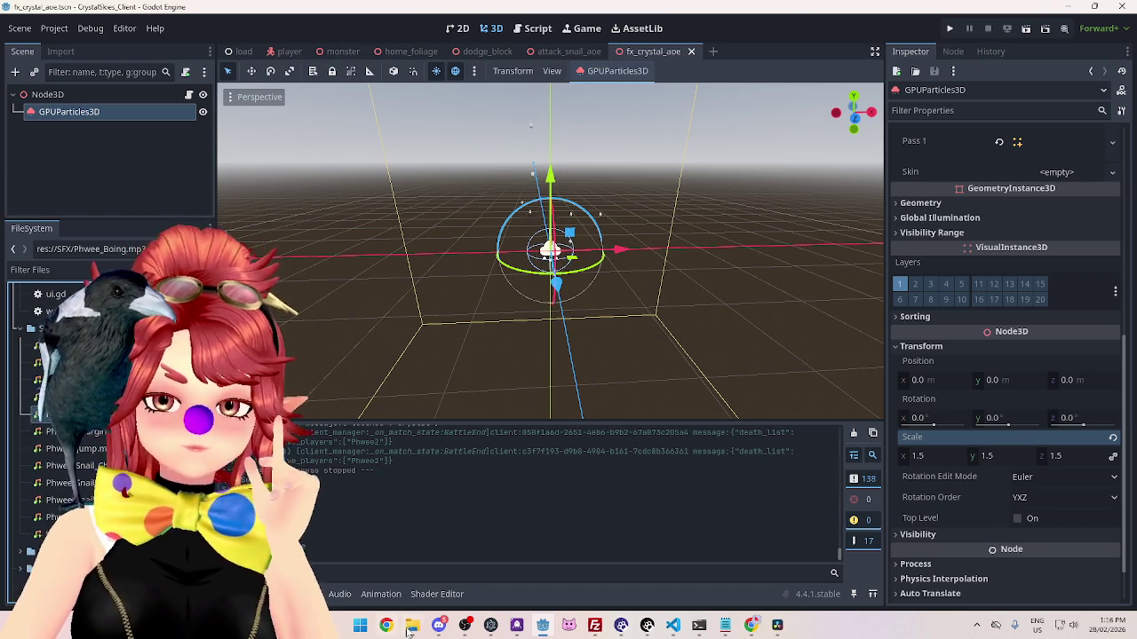
click(777, 625)
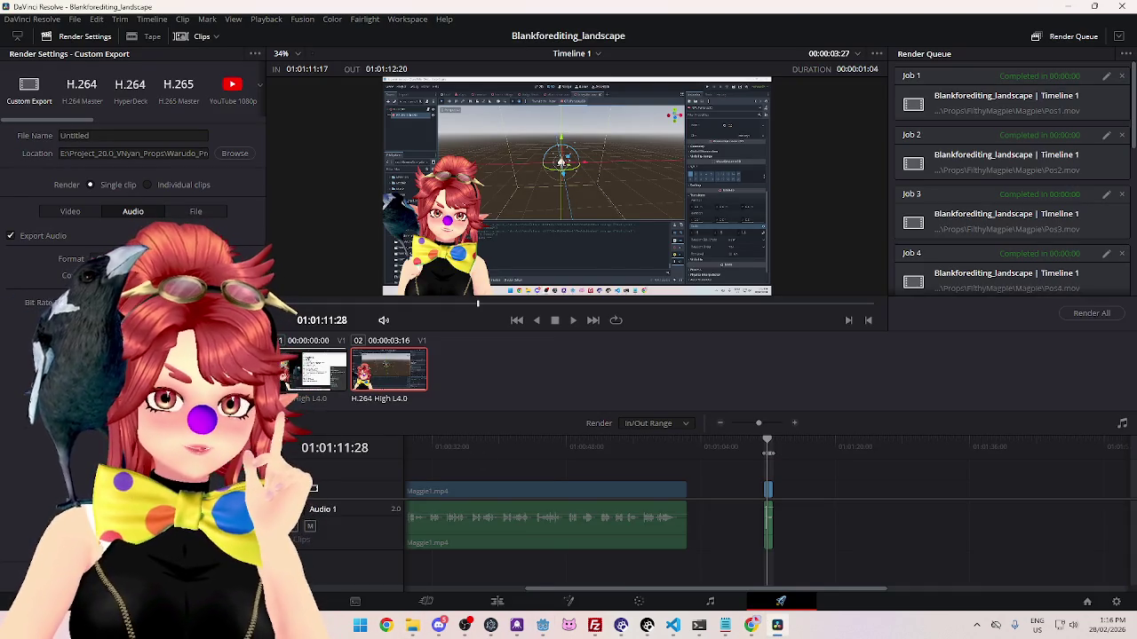
Step: Set the audio format to MP3 and browse into the CrystalSkies_Client project folder
click(134, 259)
click(124, 228)
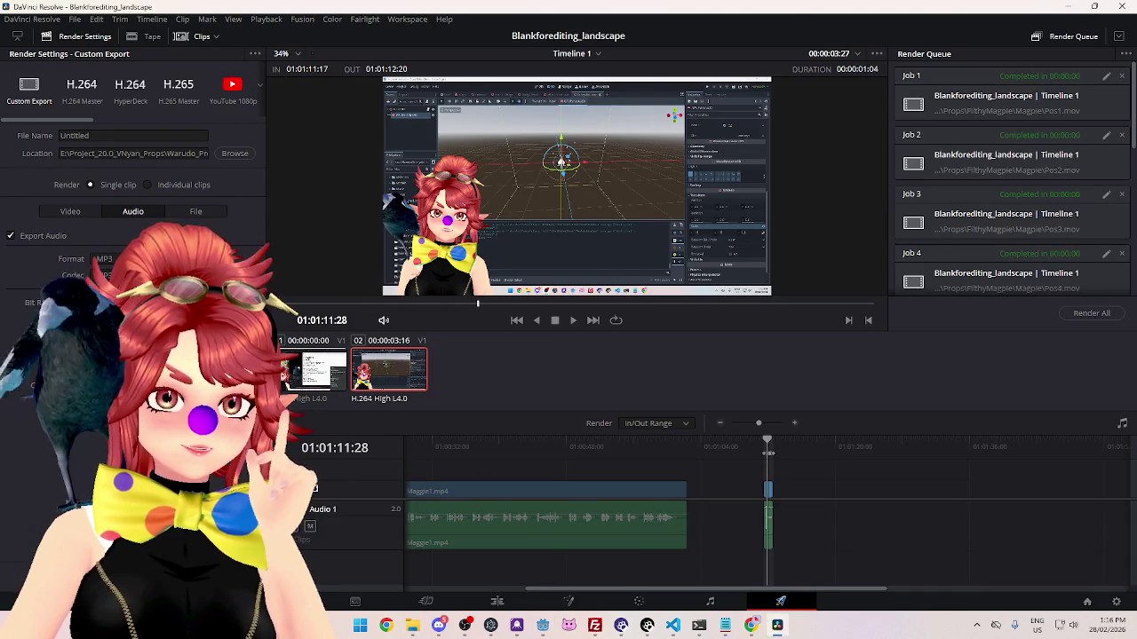
click(234, 153)
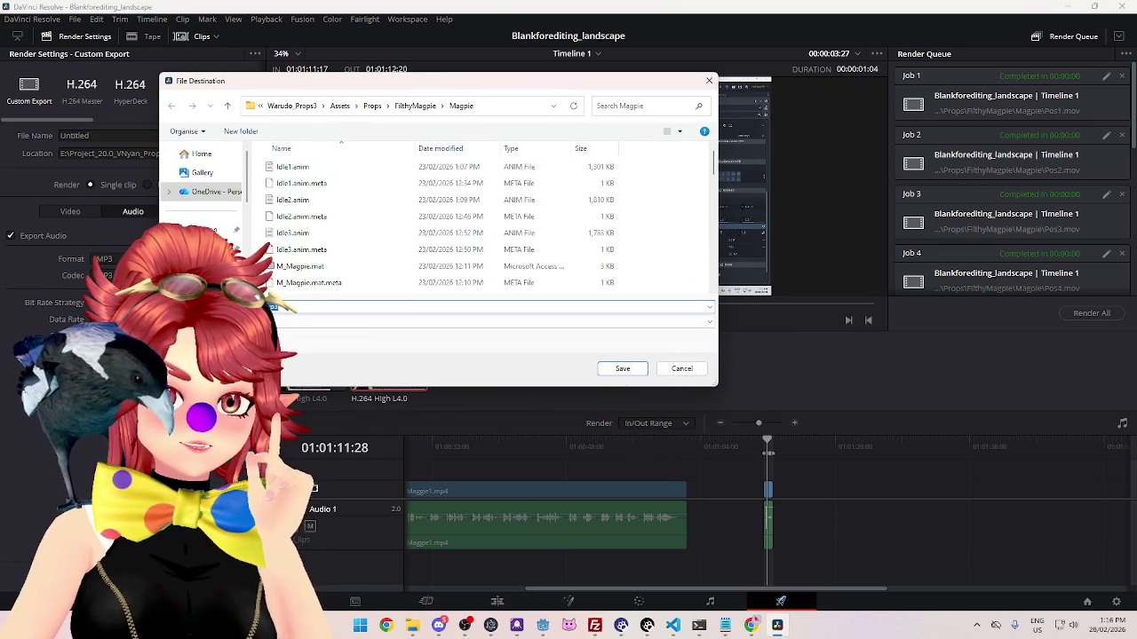
scroll(319, 231, down, 2)
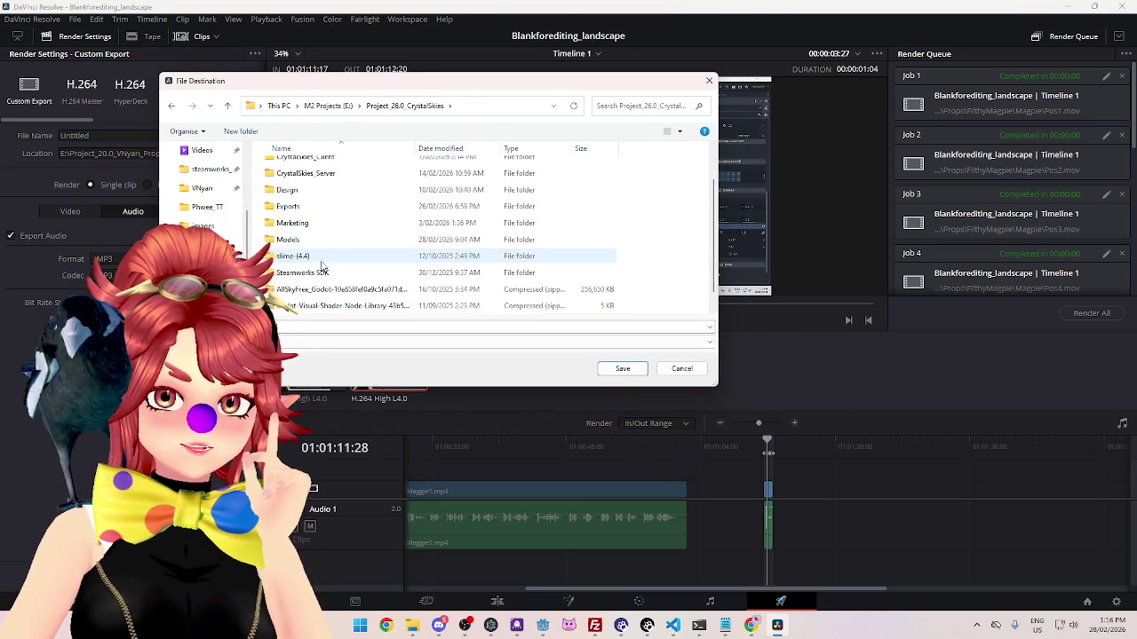
scroll(304, 242, up, 3)
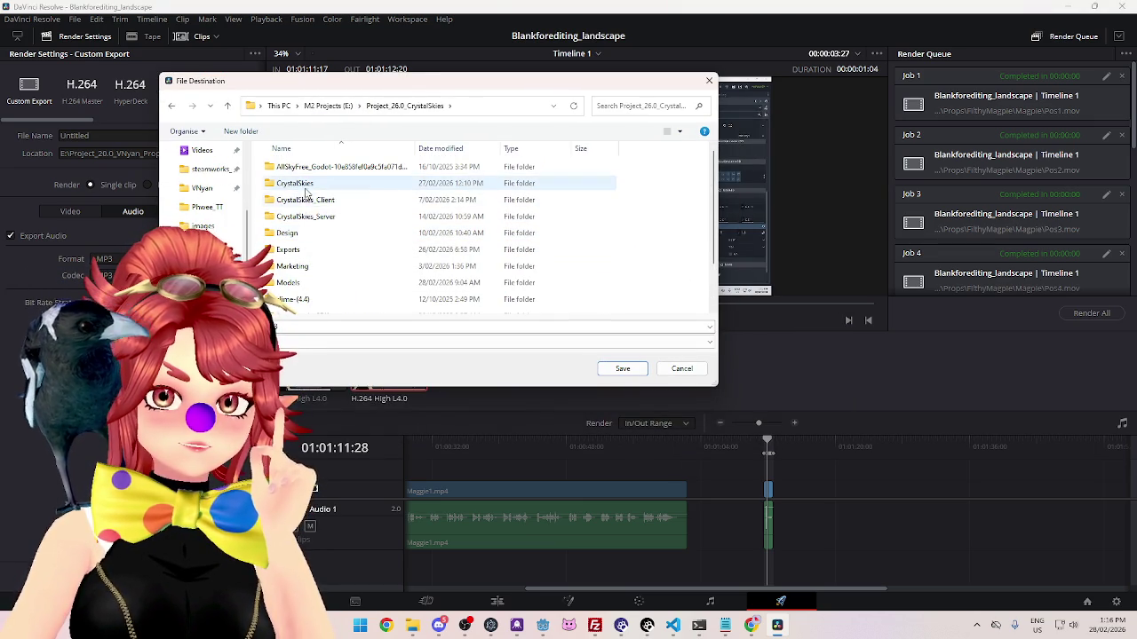
double_click(307, 201)
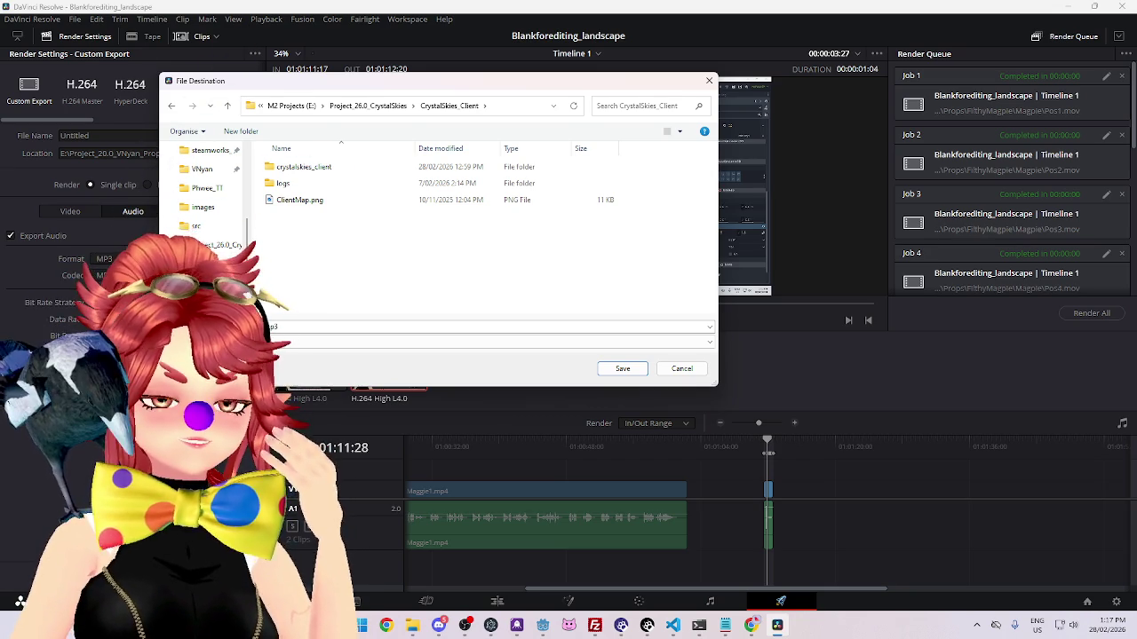
double_click(301, 168)
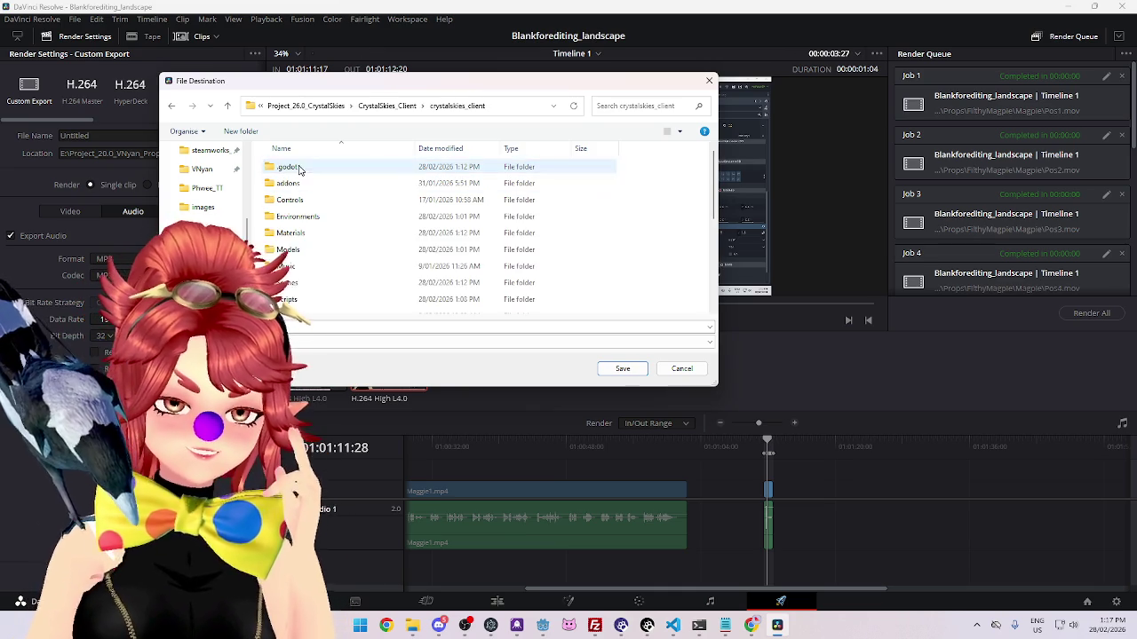
Step: Choose the SFX folder as the save location and save the render as crystal_contact
scroll(306, 266, down, 2)
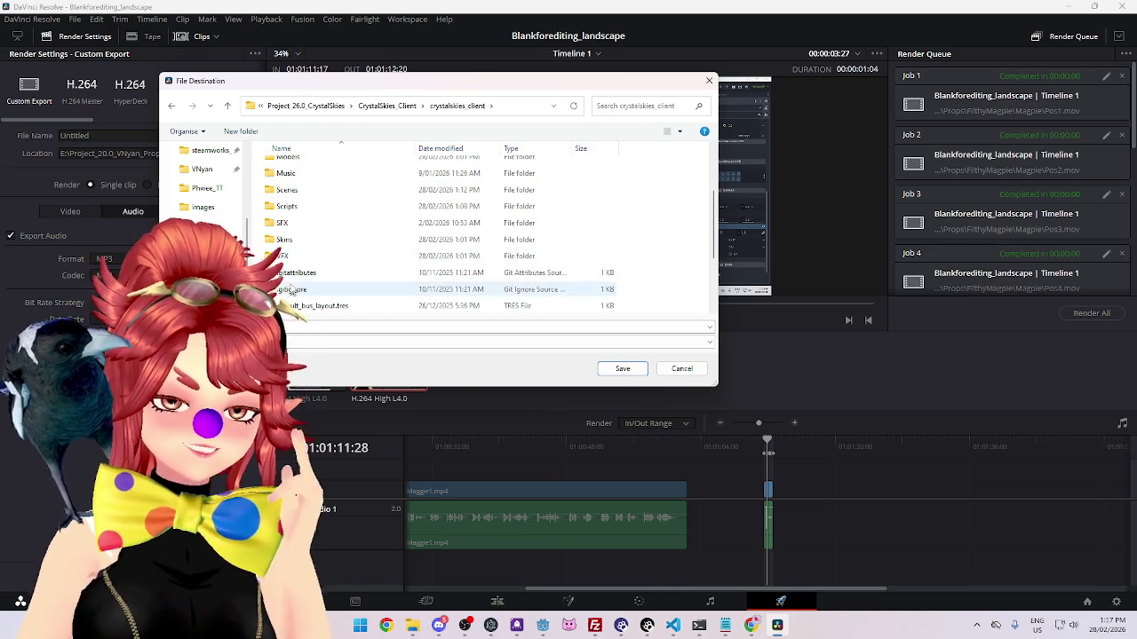
click(297, 226)
double_click(298, 226)
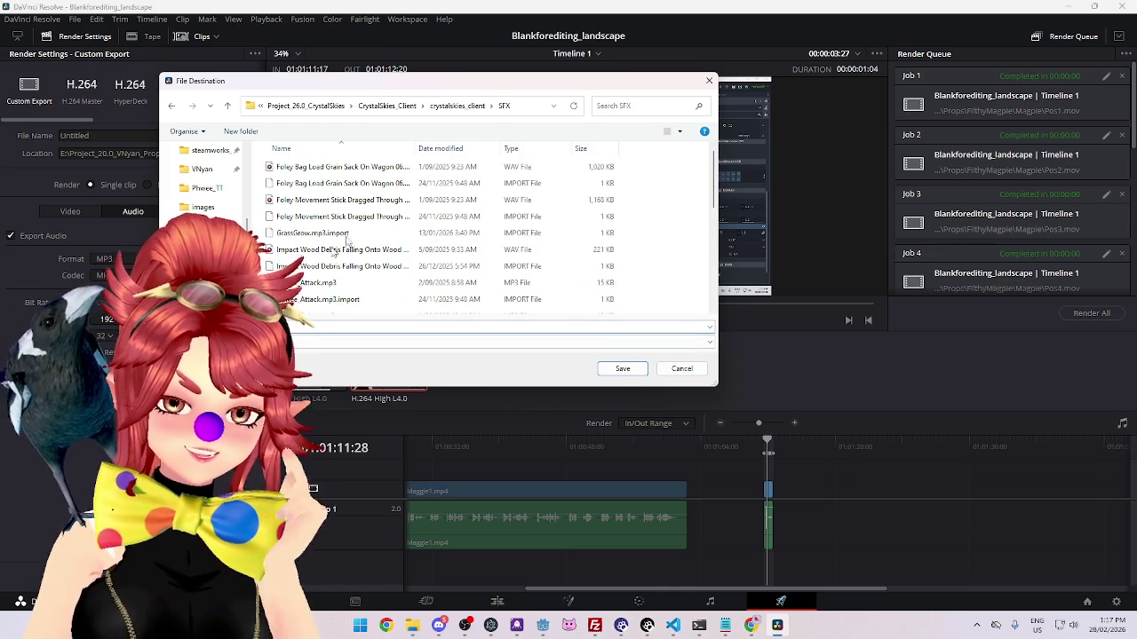
drag(423, 87, 549, 66)
text(C)
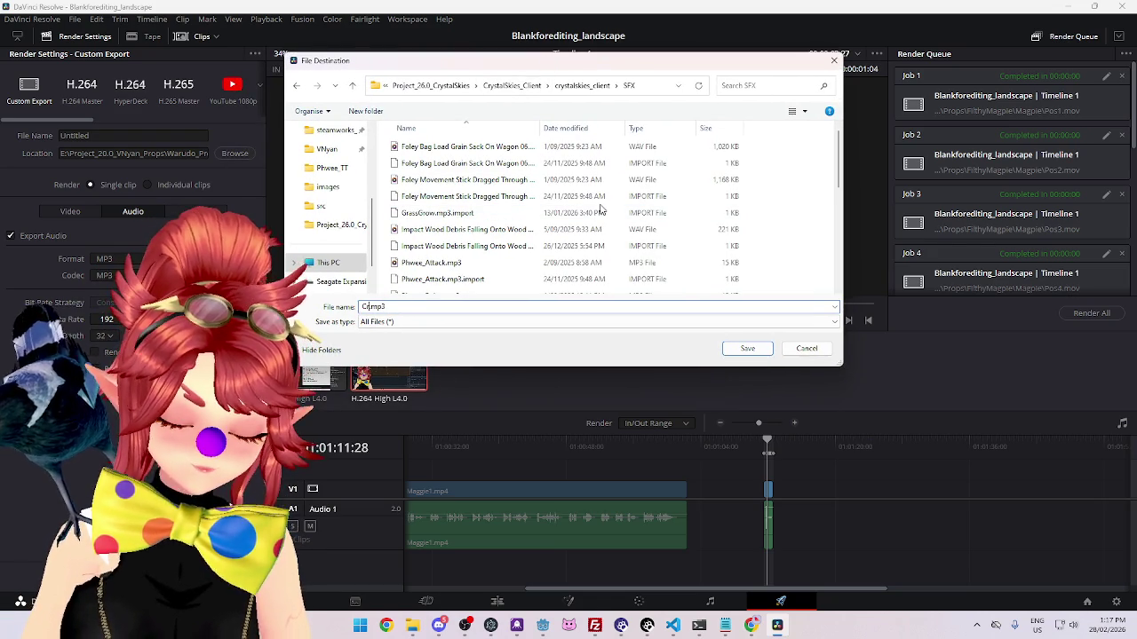
text(rystal_contact)
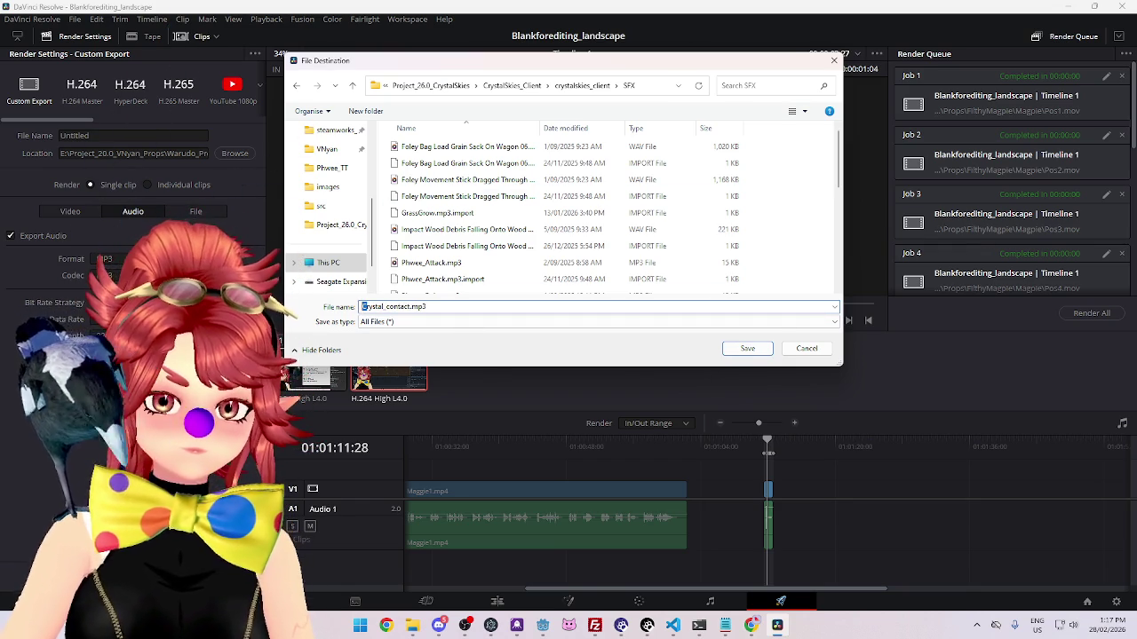
click(742, 349)
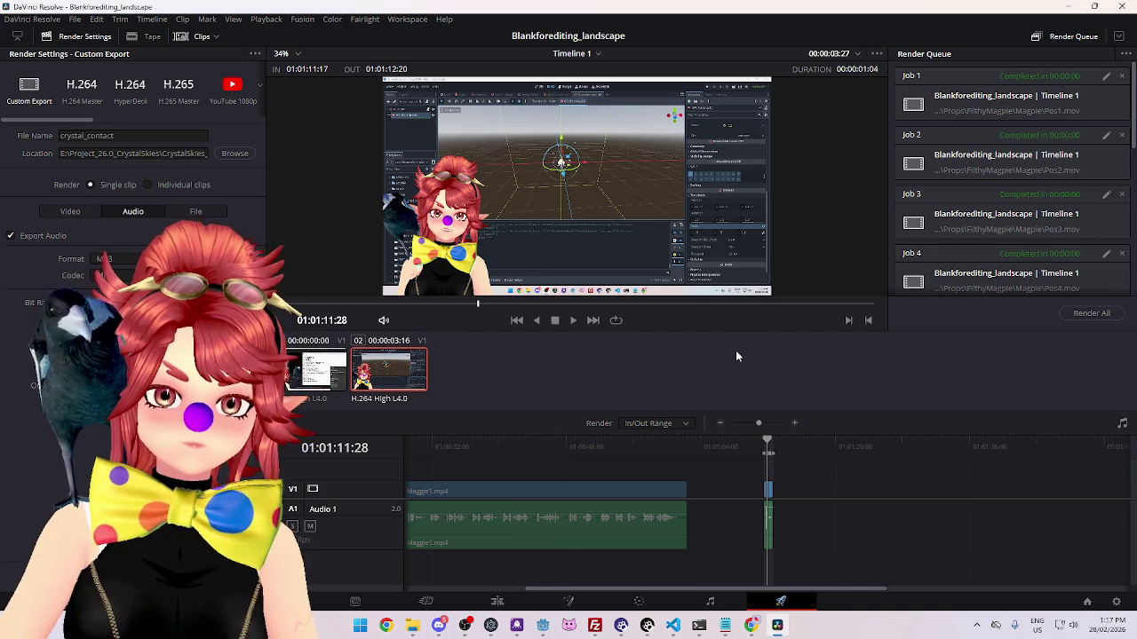
Step: Look for the new sound in Godot's project files, then switch back to Resolve
click(543, 625)
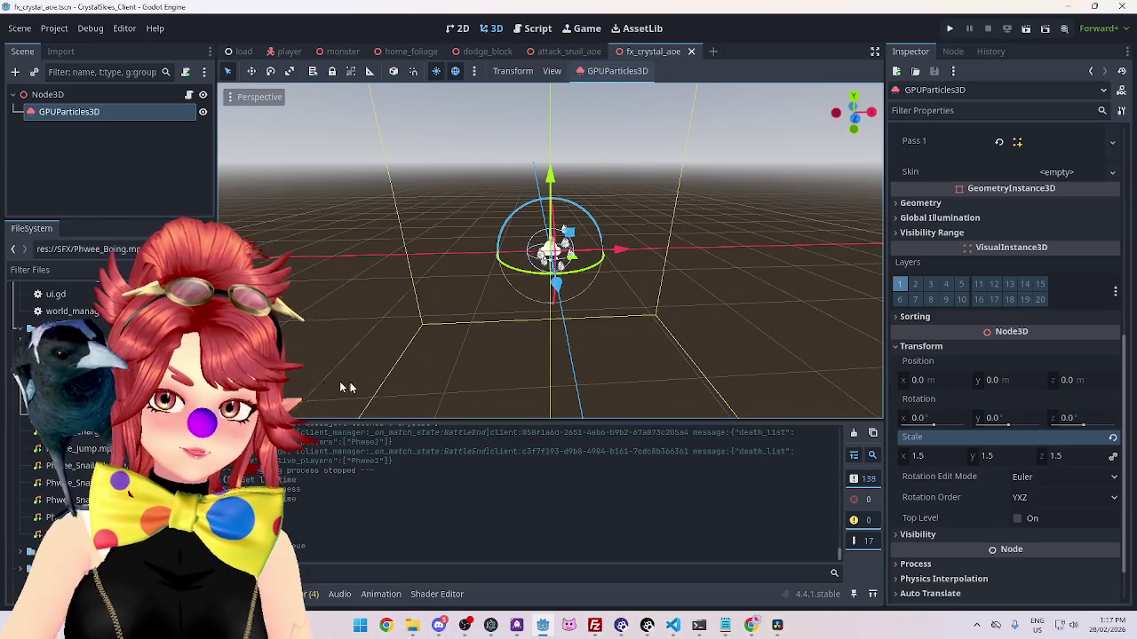
click(107, 366)
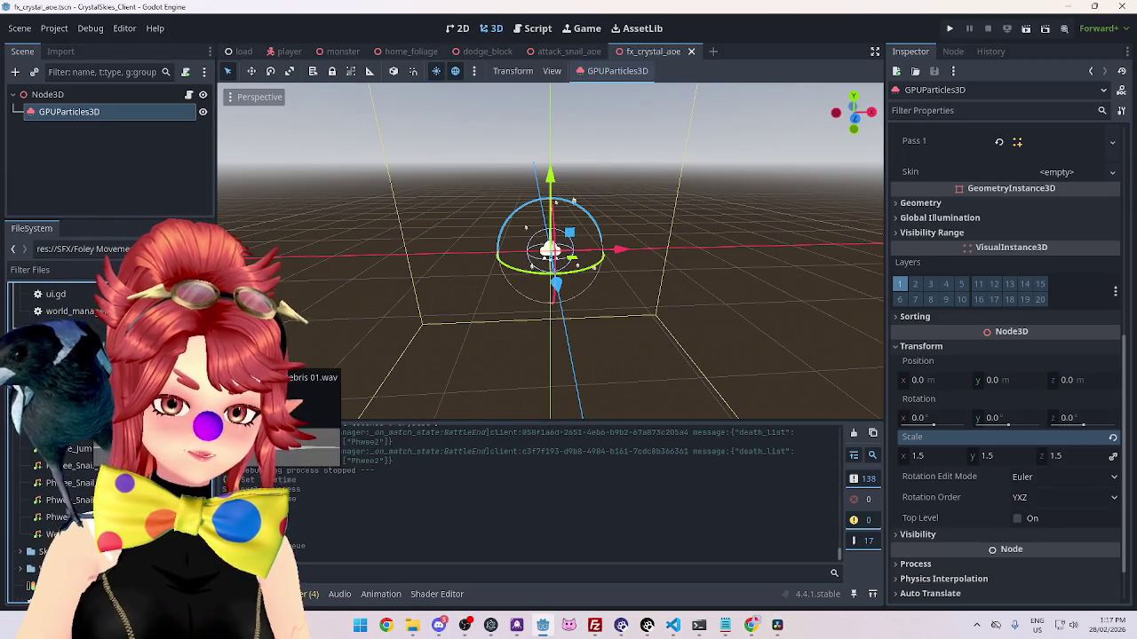
click(778, 625)
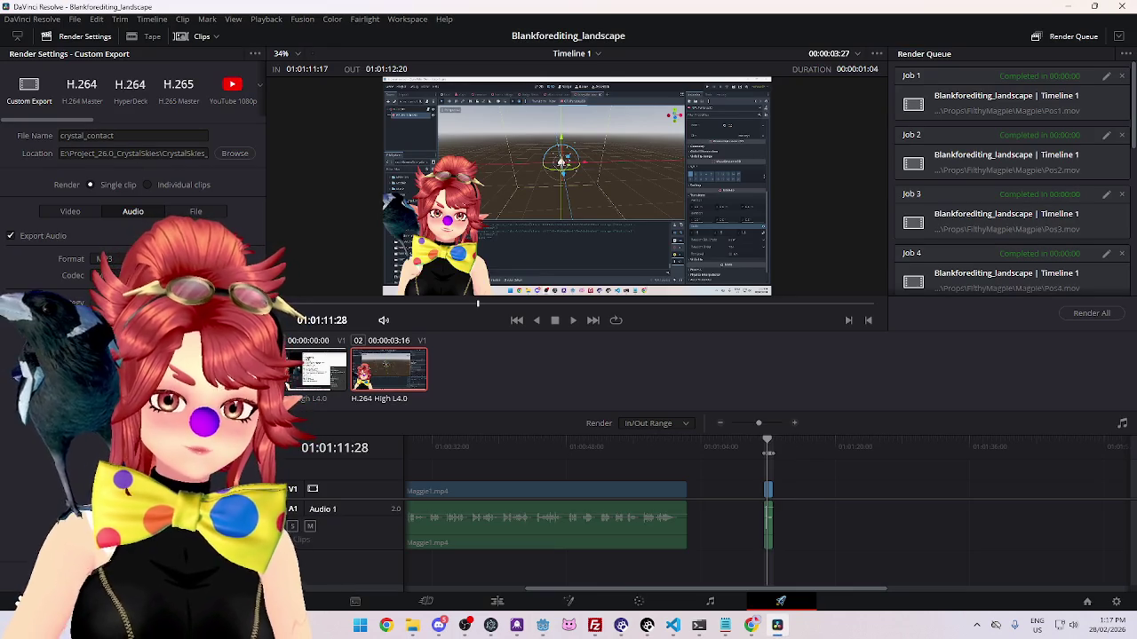
Step: Add the crystal_contact audio as a render job and return to the Godot editor
scroll(1053, 222, down, 5)
click(1053, 293)
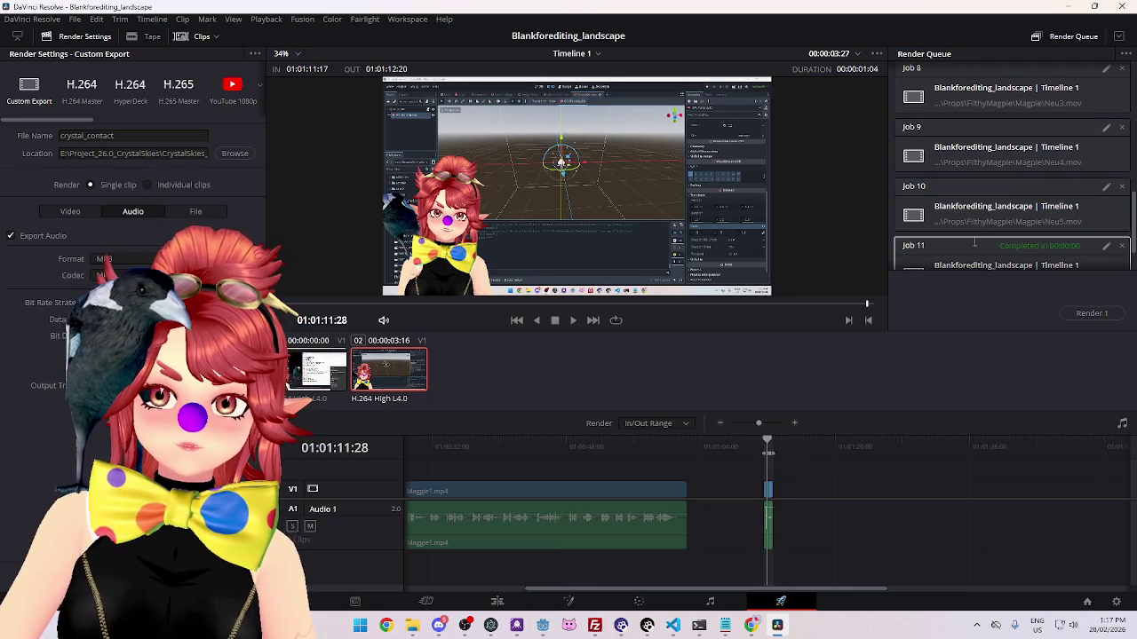
click(543, 627)
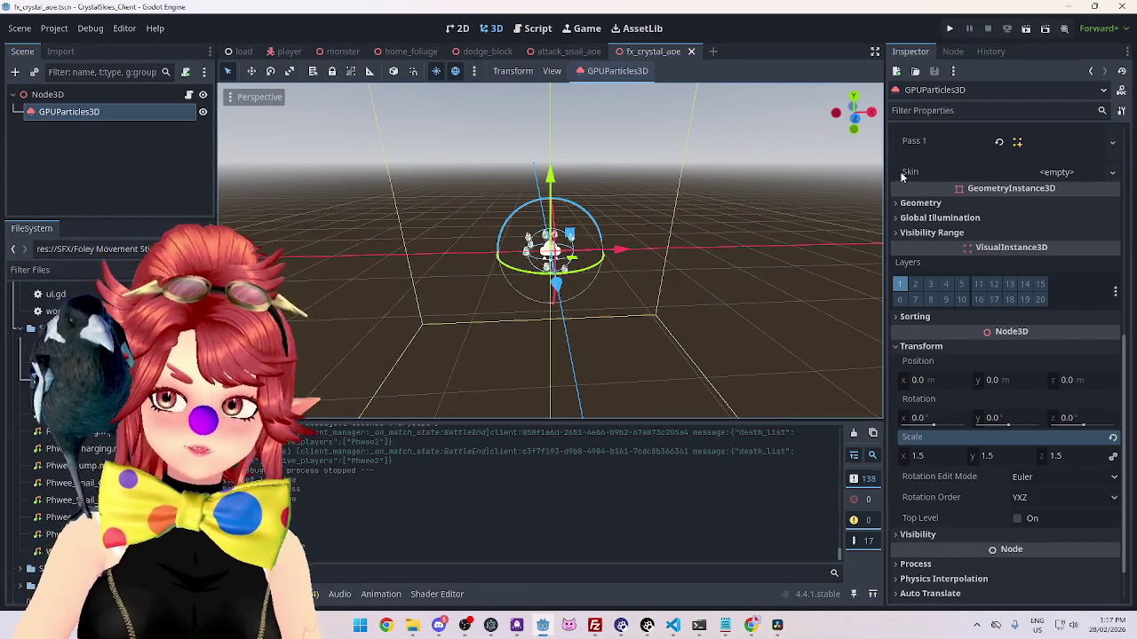
right_click(65, 96)
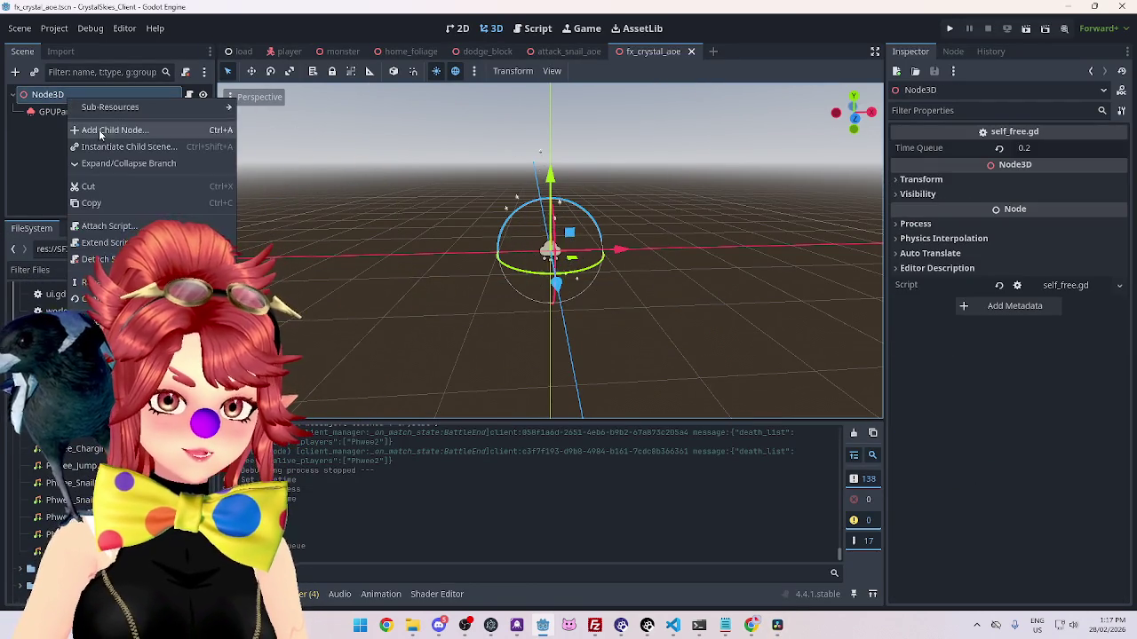
Step: Add an AudioStreamPlayer3D child to Node3D with crystal_contact.mp3 as its stream, and save
click(100, 131)
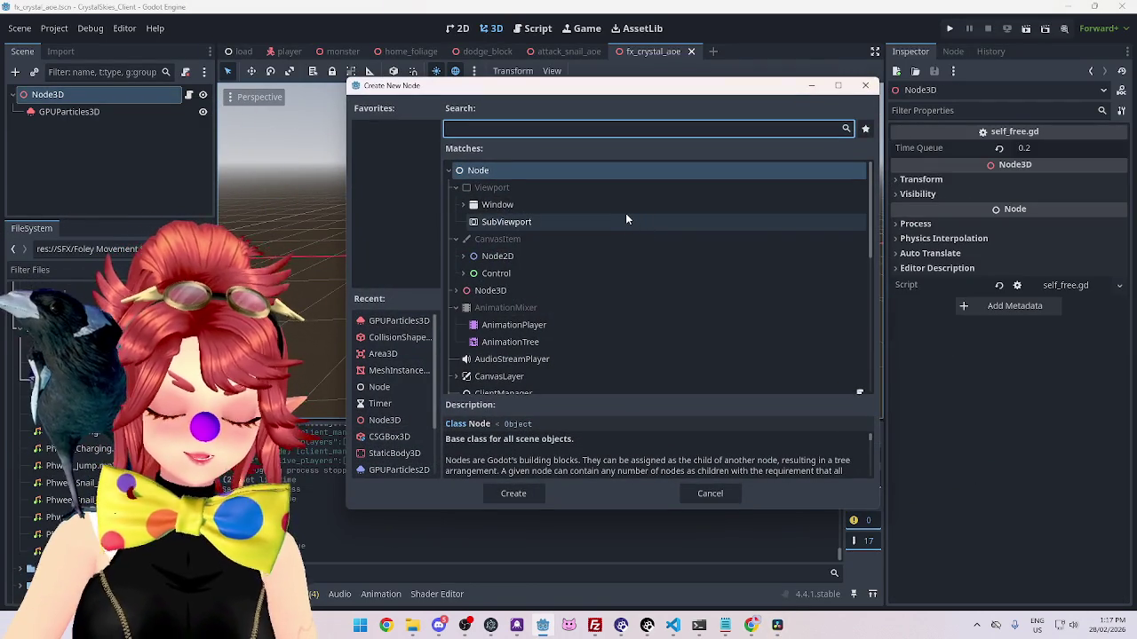
text(audio)
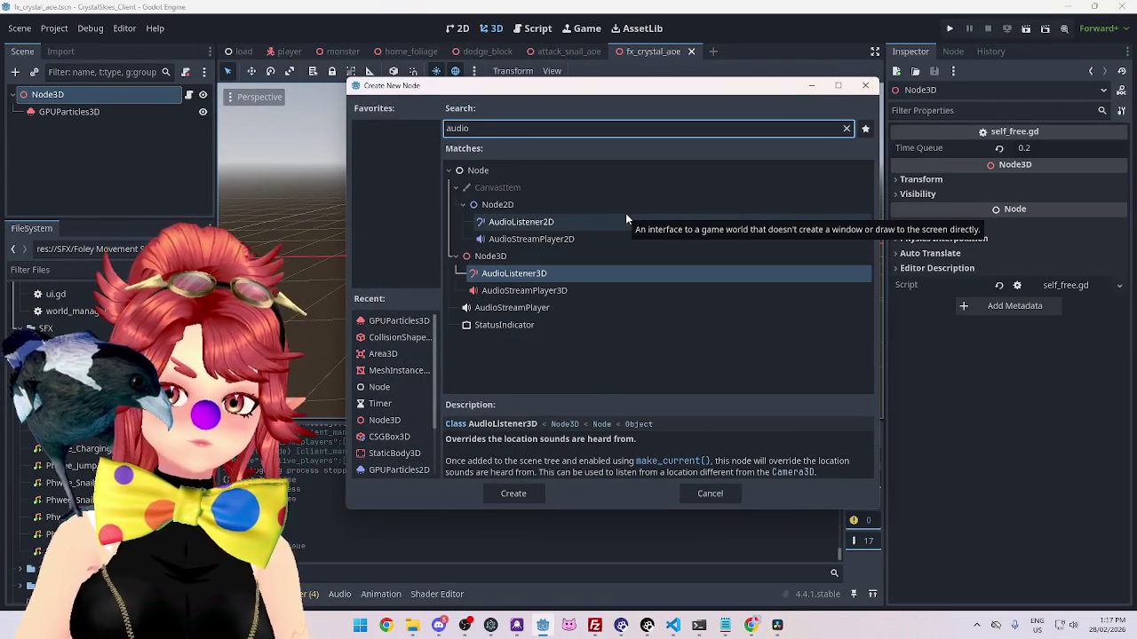
double_click(512, 292)
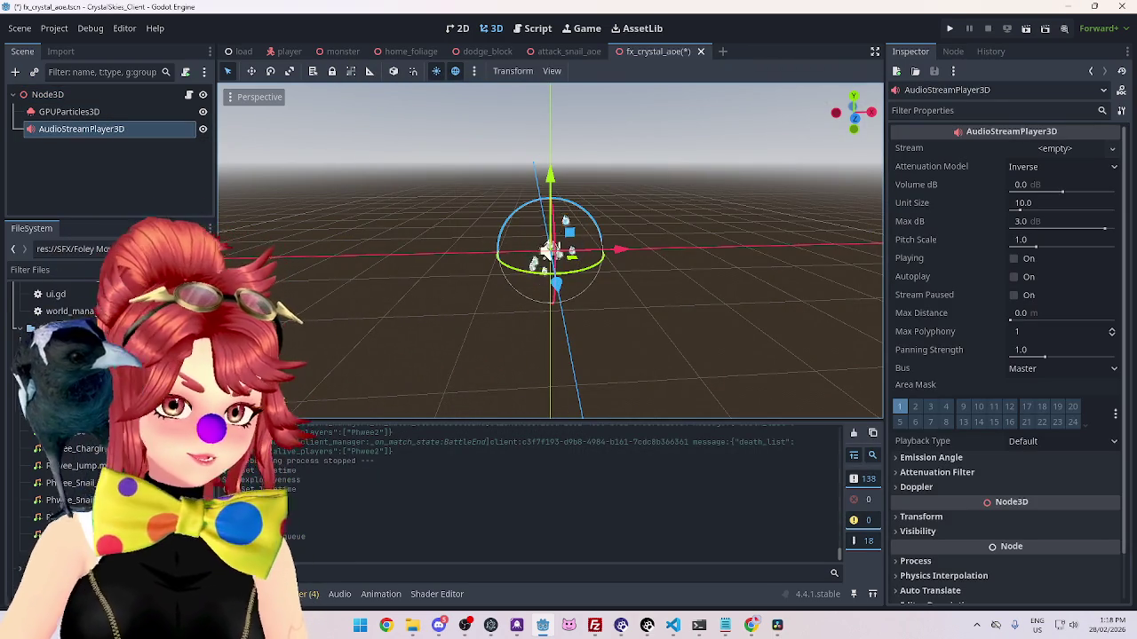
mouse_move(62, 345)
mouse_down()
mouse_move(1062, 140)
mouse_move(1047, 148)
mouse_up()
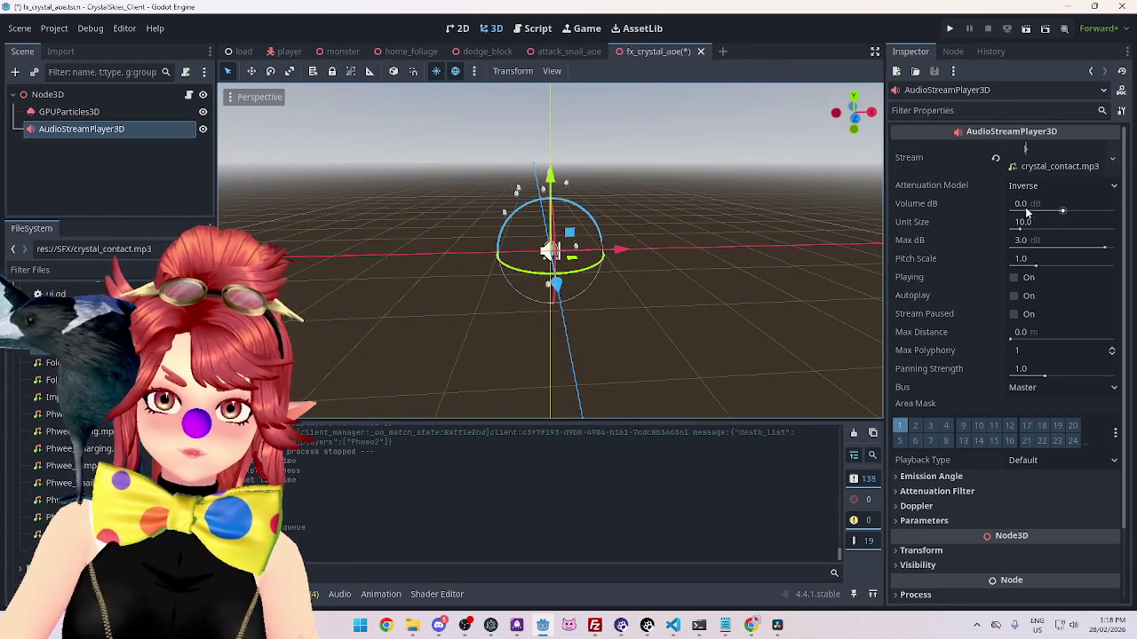
key(ctrl+s)
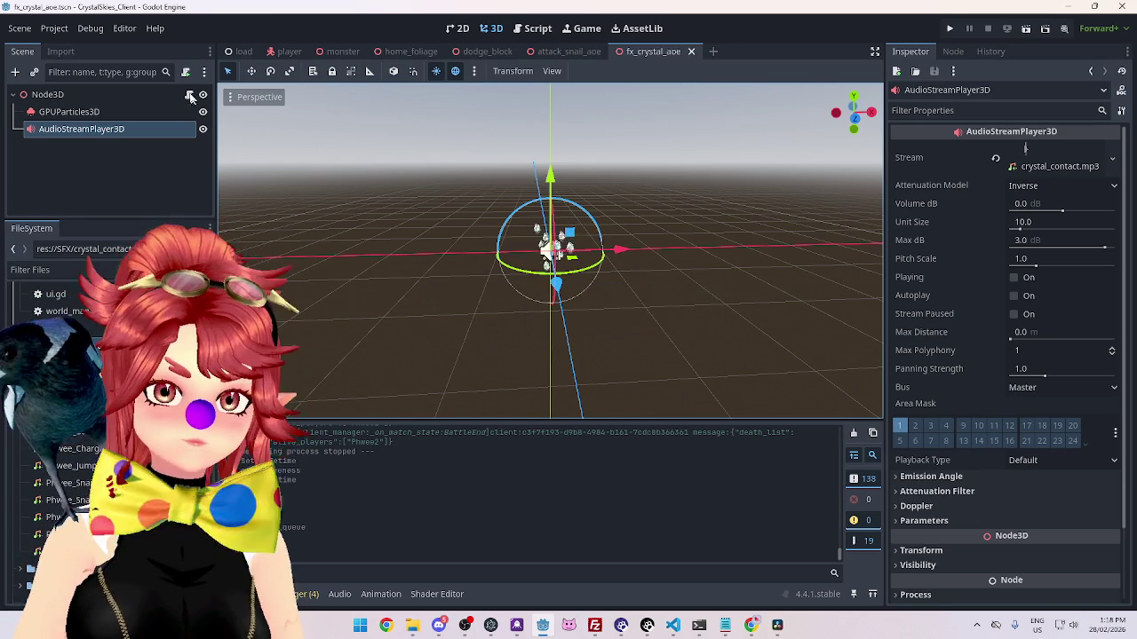
click(190, 95)
click(411, 92)
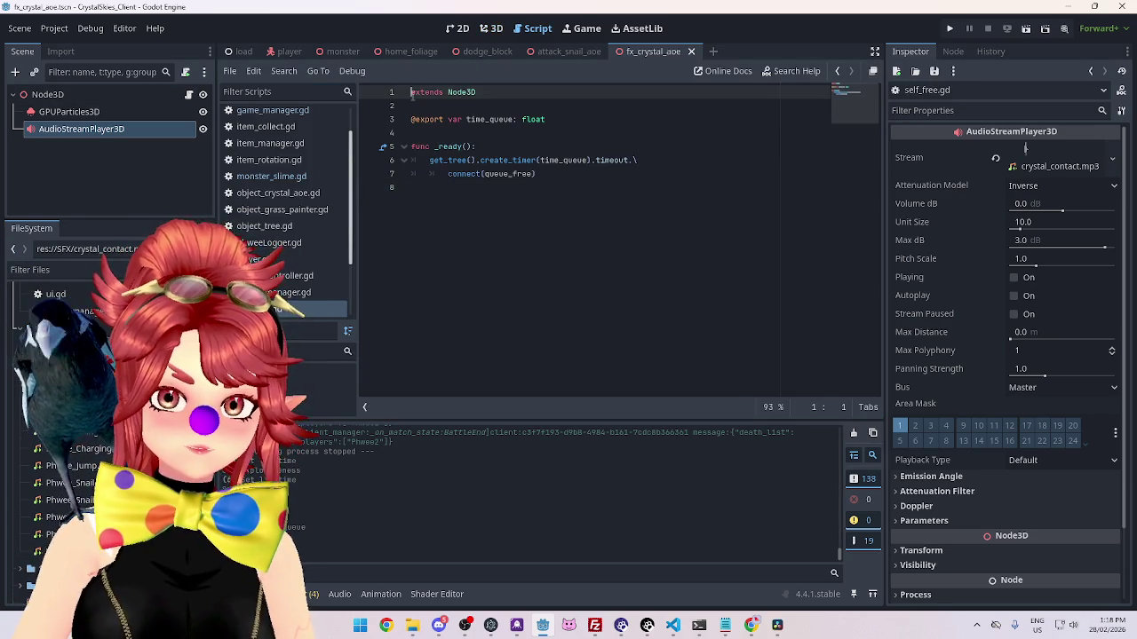
key(Return)
key(Up)
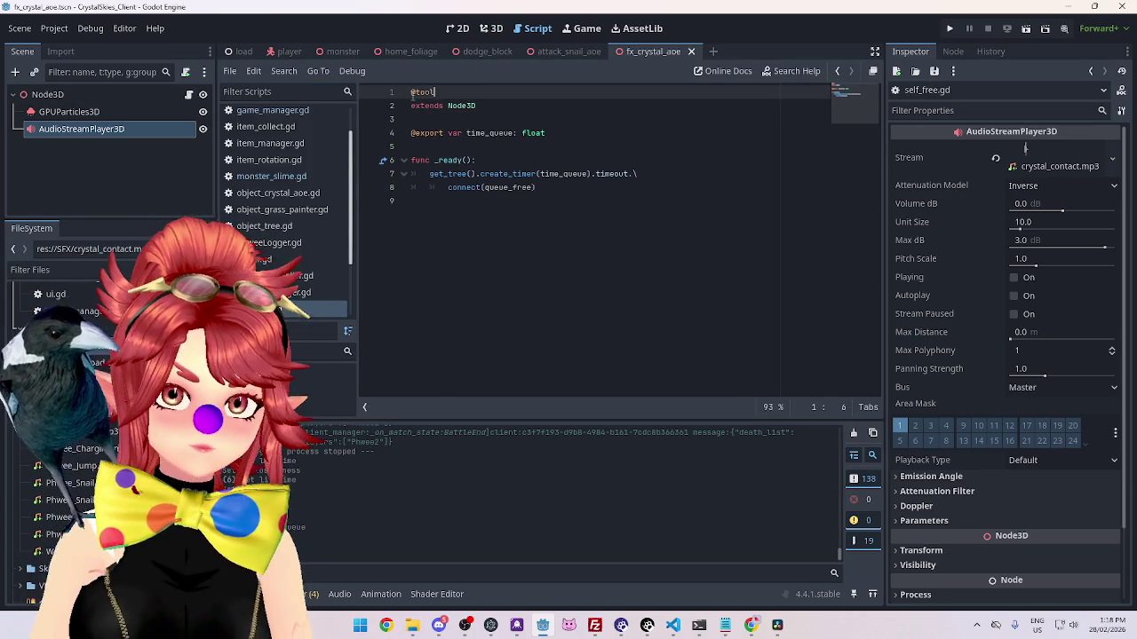
key(ctrl+s)
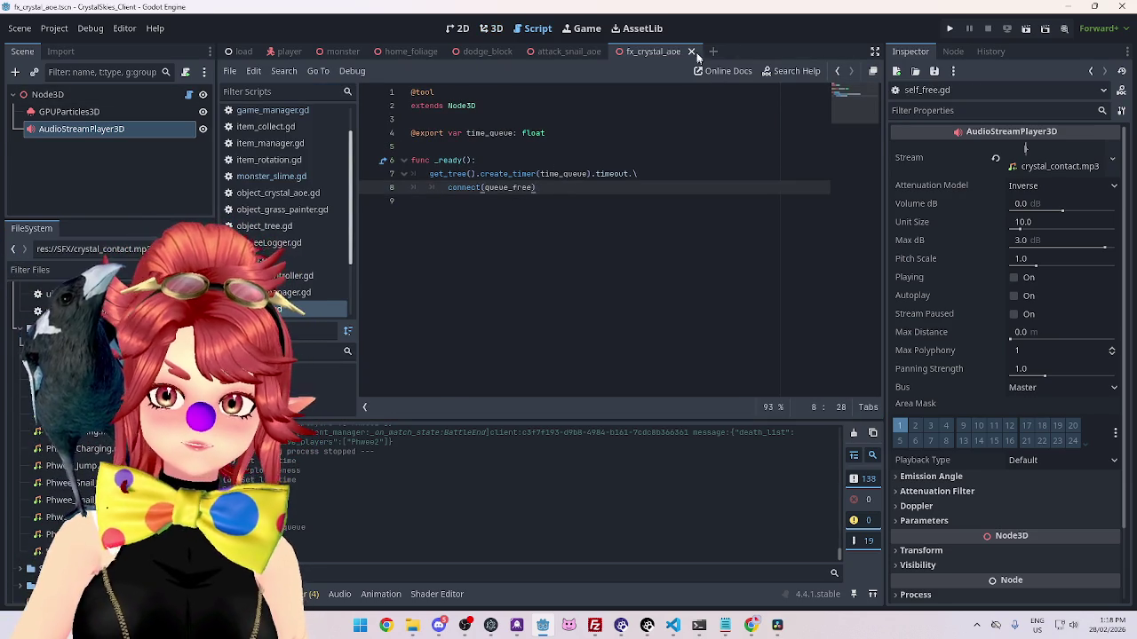
Step: Close and reopen the fx_crystal_aoe scene, save the script again, and switch to Resolve
click(691, 51)
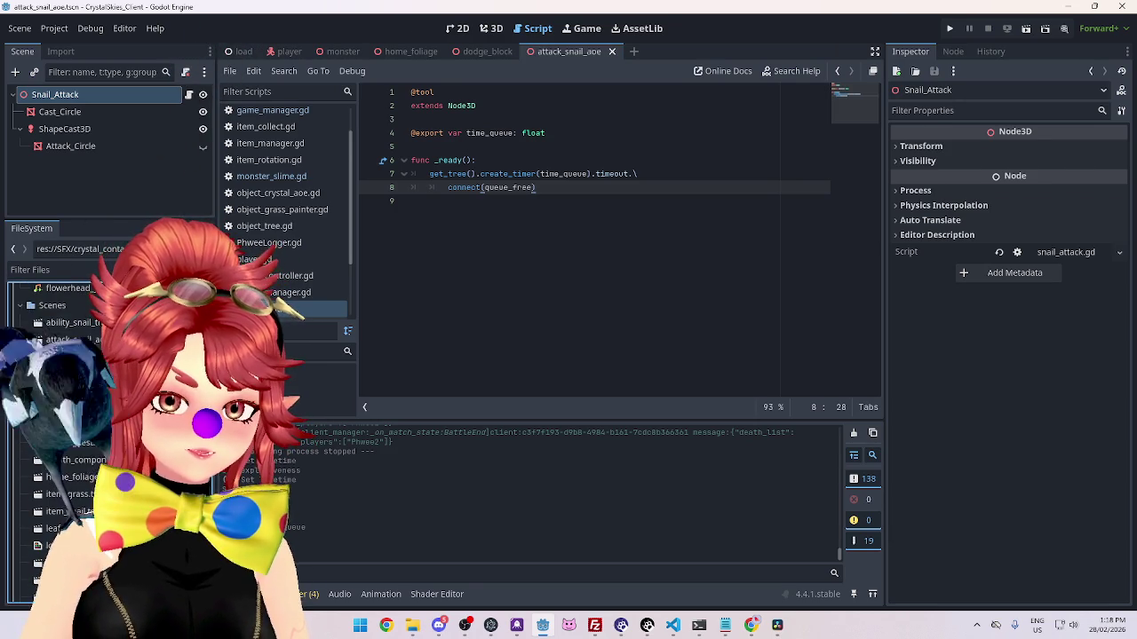
double_click(54, 442)
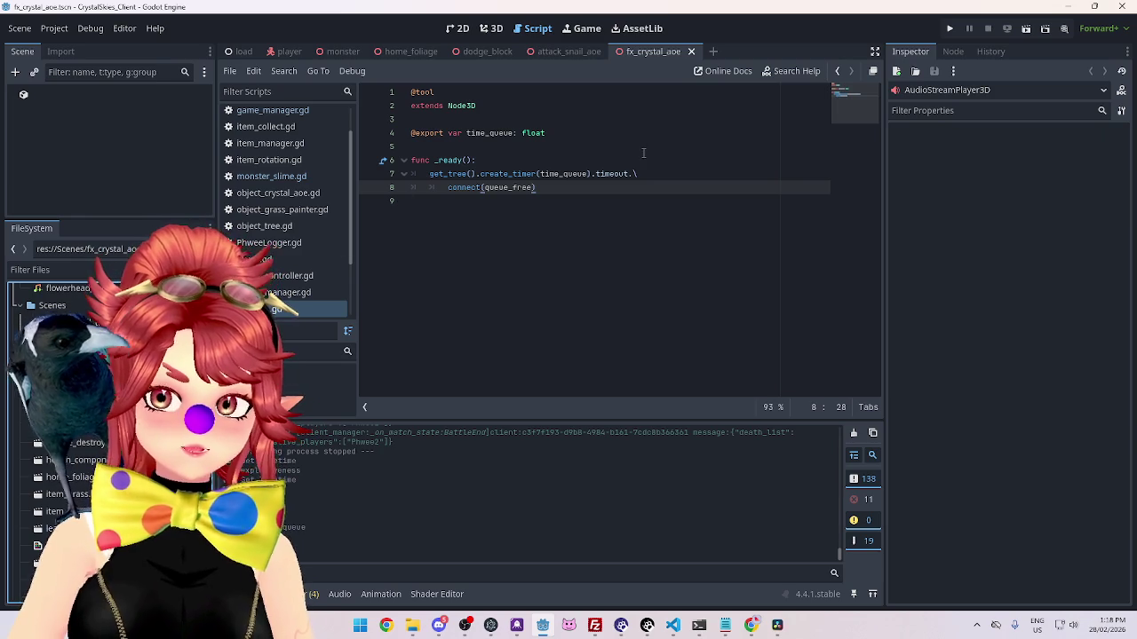
click(583, 135)
key(ctrl+s)
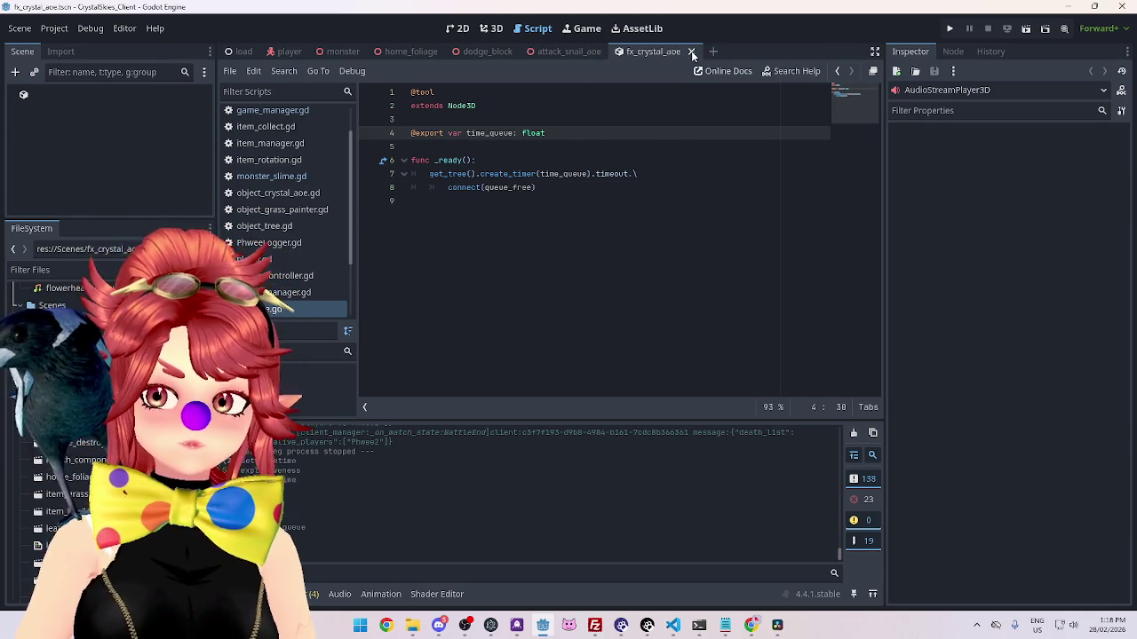
key(alt+Tab)
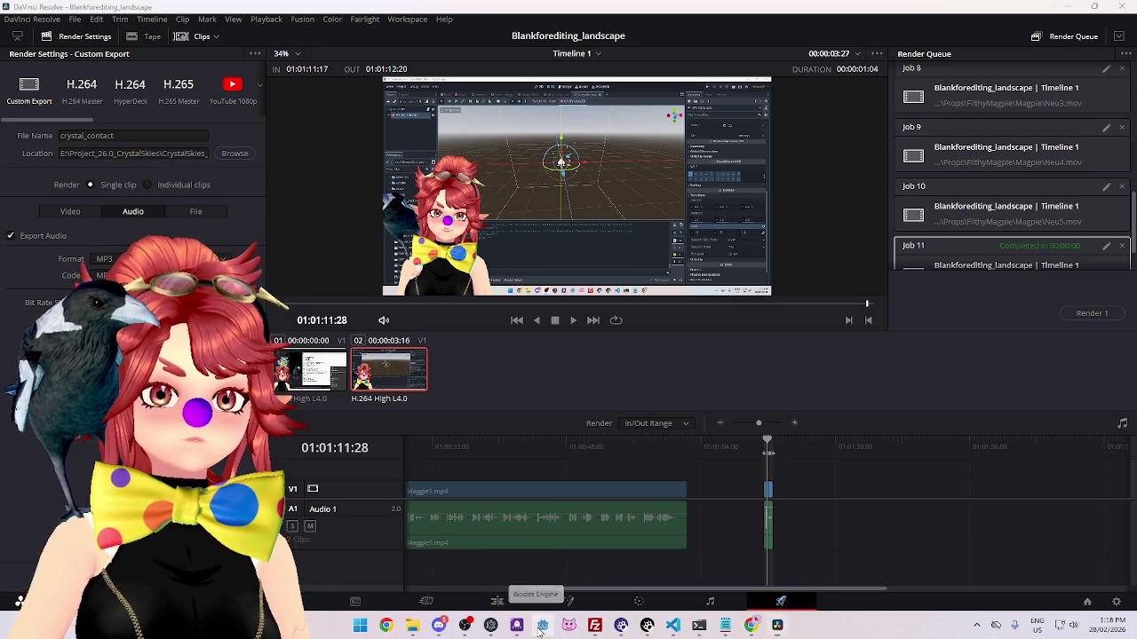
Step: Launch a new Godot instance, allow it to run, and open CrystalSkies_Client for editing
click(541, 626)
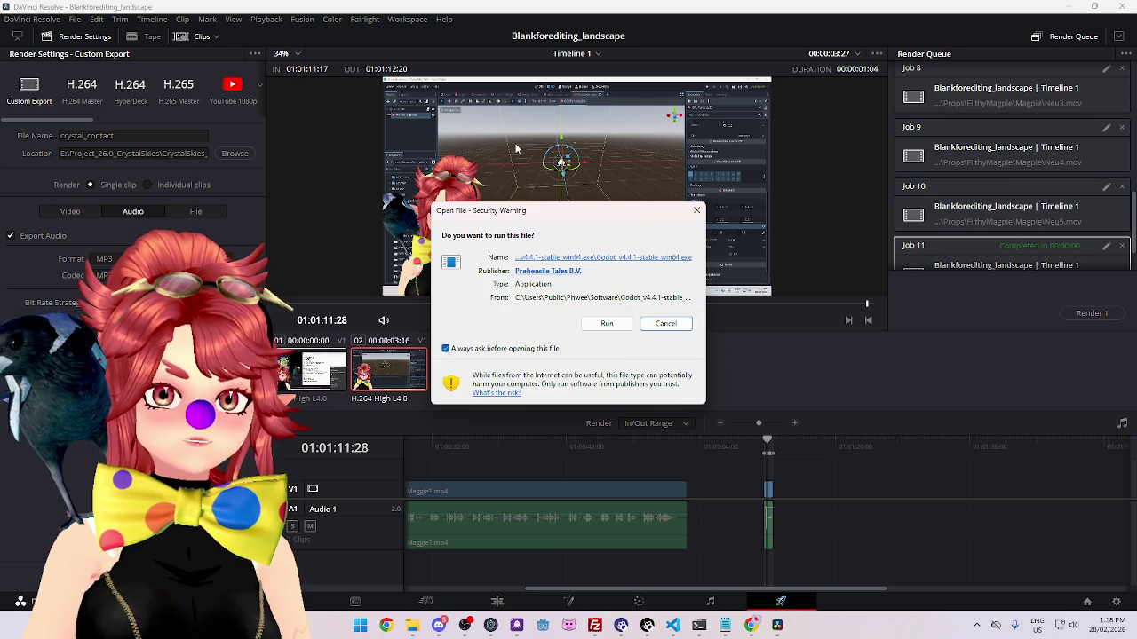
click(608, 324)
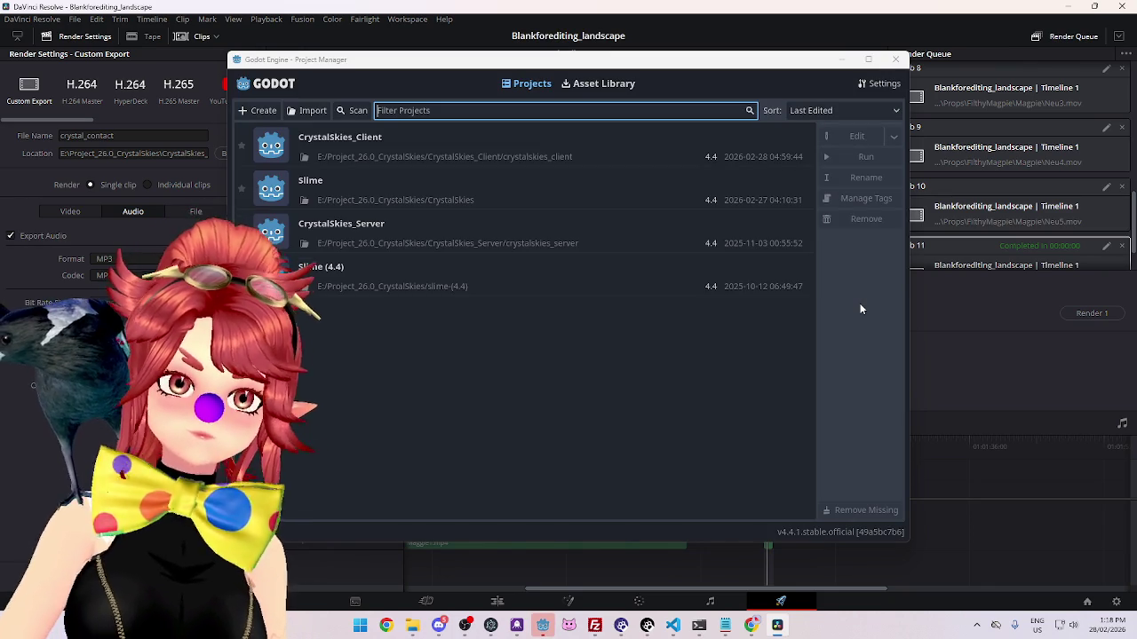
click(683, 160)
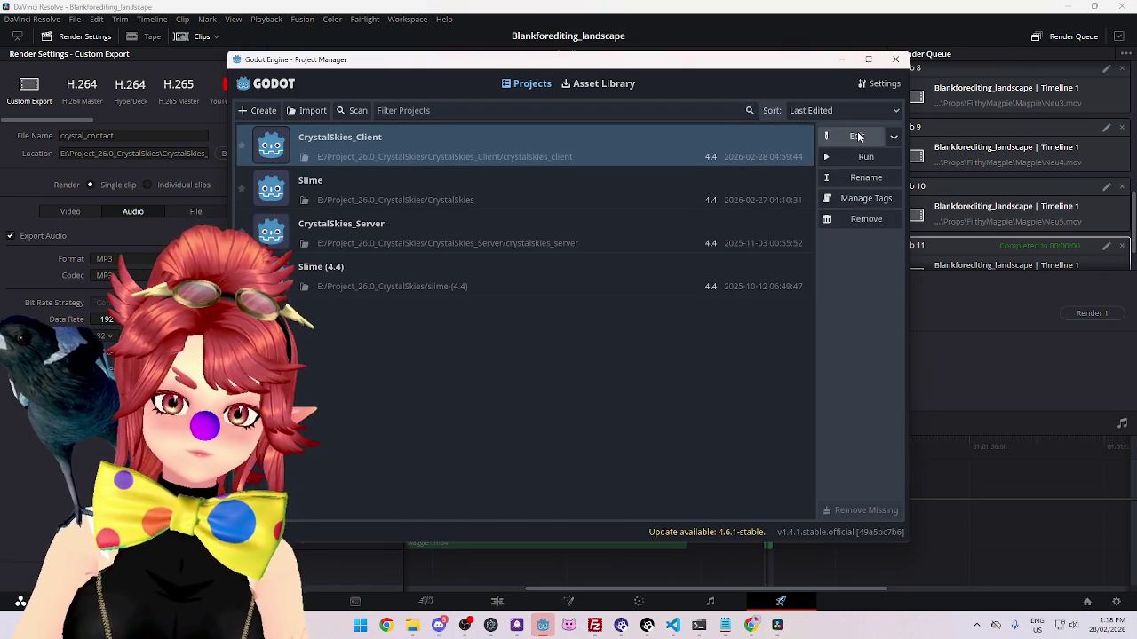
click(857, 136)
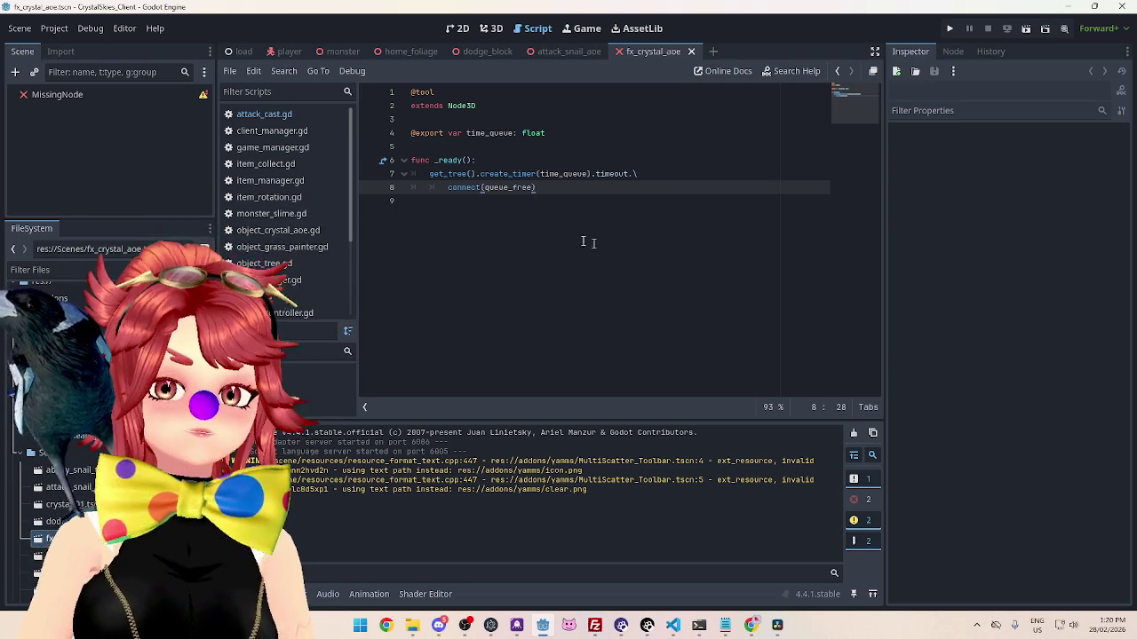
Step: Select the MissingNode root of fx_crystal_aoe in the Scene dock
click(78, 94)
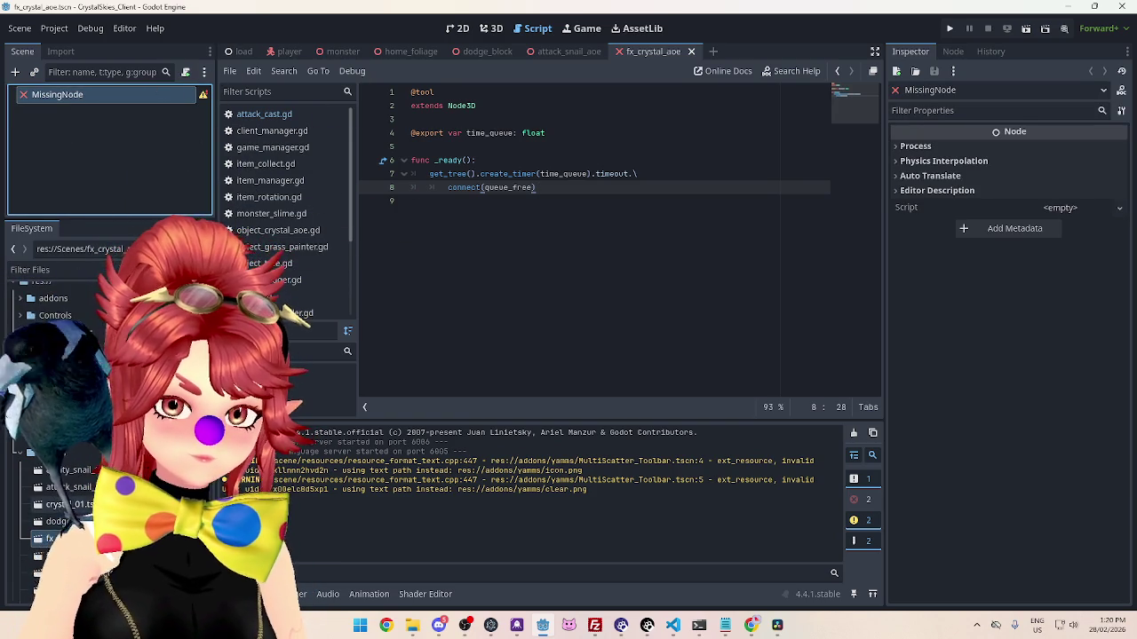
Step: Select the fx_crystal_aoe.tscn file in the Scenes folder of the FileSystem dock
click(53, 539)
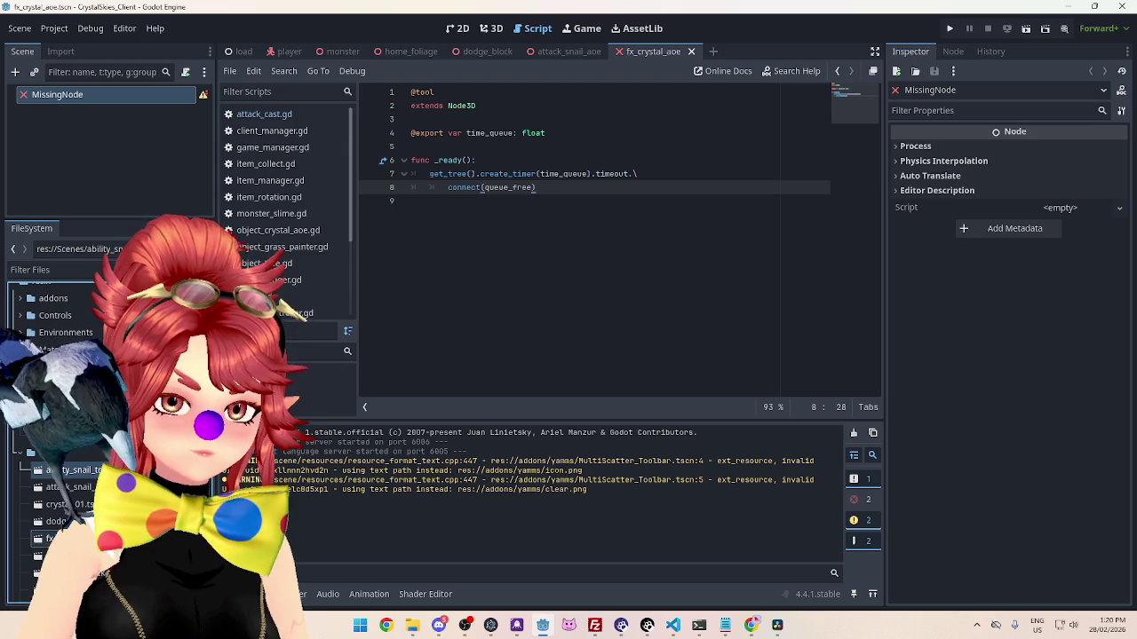
click(132, 131)
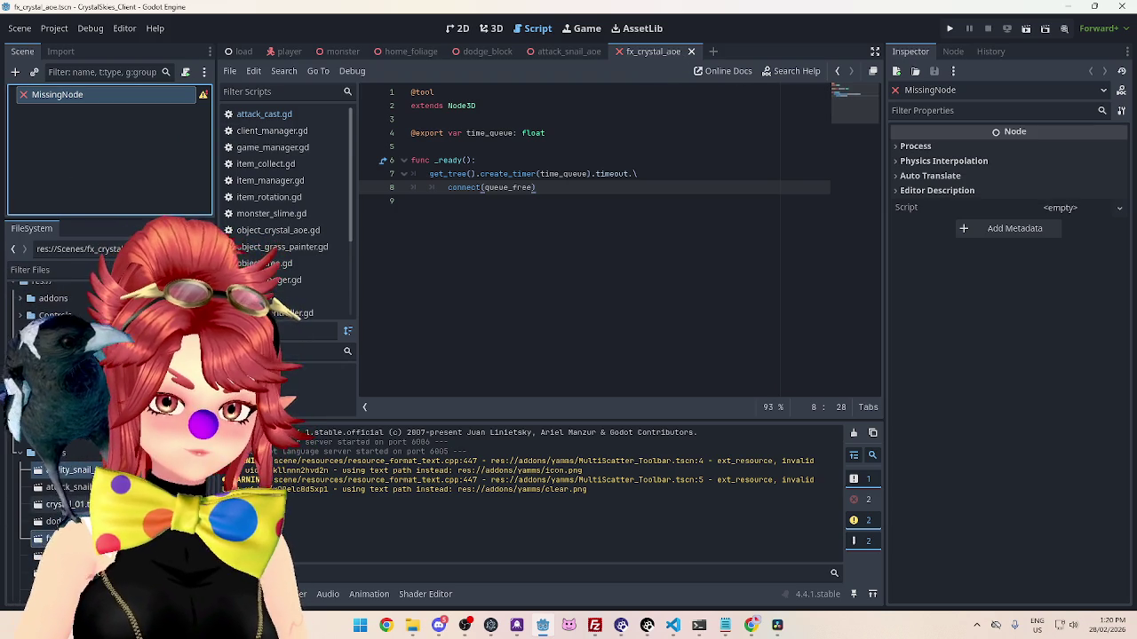
scroll(88, 426, down, 3)
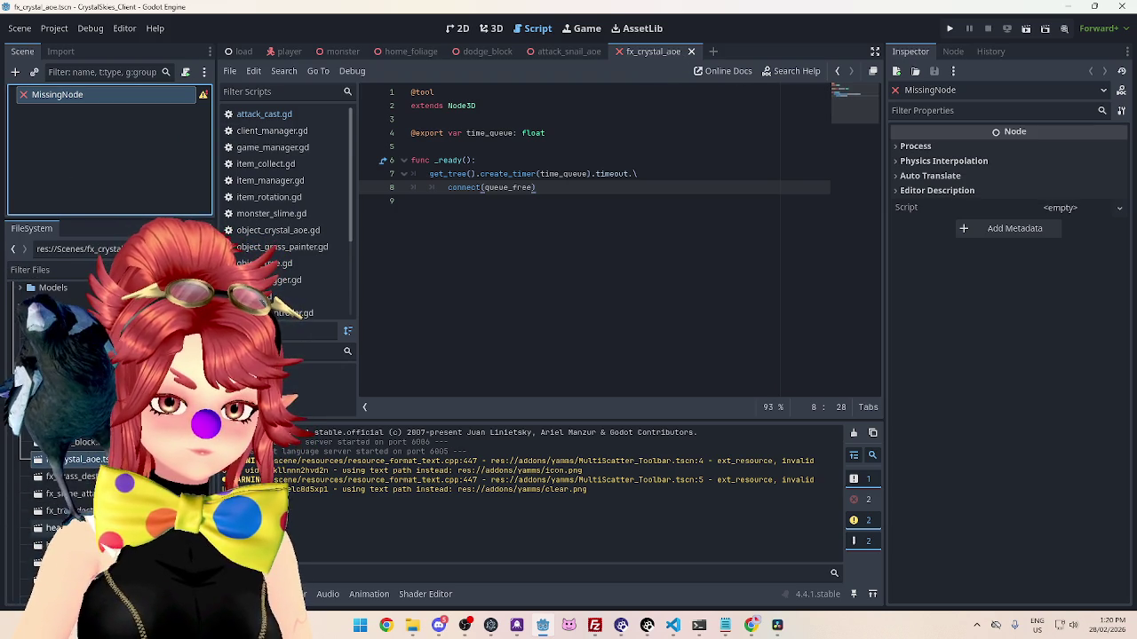
click(72, 426)
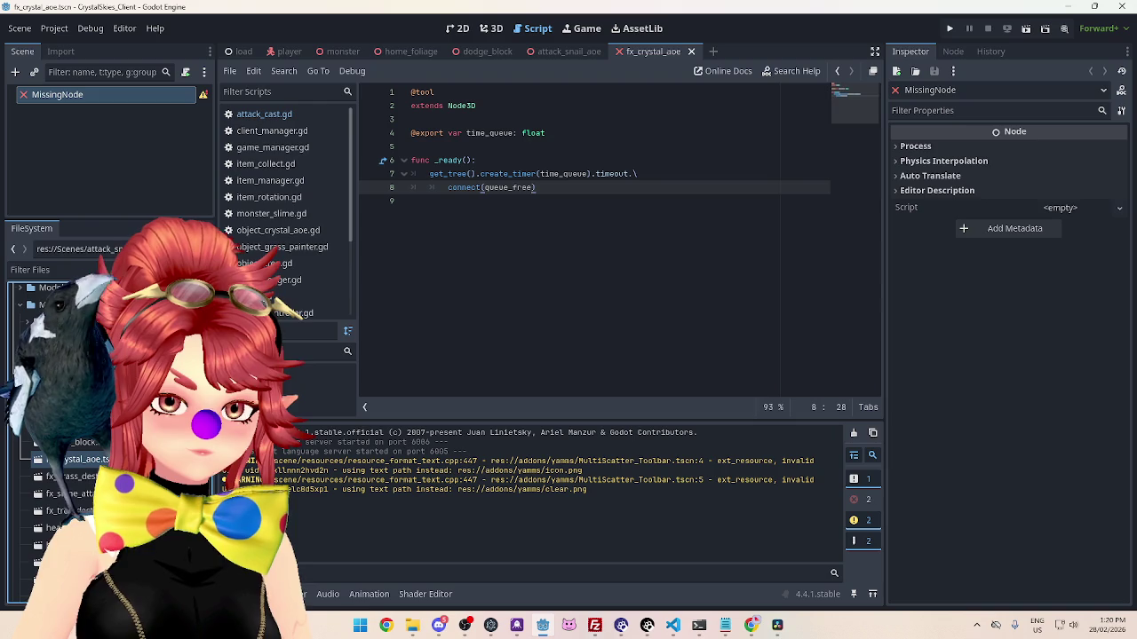
click(96, 461)
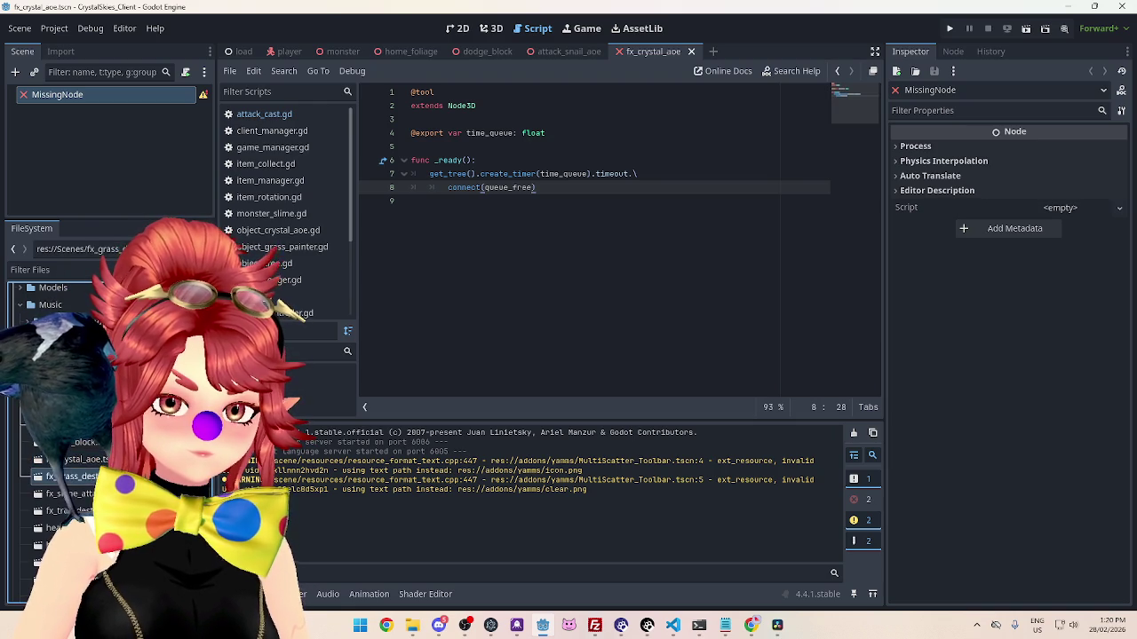
Step: Delete the MissingNode root and confirm, after backing out of adding a child node
right_click(90, 130)
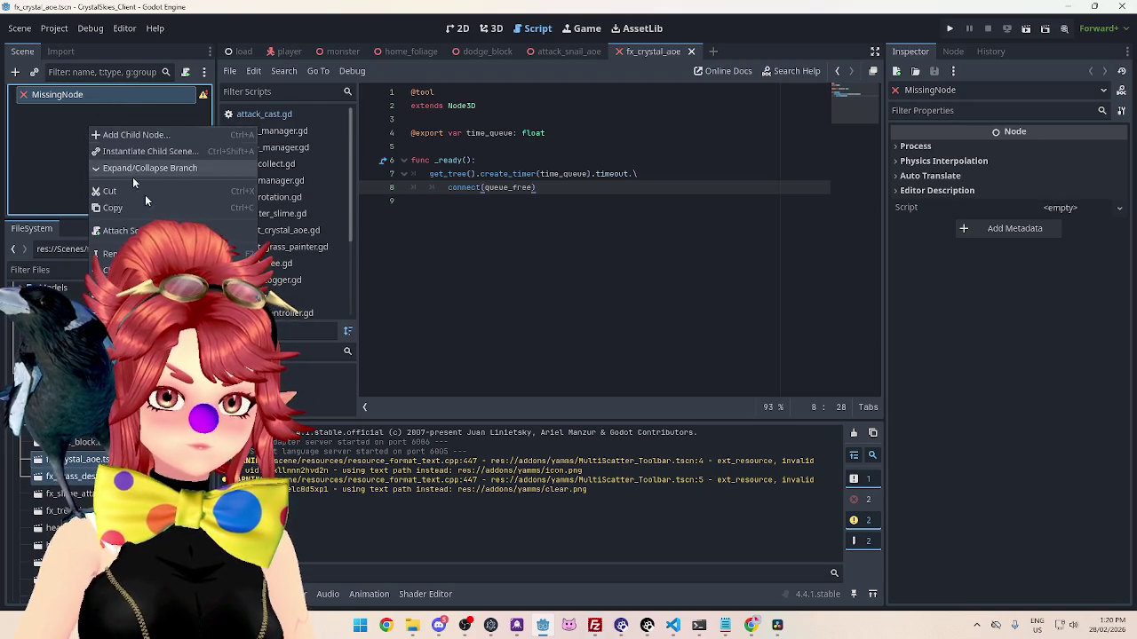
click(130, 133)
click(717, 498)
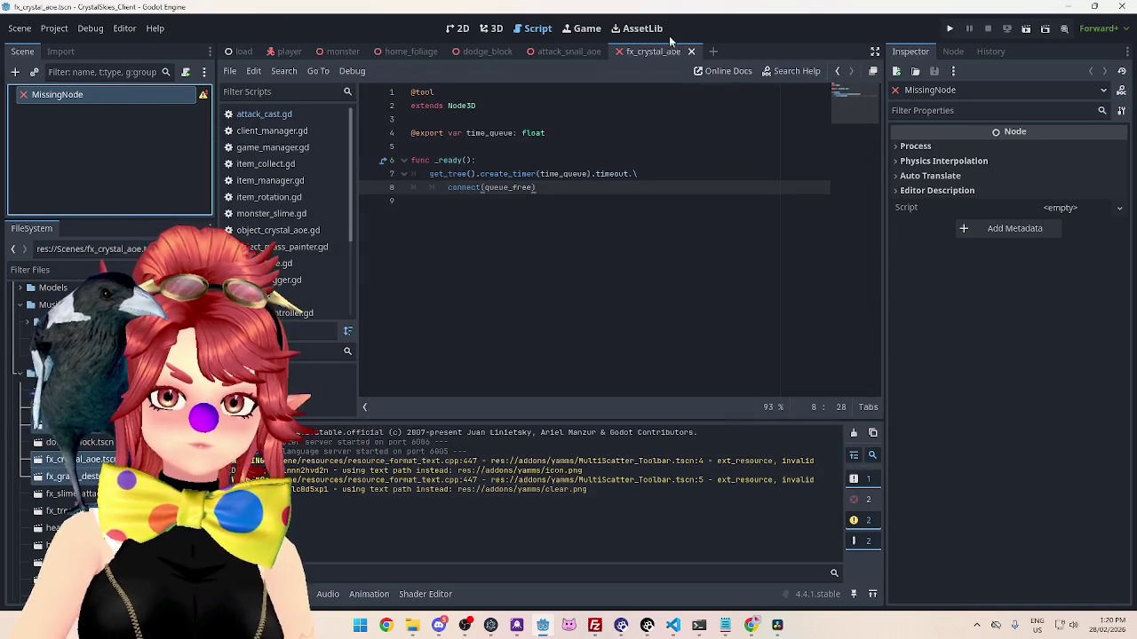
click(120, 138)
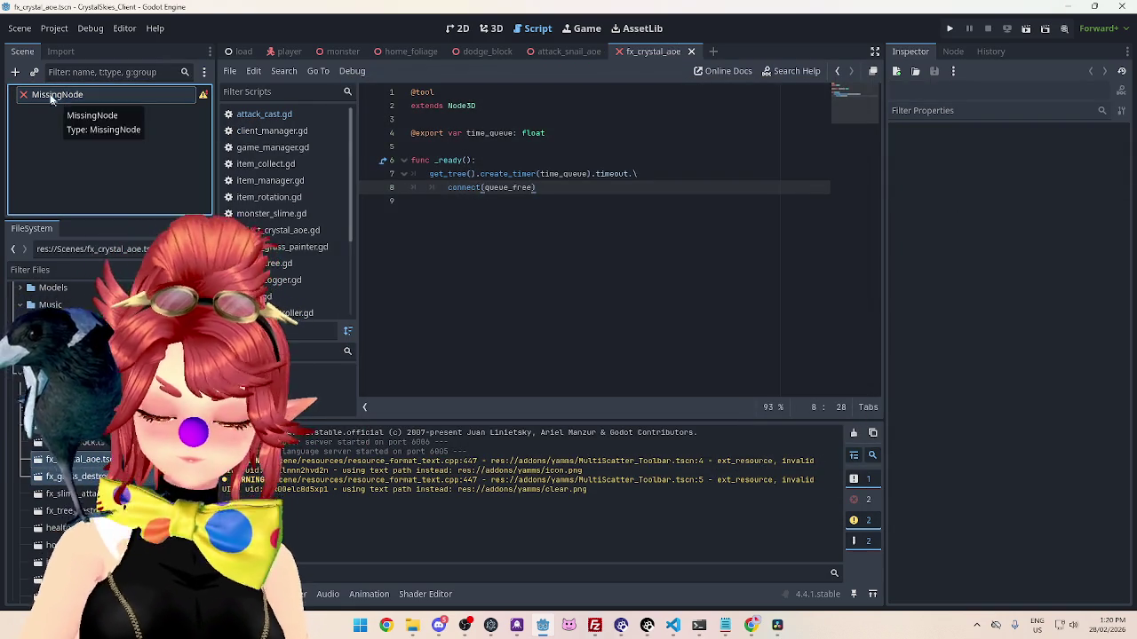
click(50, 99)
right_click(79, 99)
click(124, 373)
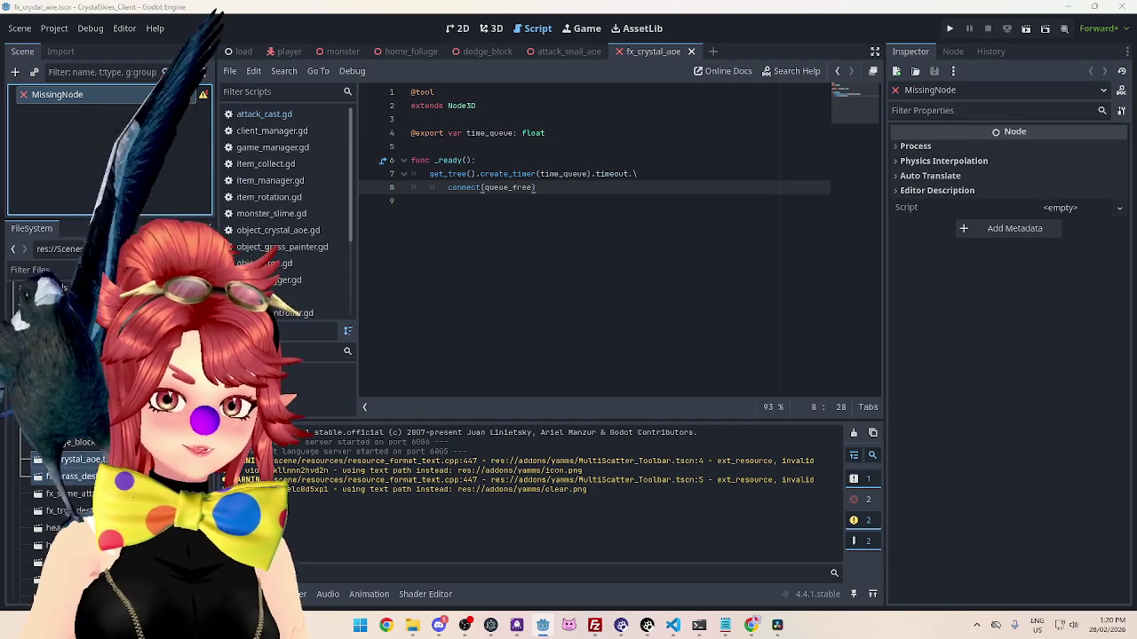
click(536, 331)
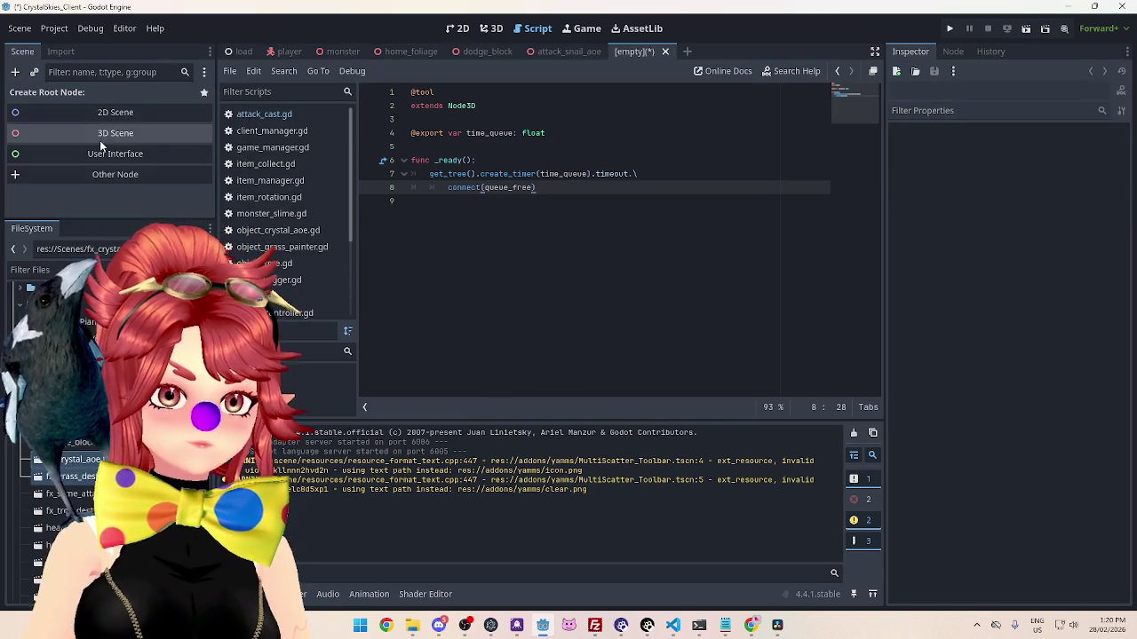
Step: Create a Node3D root for the scene, then cancel out of adding a child node
click(96, 144)
right_click(83, 98)
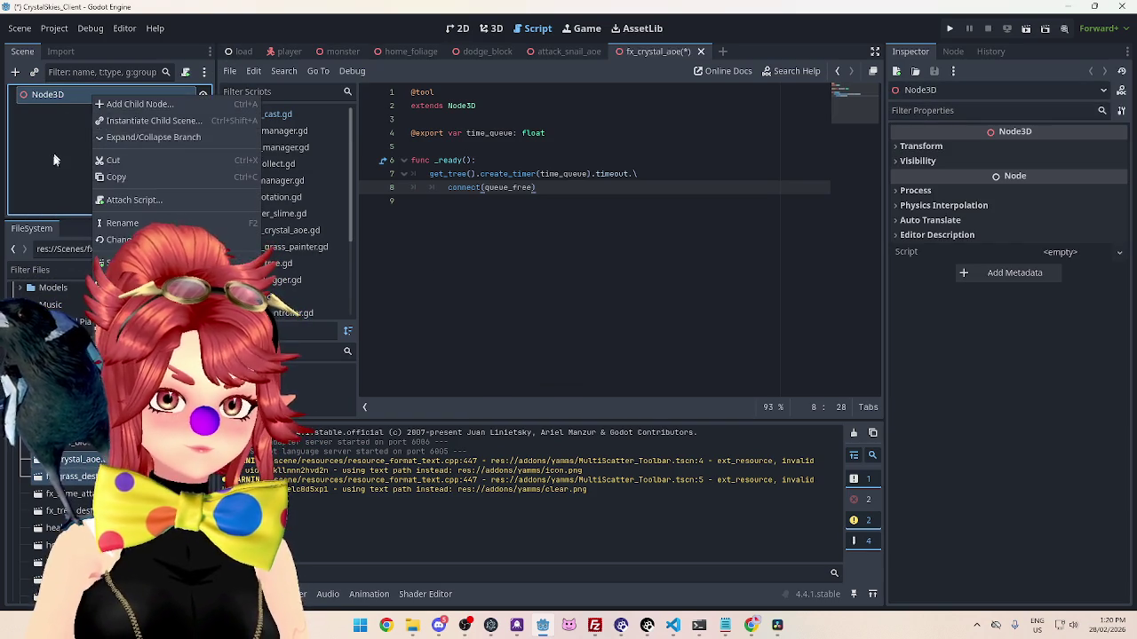
click(52, 105)
right_click(59, 100)
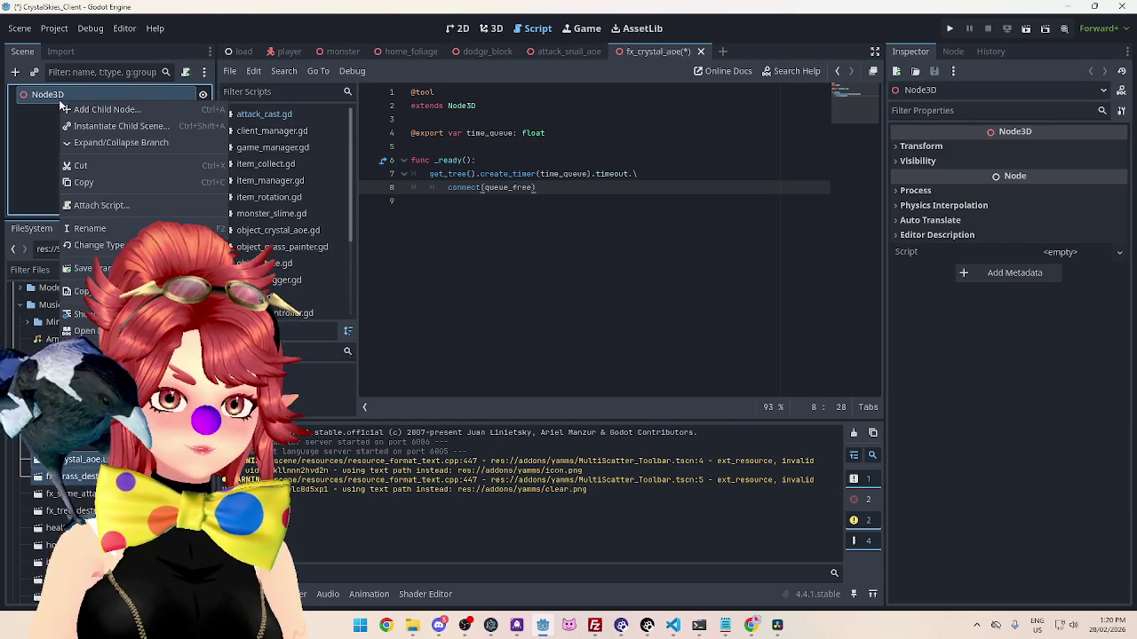
click(76, 112)
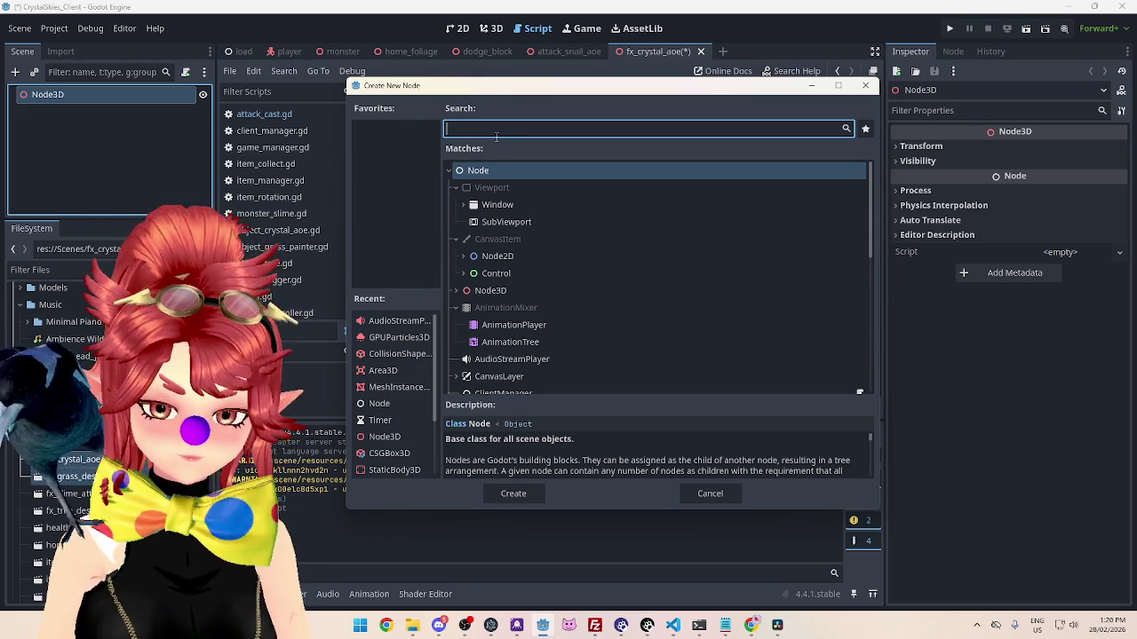
click(710, 493)
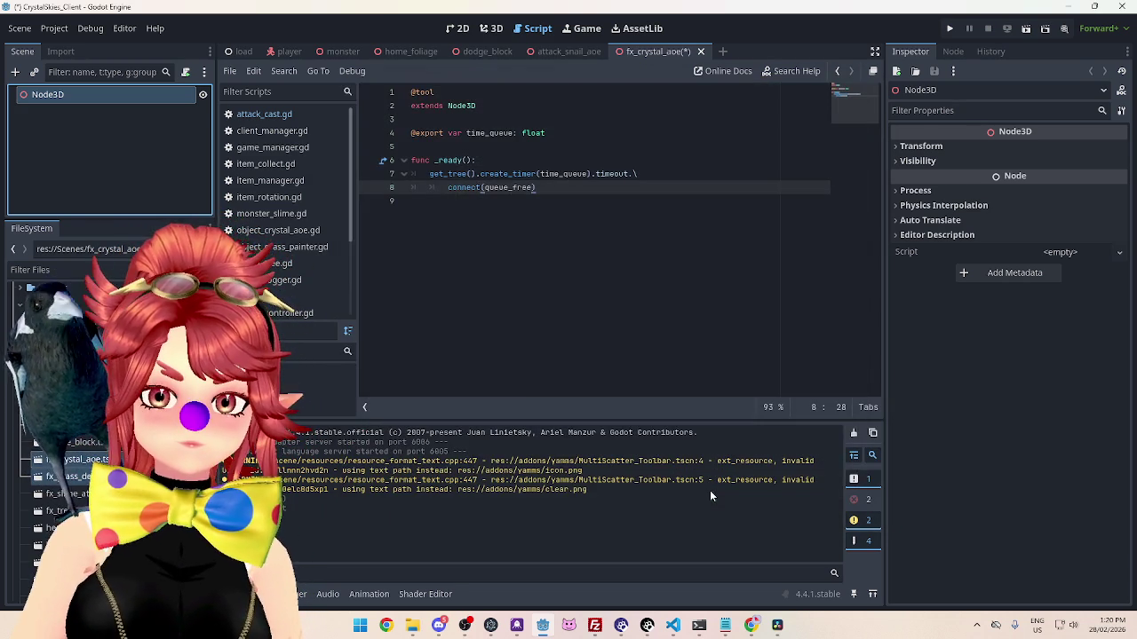
right_click(139, 98)
click(168, 104)
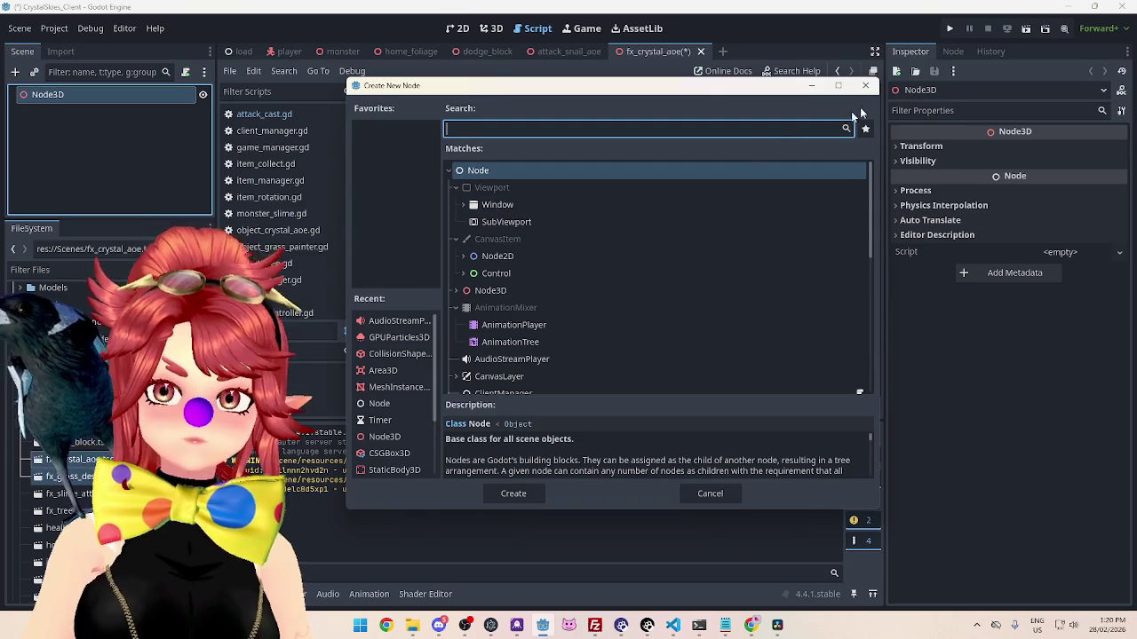
click(866, 88)
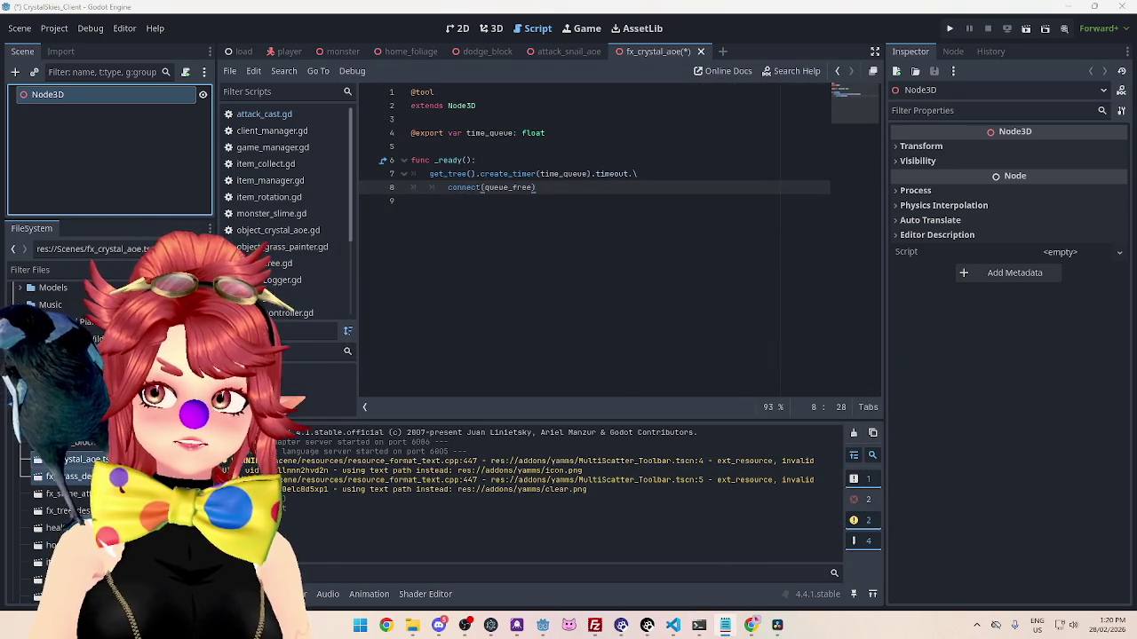
Step: Close fx_crystal_aoe without saving and select the dodge_block scene file
click(517, 197)
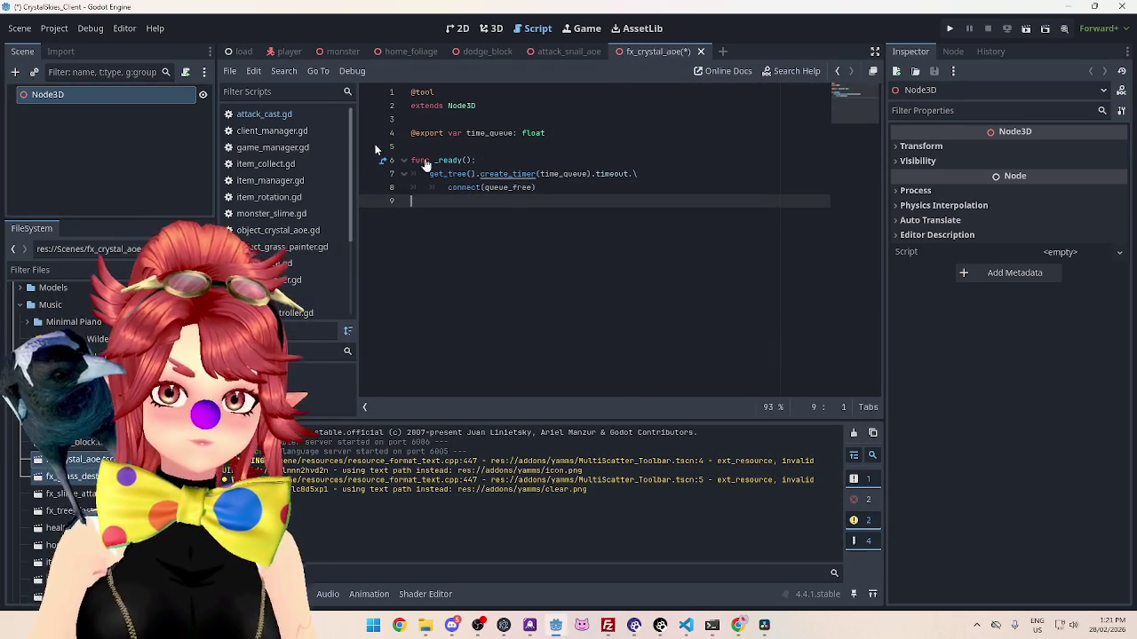
click(133, 124)
click(701, 51)
click(647, 353)
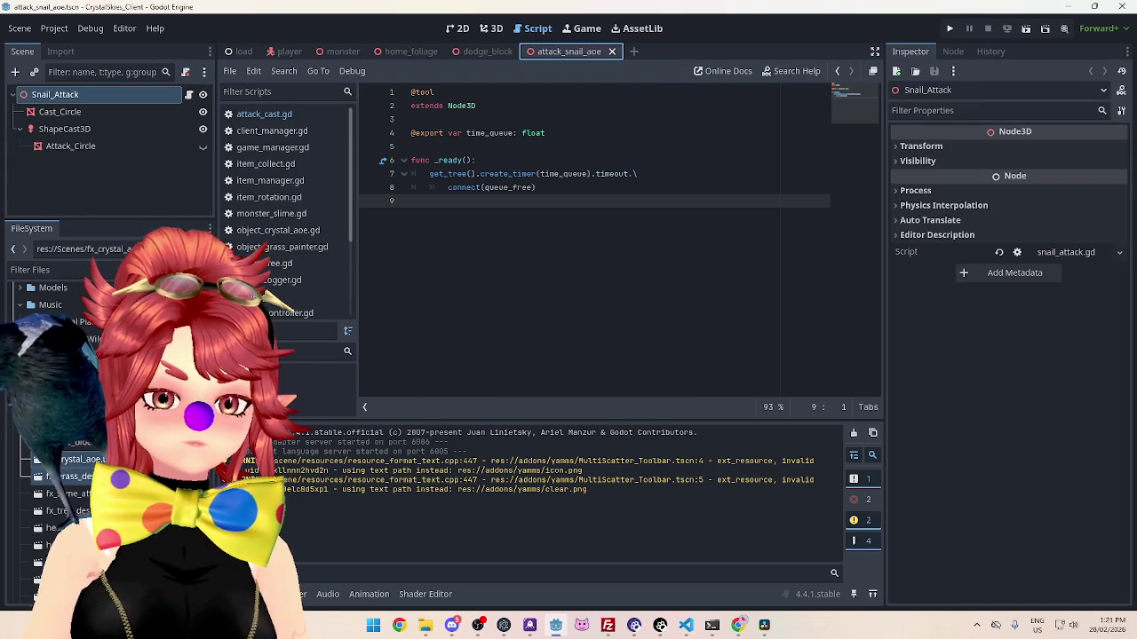
click(55, 528)
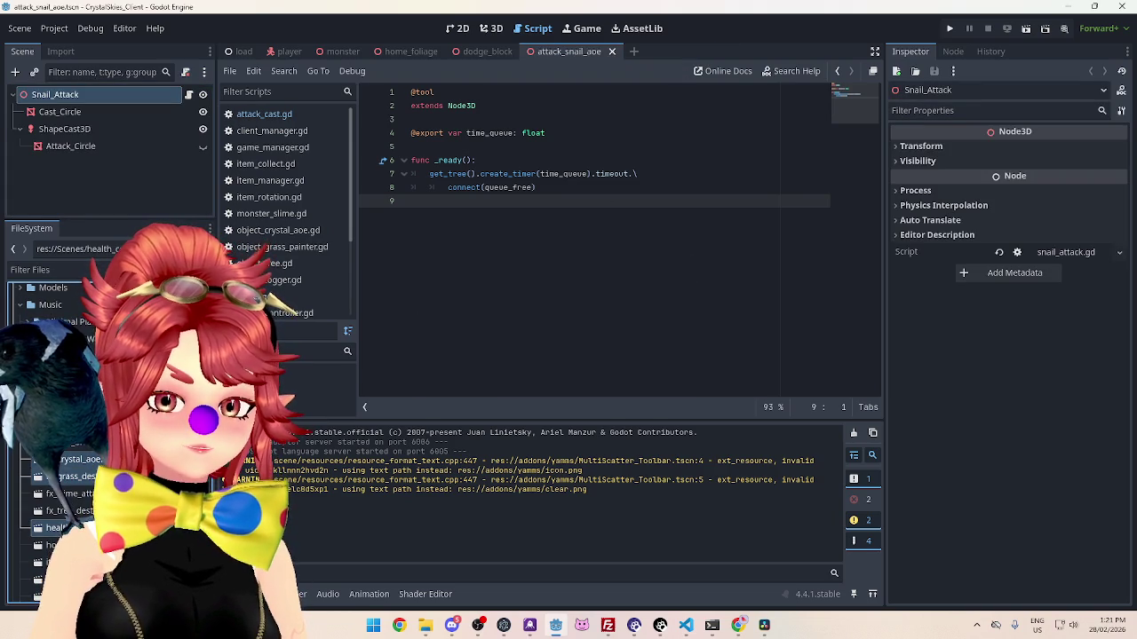
click(62, 442)
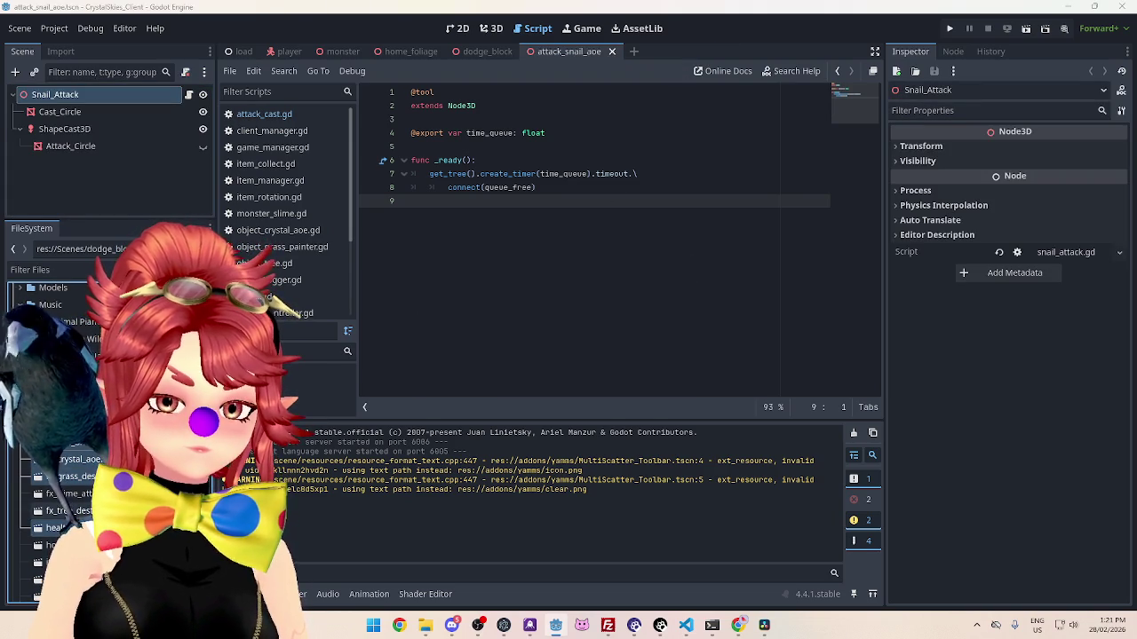
Step: Switch from client_manager.gd through attack_cast.gd to game_manager.gd in the script editor
key(super)
key(super)
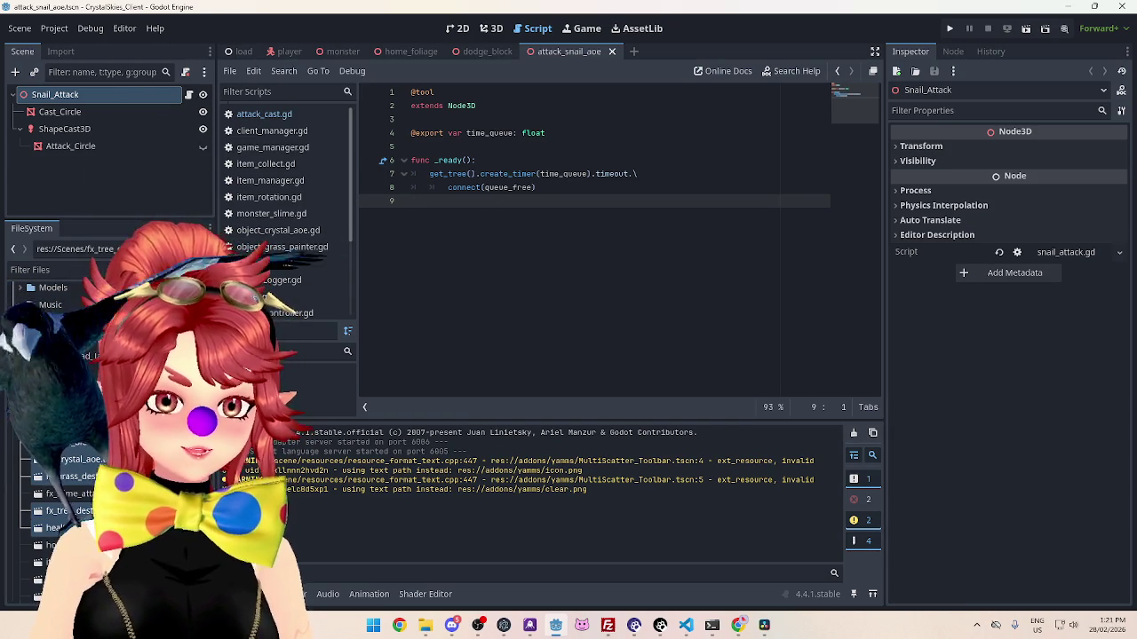
click(280, 130)
click(270, 114)
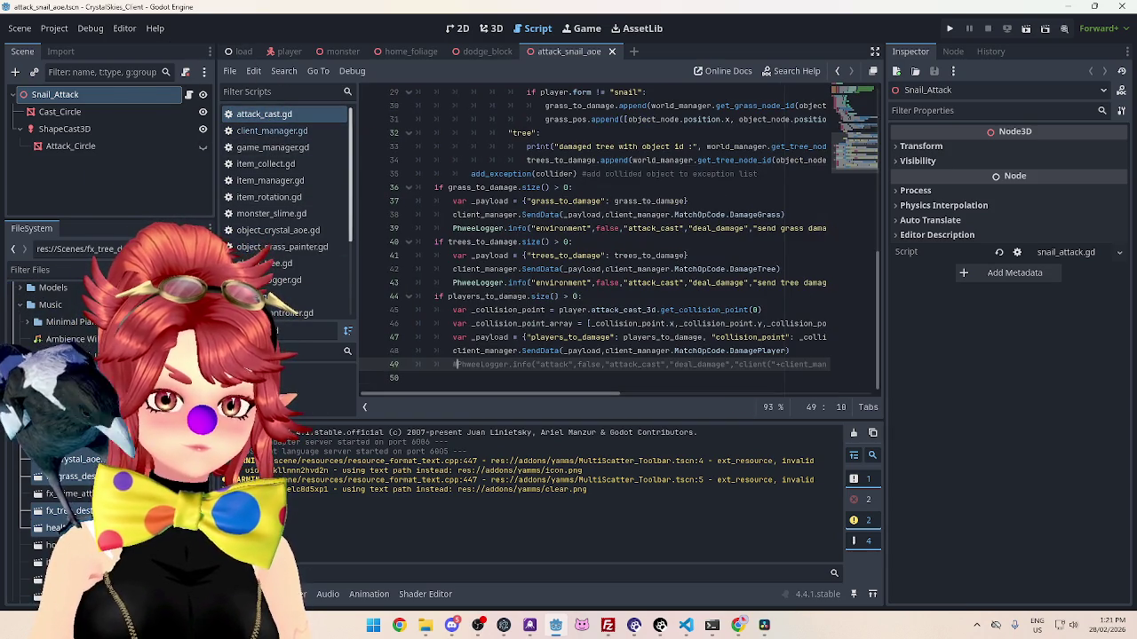
click(271, 148)
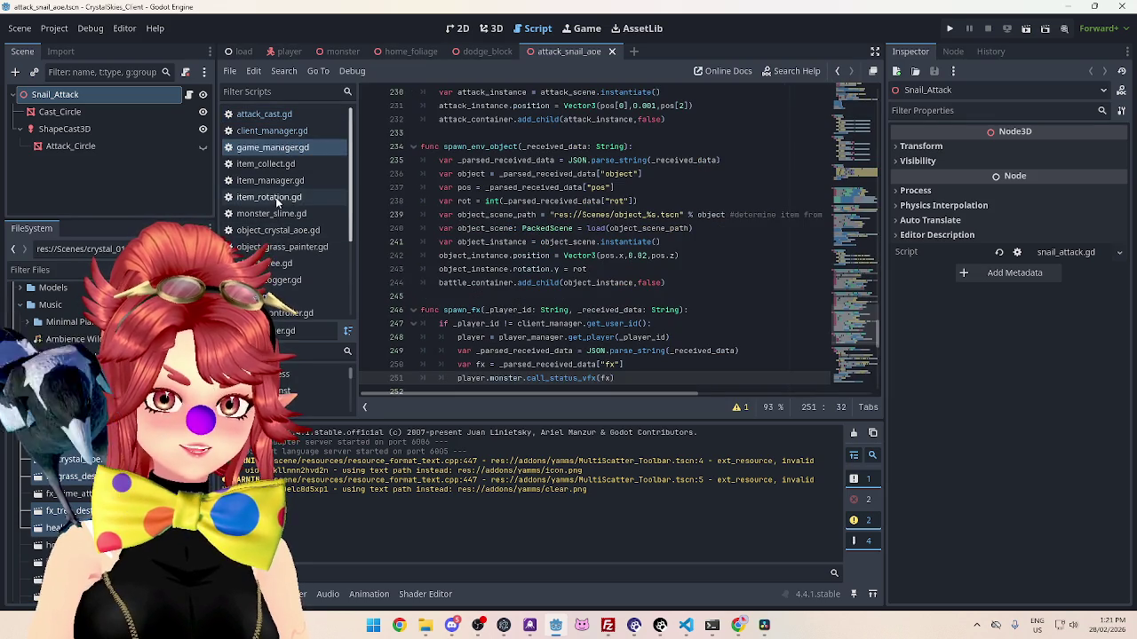
Step: Step through lines 233–237 at the start of the spawn_env_object function
click(570, 133)
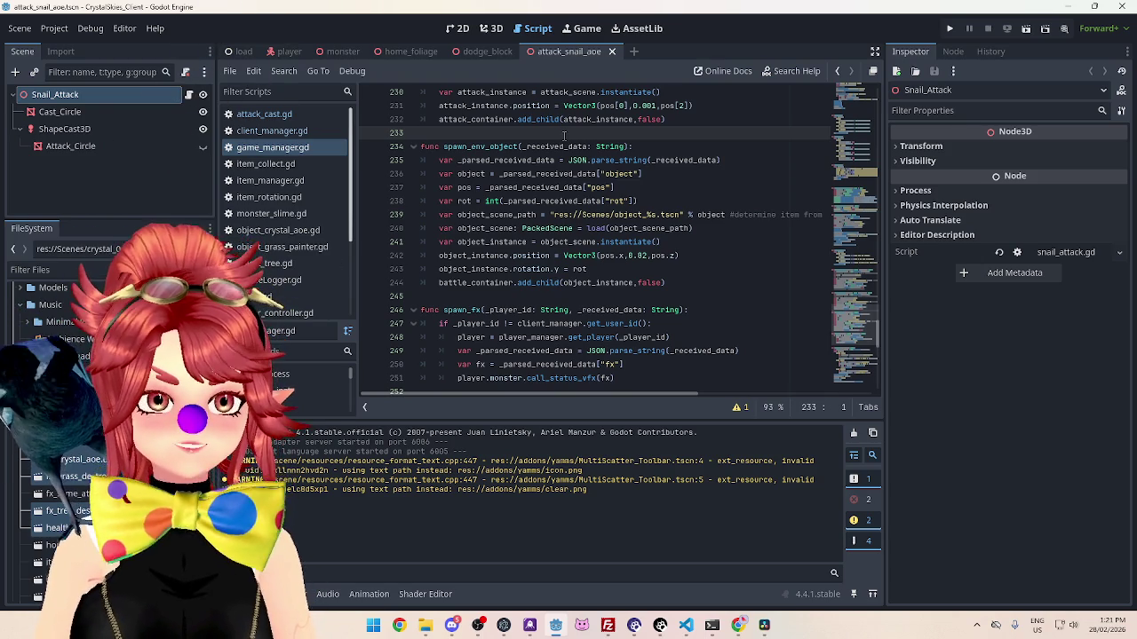
mouse_move(569, 92)
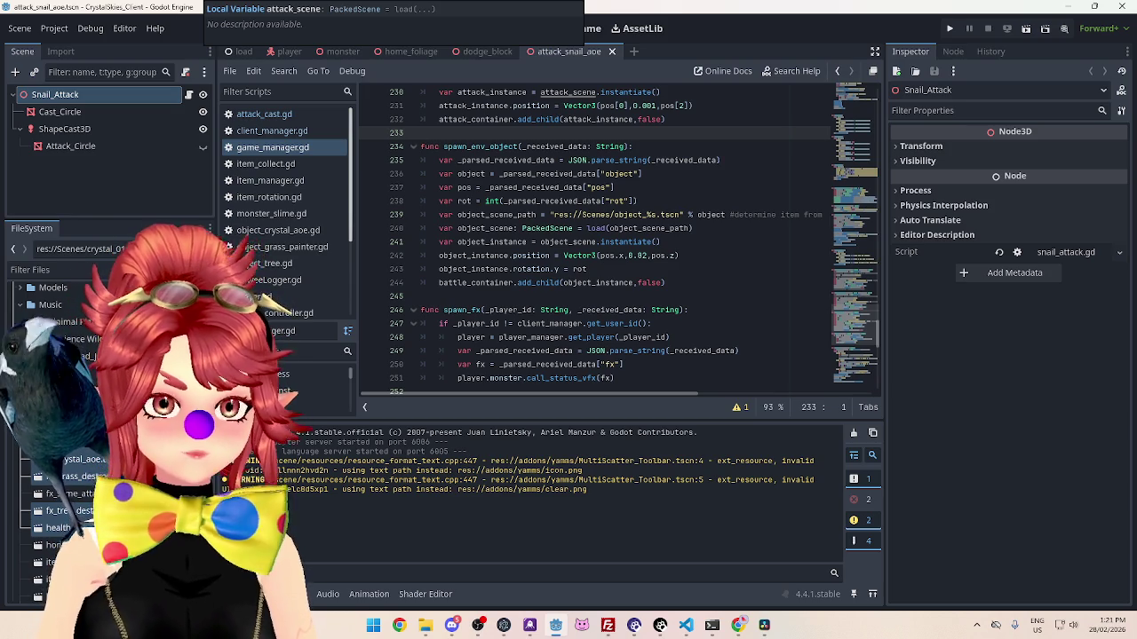
click(674, 142)
click(492, 133)
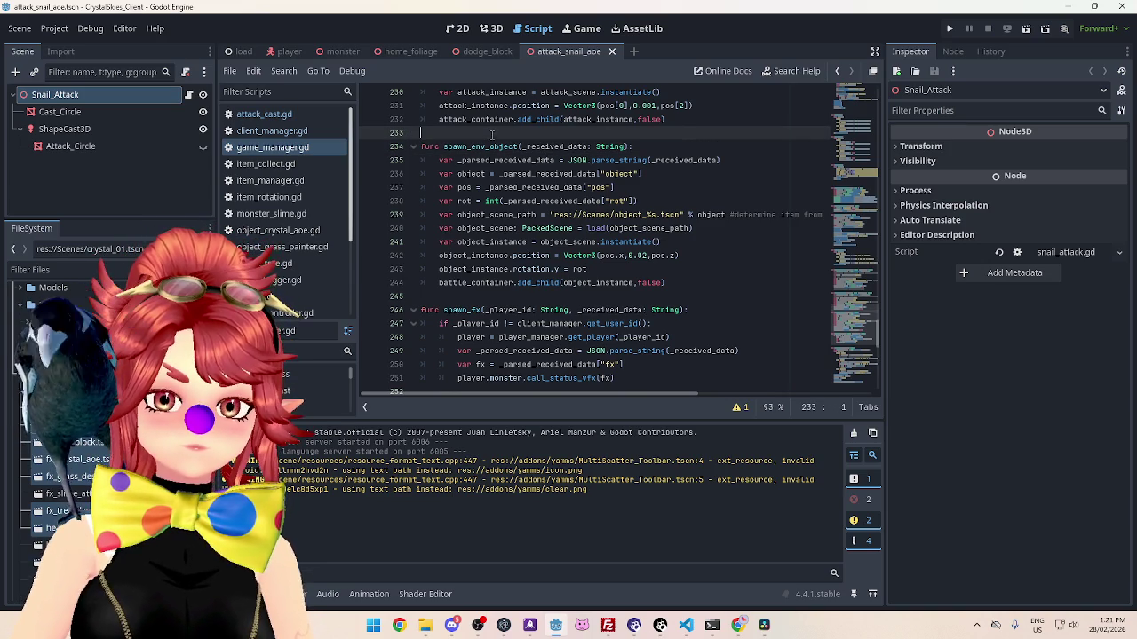
click(662, 150)
click(662, 187)
click(662, 176)
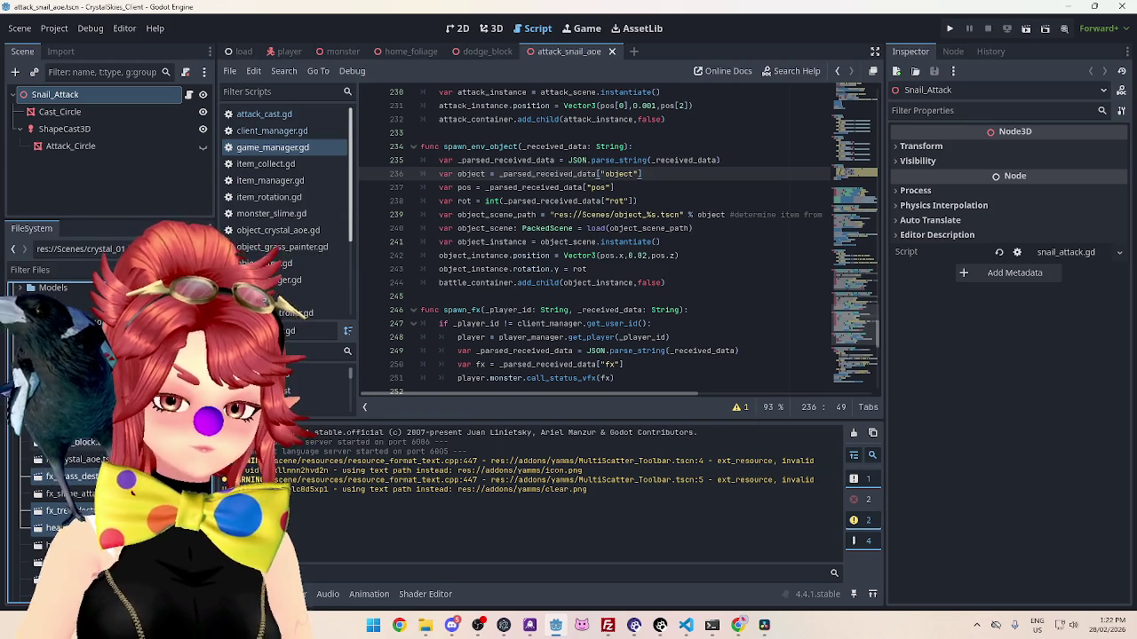
Step: Inspect the rotation line 243 and add_child call on line 244 of spawn_env_object
click(533, 268)
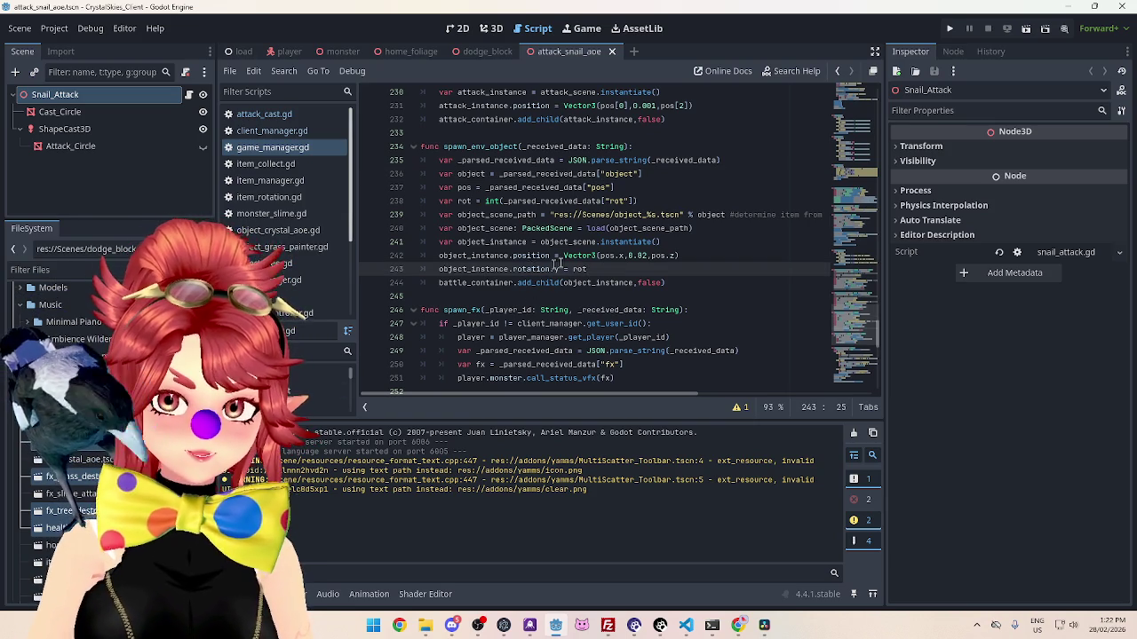
drag(483, 268, 502, 269)
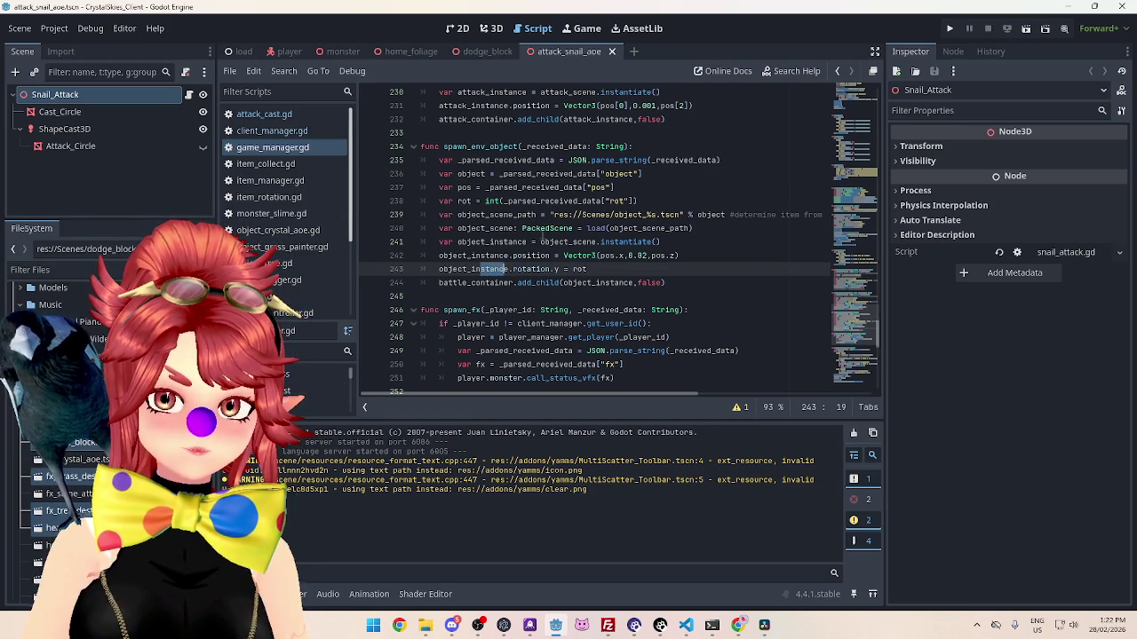
click(542, 239)
double_click(533, 201)
click(588, 283)
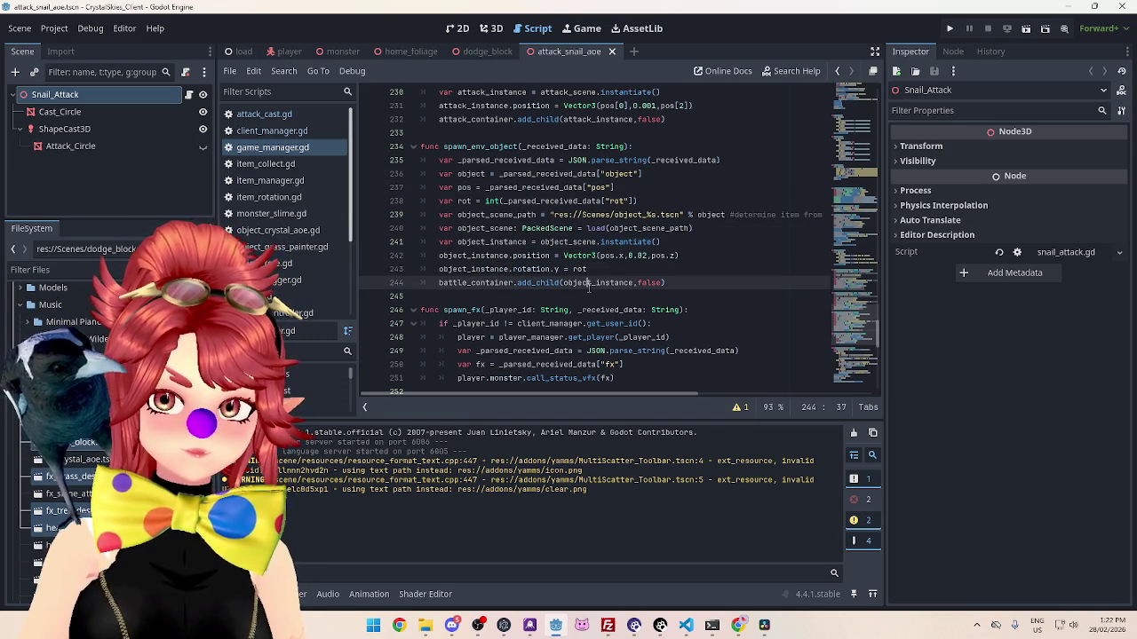
click(771, 629)
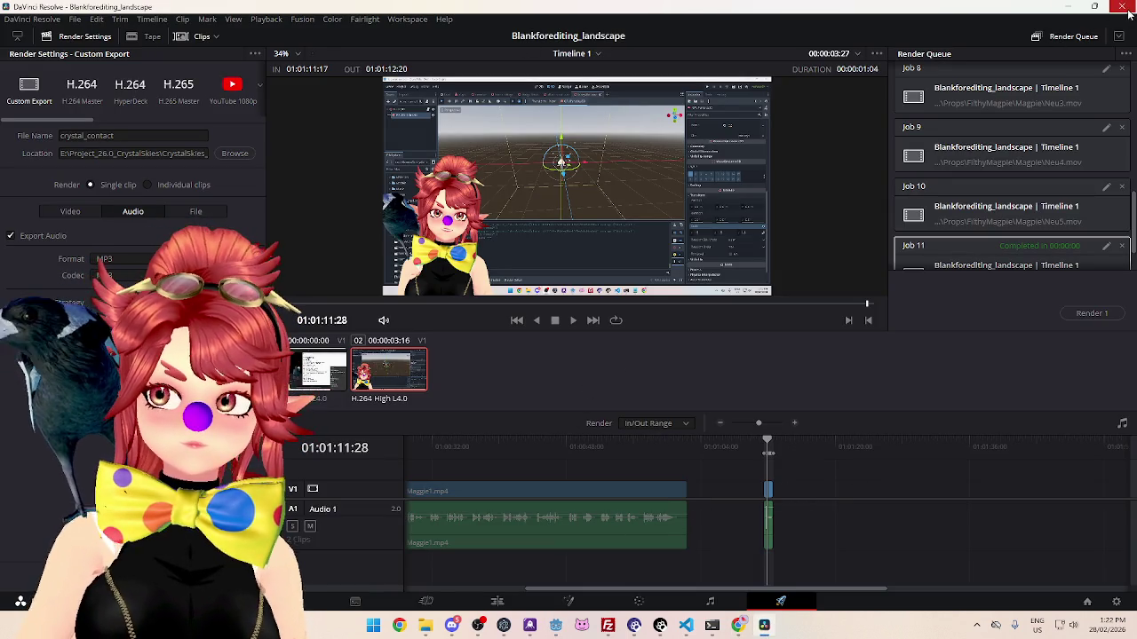
key(alt+Tab)
click(551, 201)
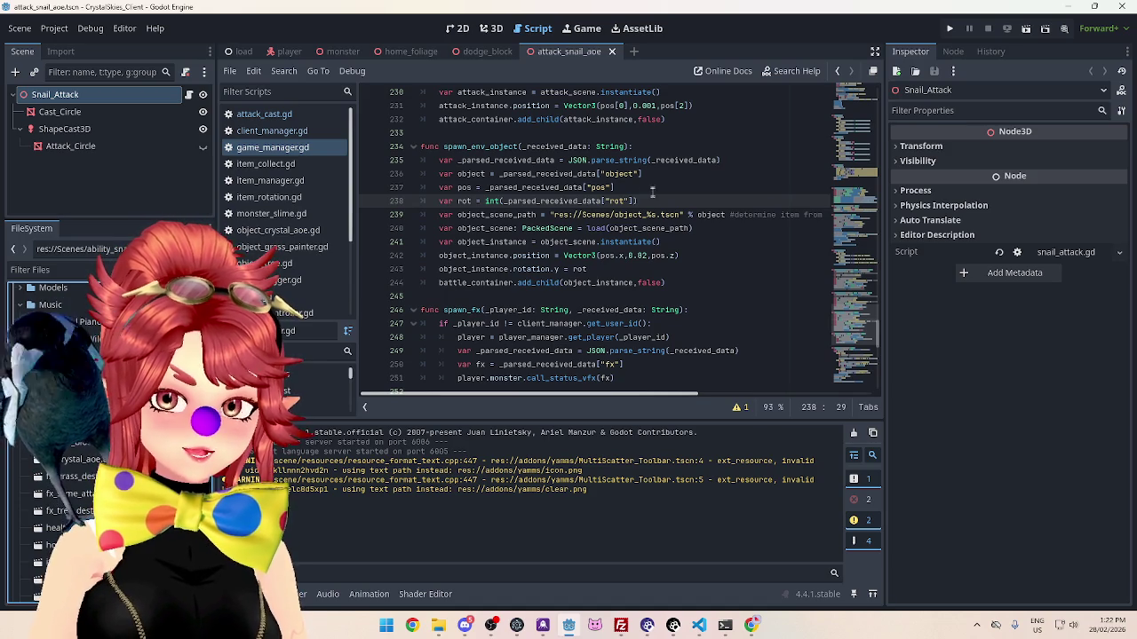
Step: Reopen the fx_crystal_aoe scene from the FileSystem dock
click(680, 160)
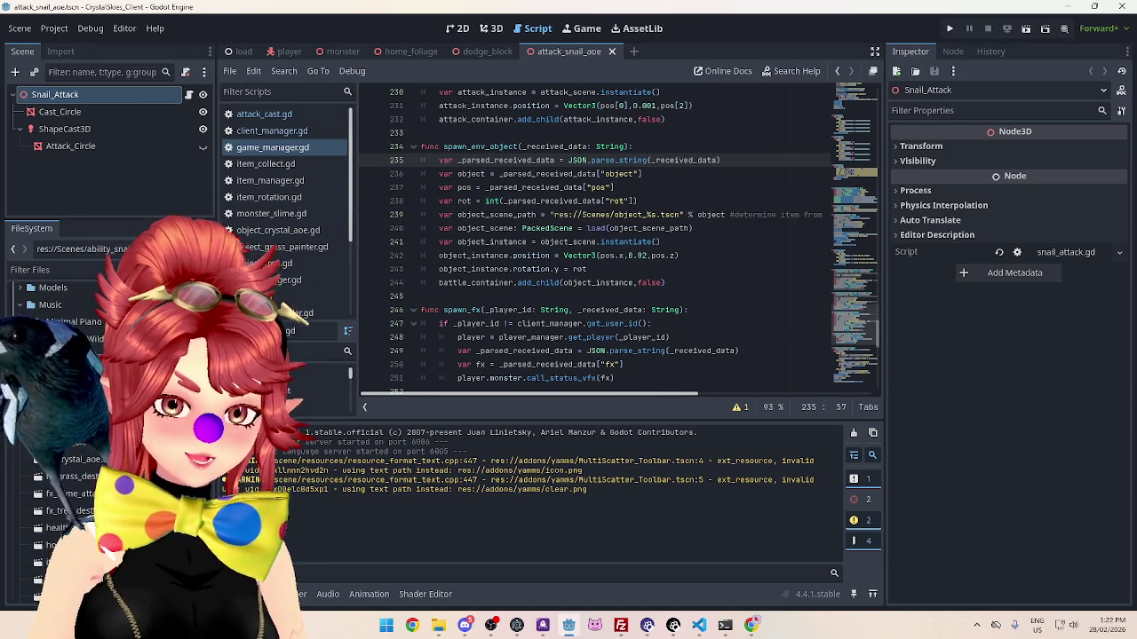
click(80, 459)
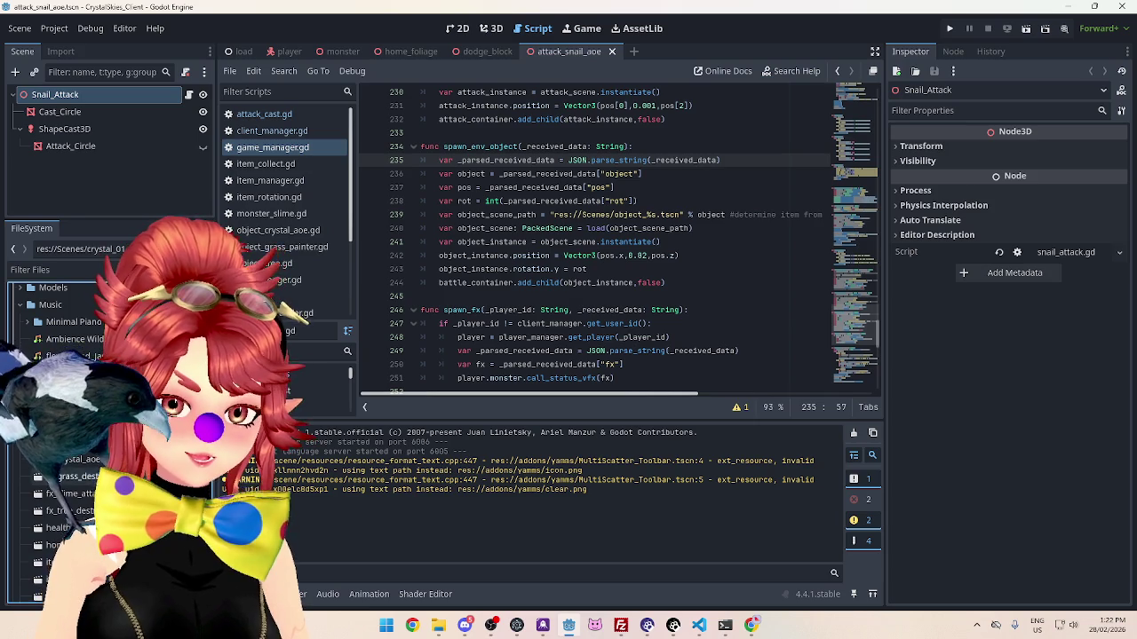
double_click(85, 460)
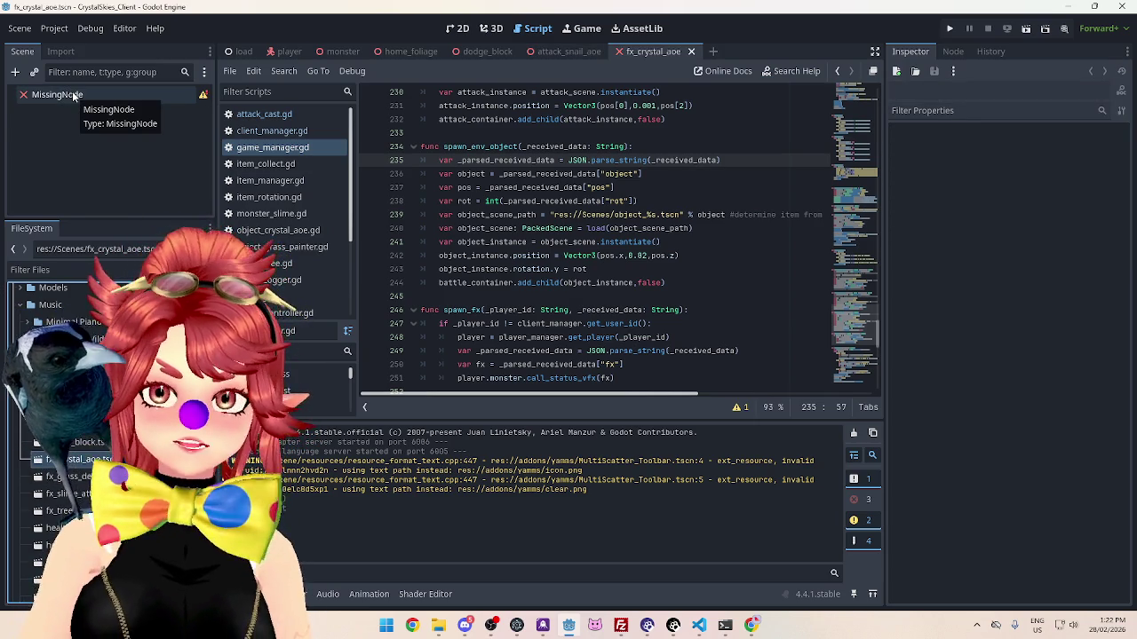
scroll(62, 400, down, 5)
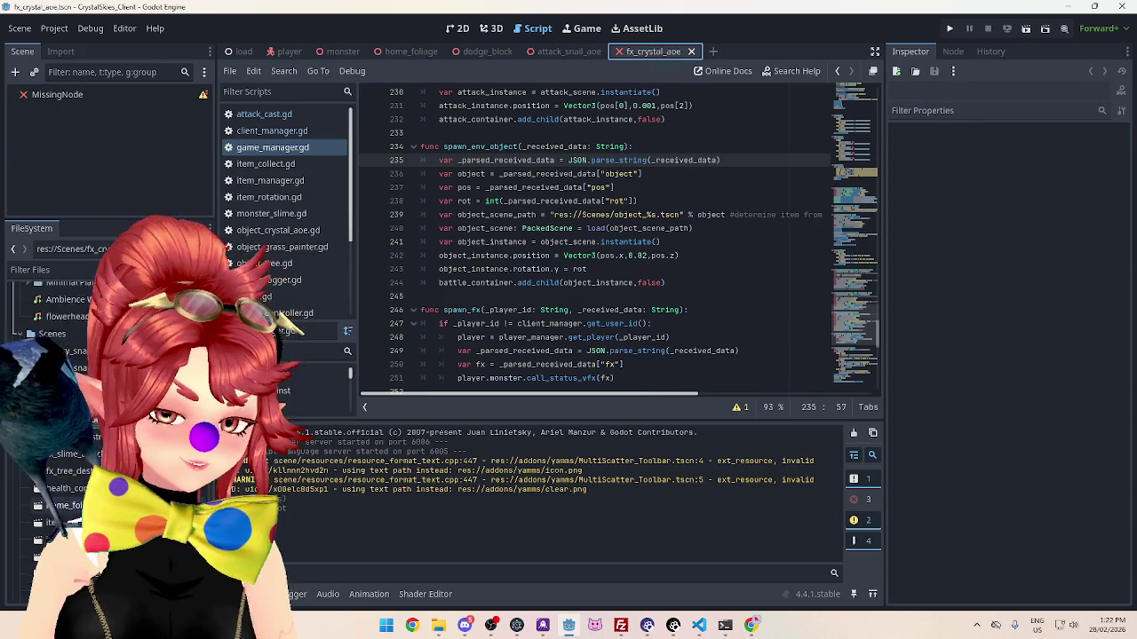
scroll(62, 373, up, 5)
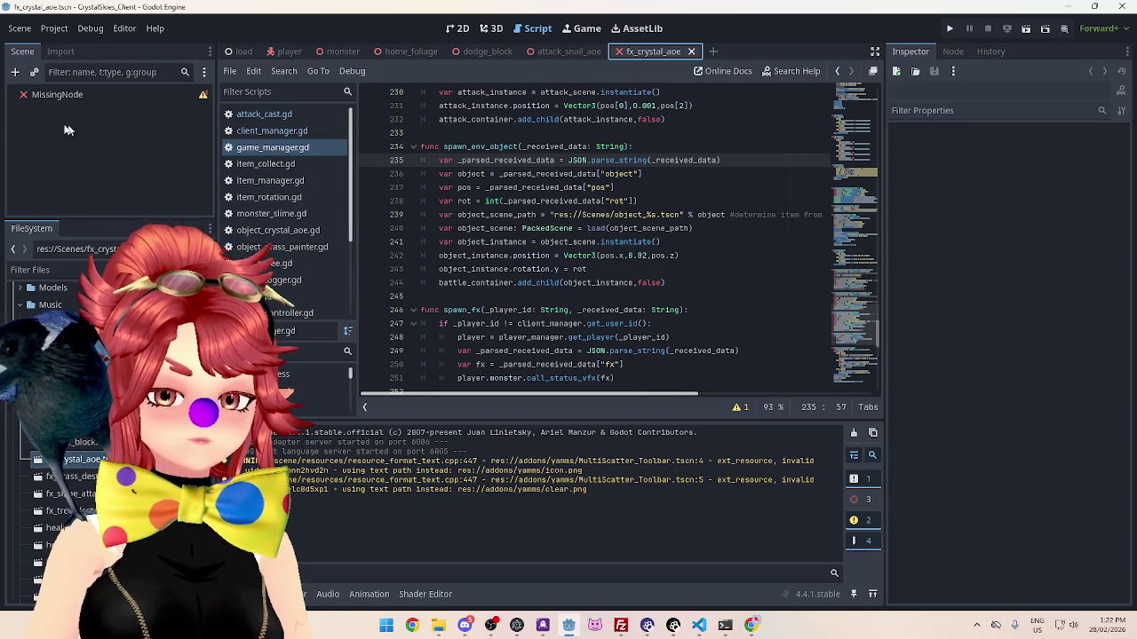
Step: Delete the broken MissingNode root and create a Node3D root in its place
click(55, 99)
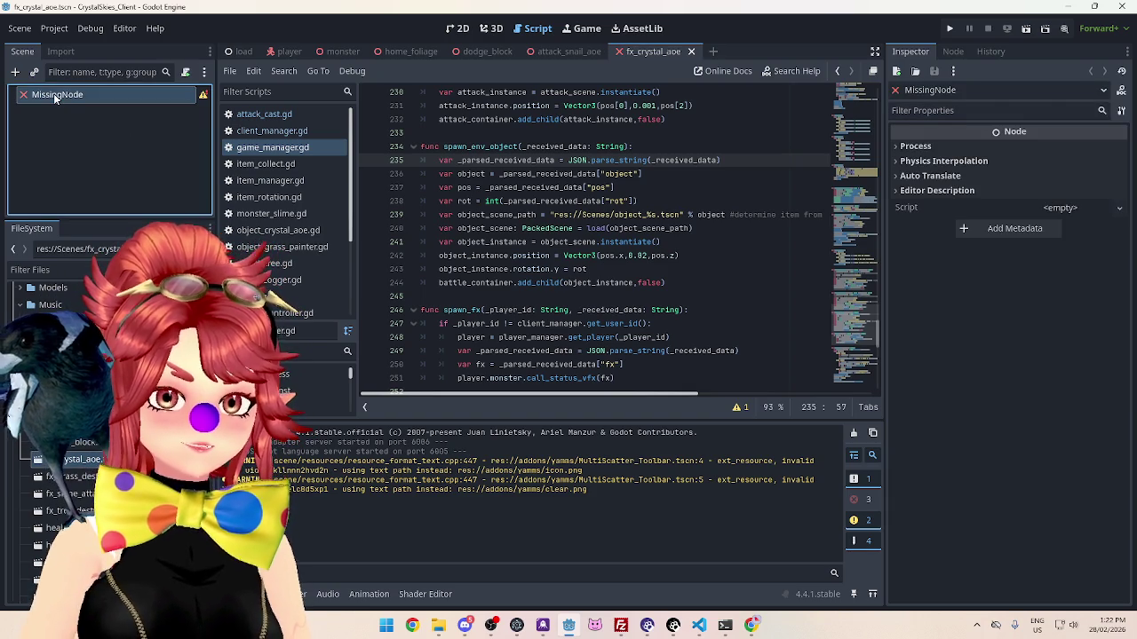
right_click(57, 99)
key(Delete)
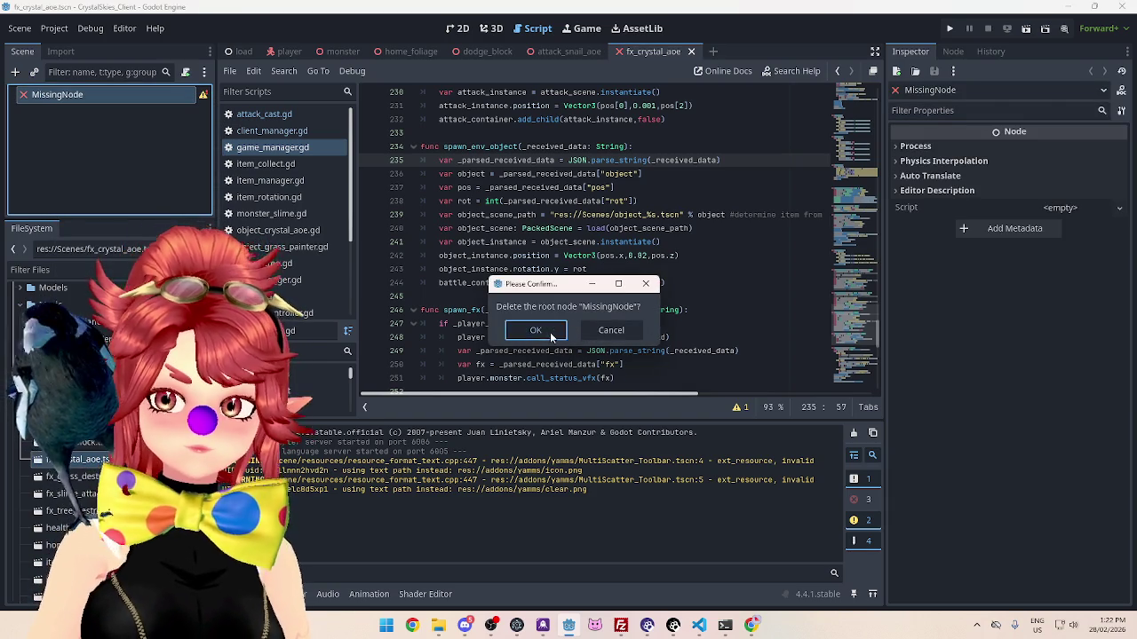
click(551, 335)
click(104, 133)
Step: Add a GPUParticles3D child under the Node3D root, searching 'part'
right_click(95, 98)
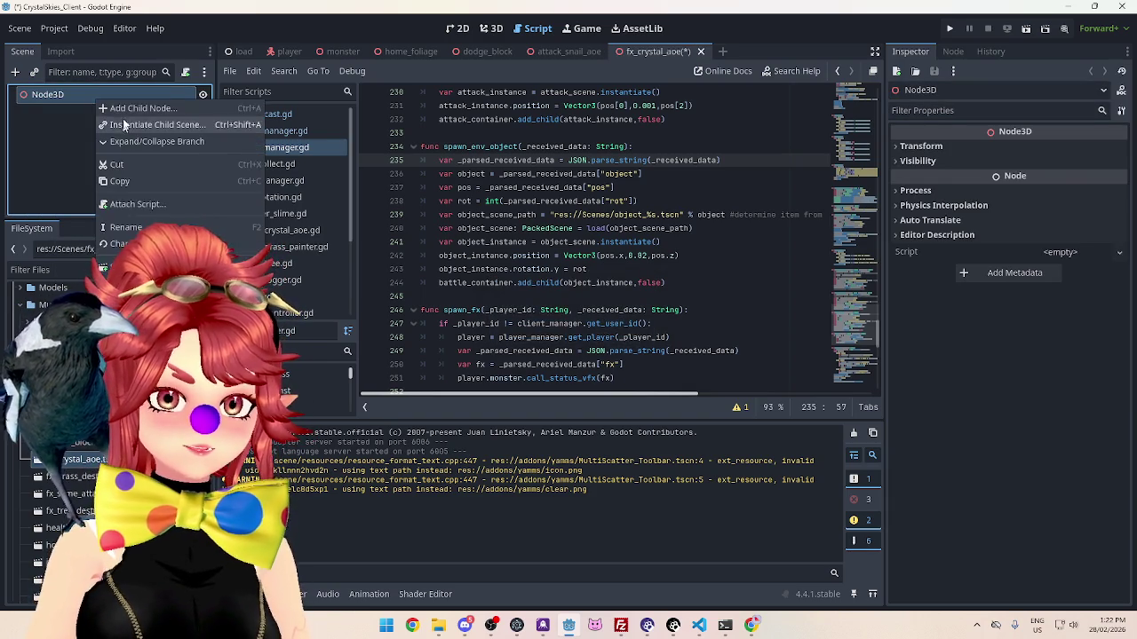
click(133, 110)
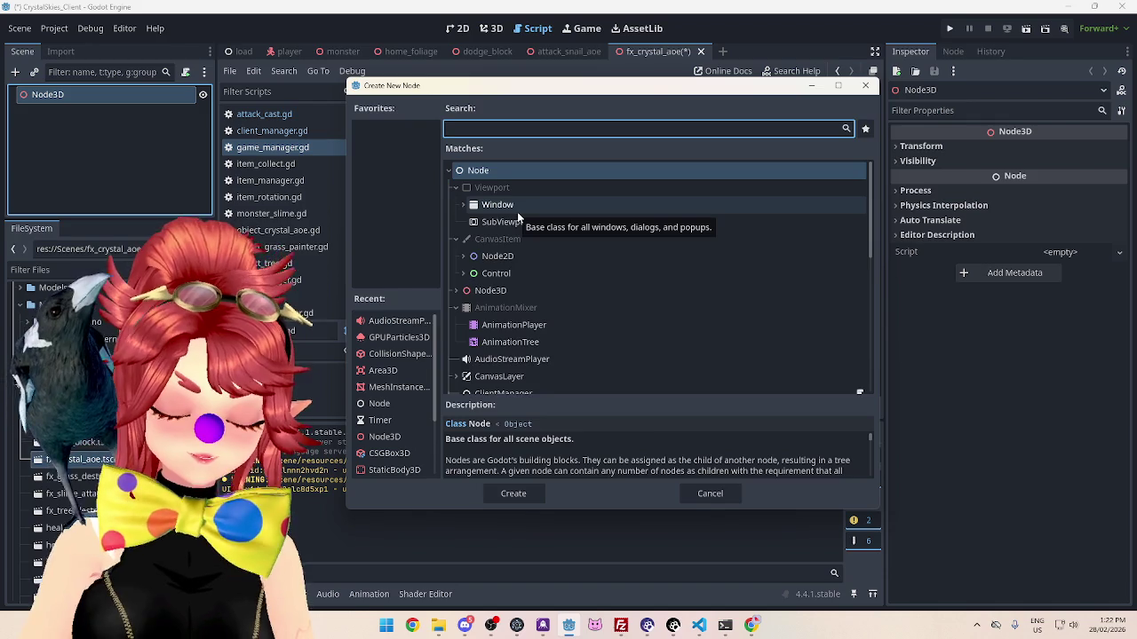
text(part)
key(Return)
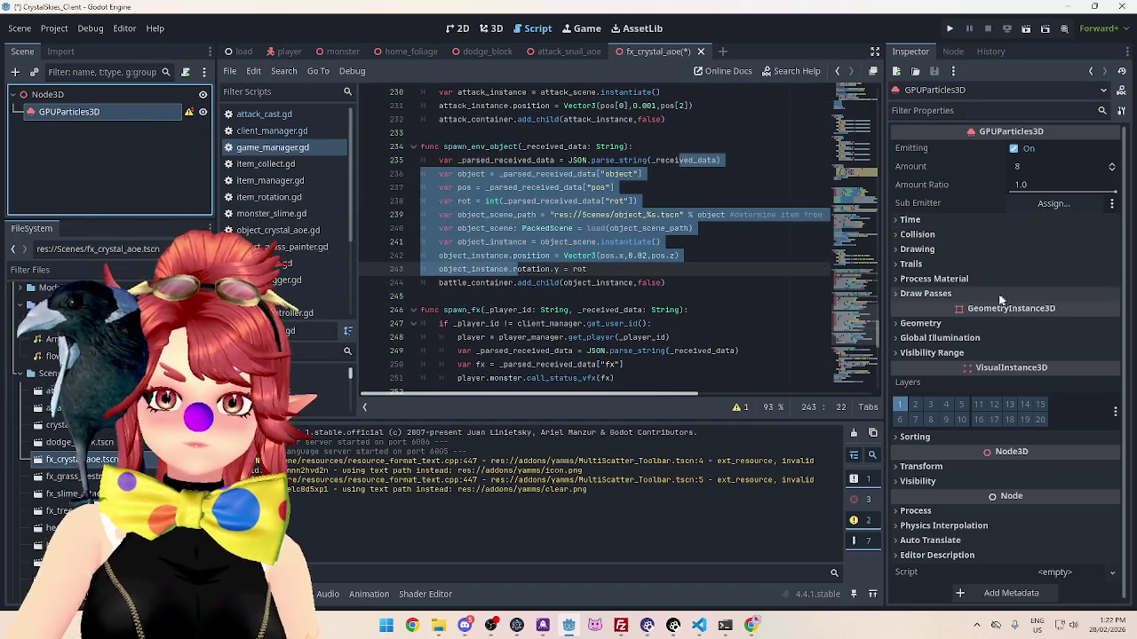
Step: Give the particles a new ParticleProcessMaterial and crystal_01.res as the Pass 1 mesh
click(941, 279)
click(1111, 296)
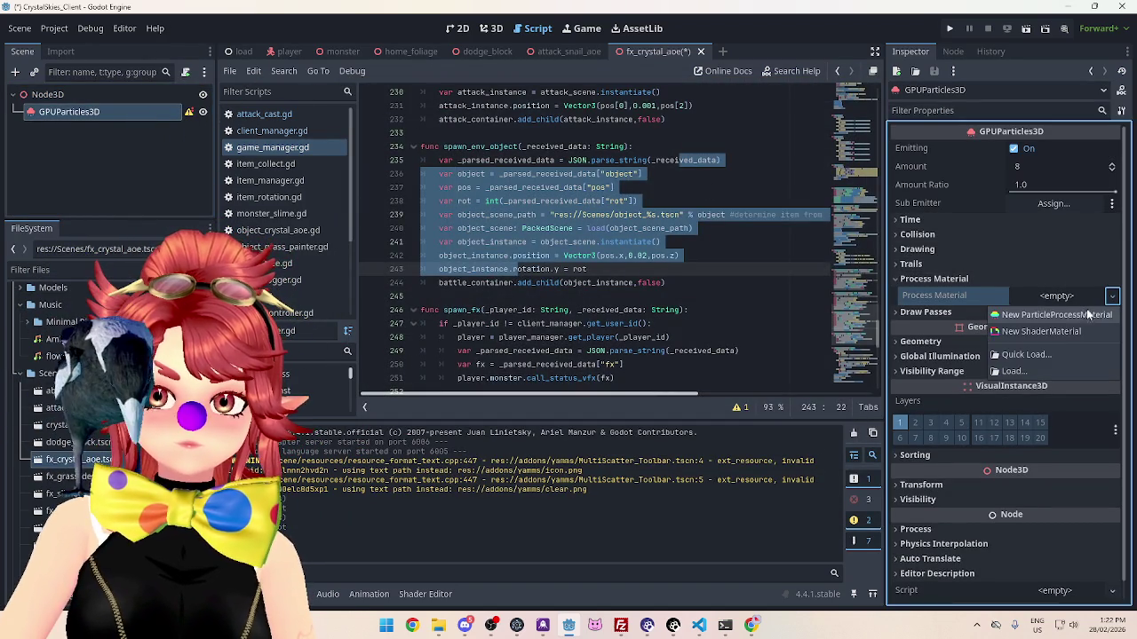
click(1035, 316)
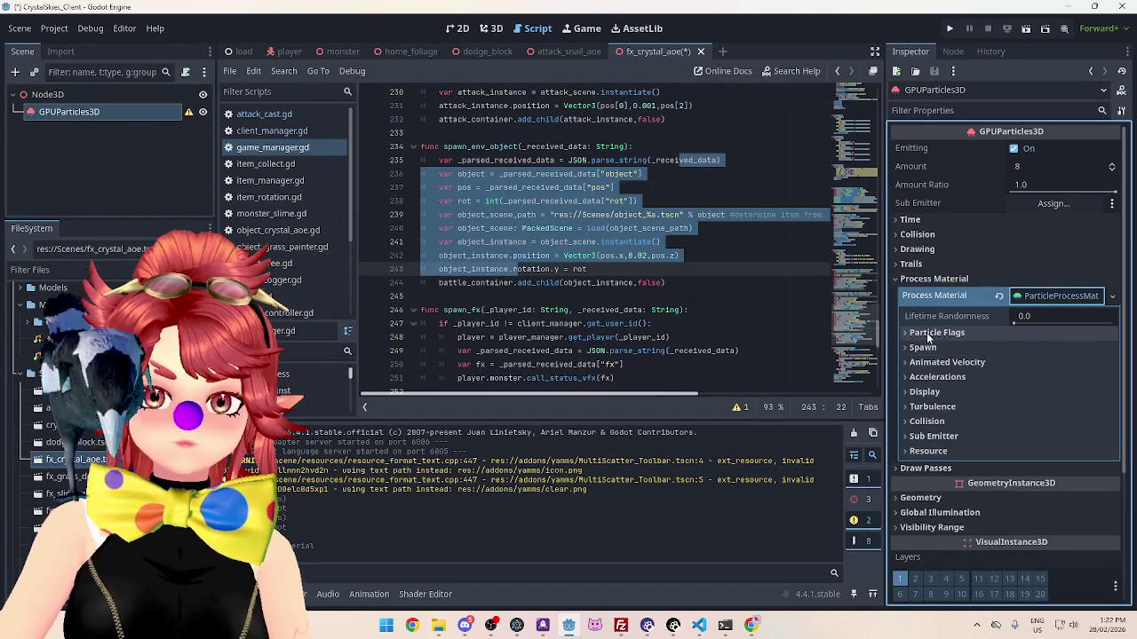
scroll(932, 342, down, 3)
click(943, 351)
click(1110, 389)
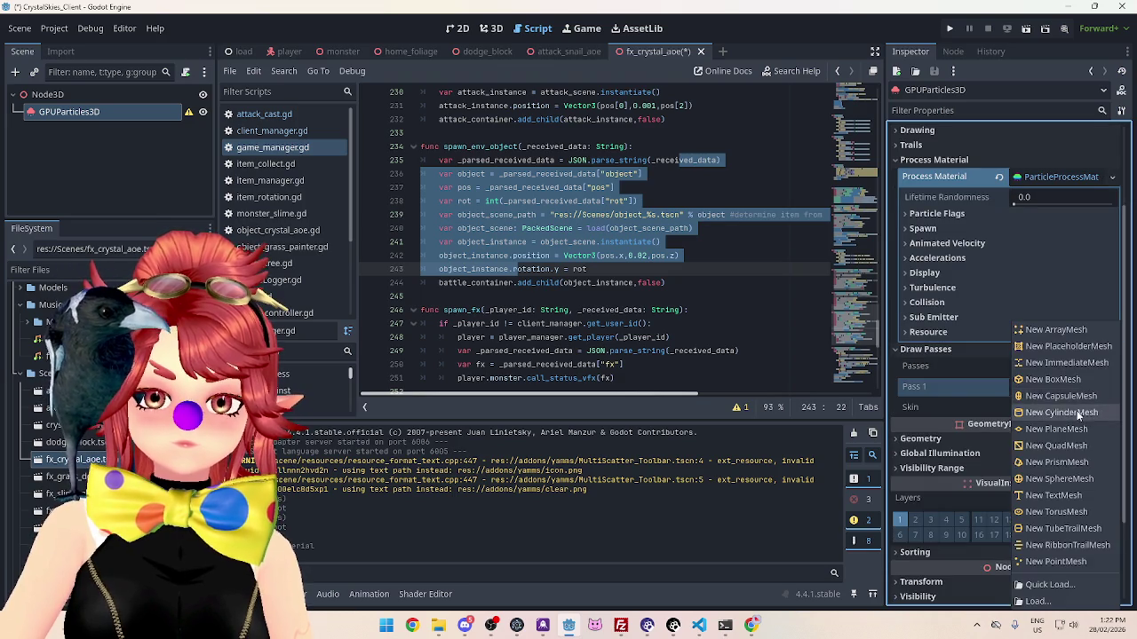
click(953, 383)
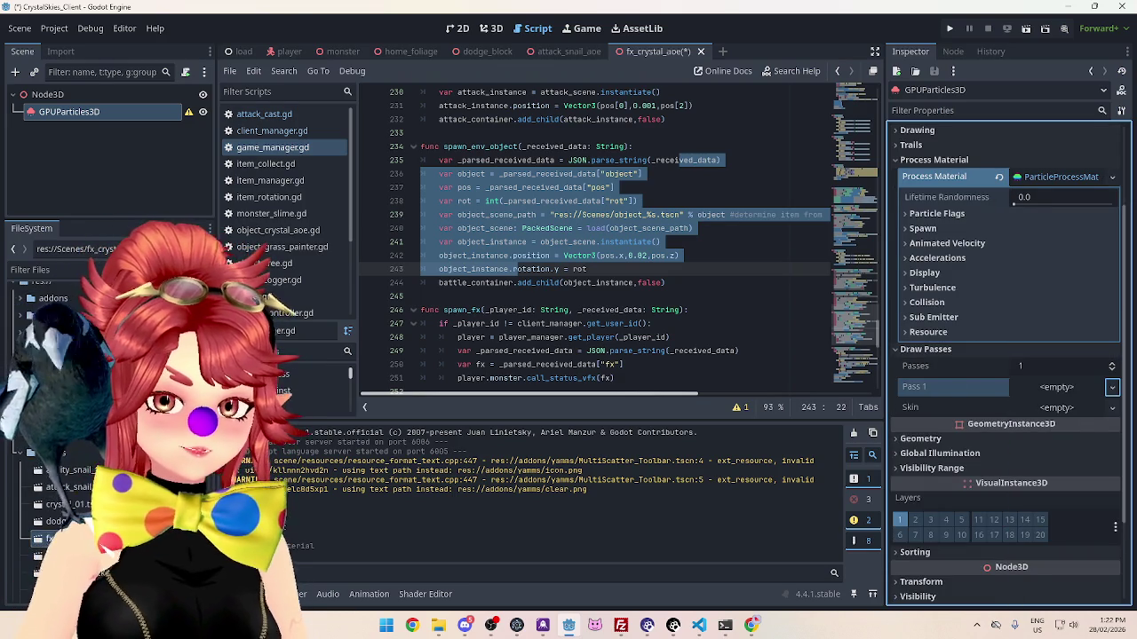
scroll(88, 497, down, 3)
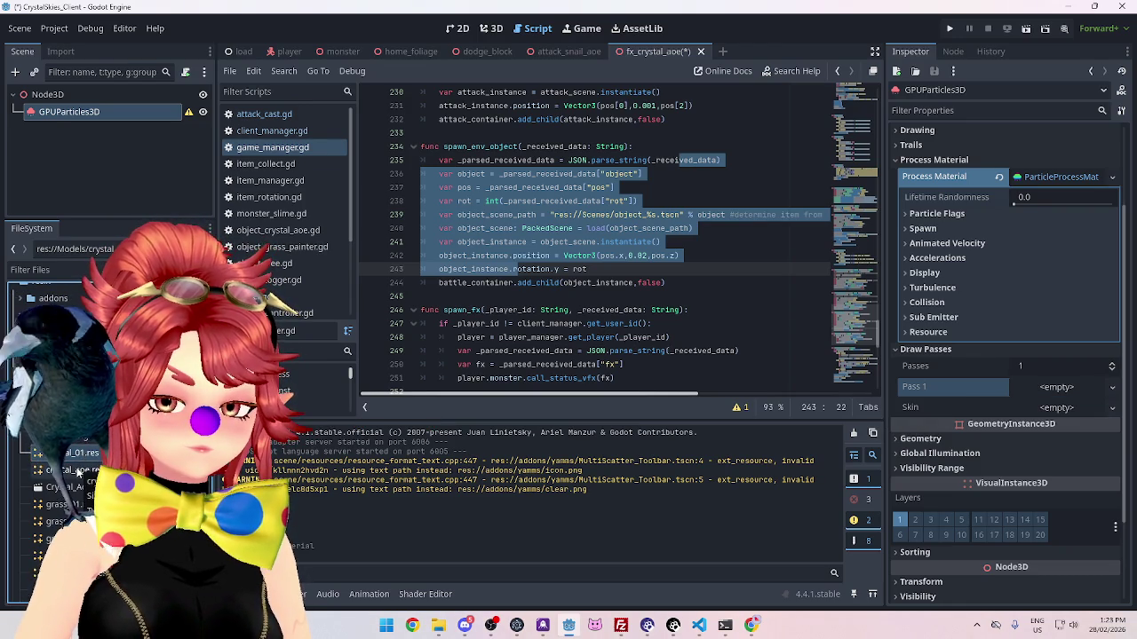
drag(1083, 338, 1057, 387)
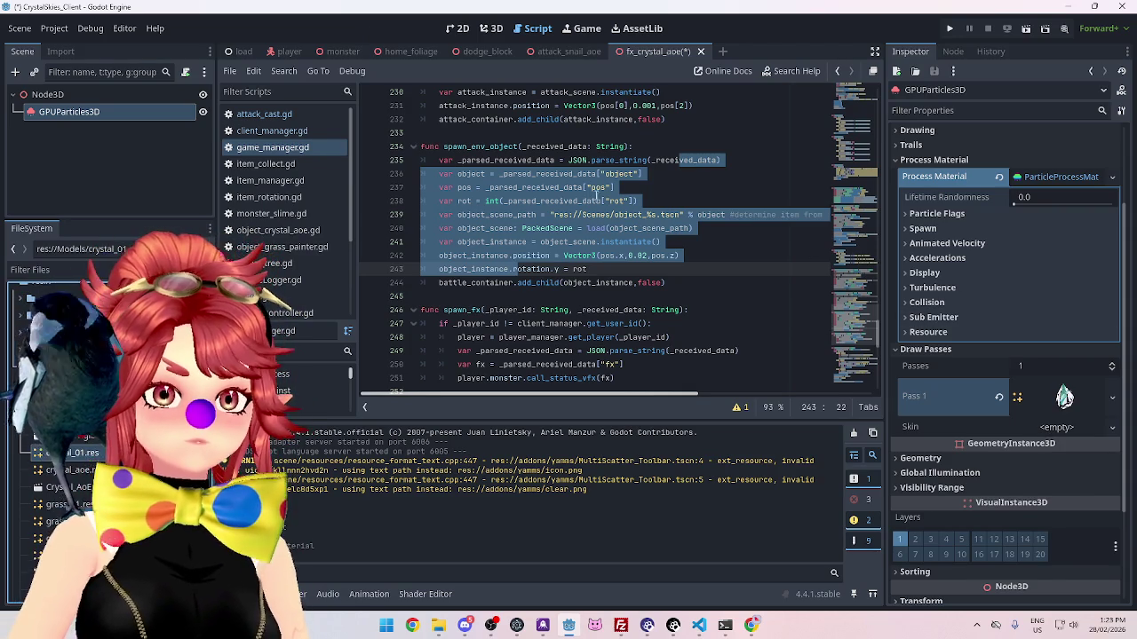
Step: View the emitting crystals in the 3D viewport and save fx_crystal_aoe
click(497, 29)
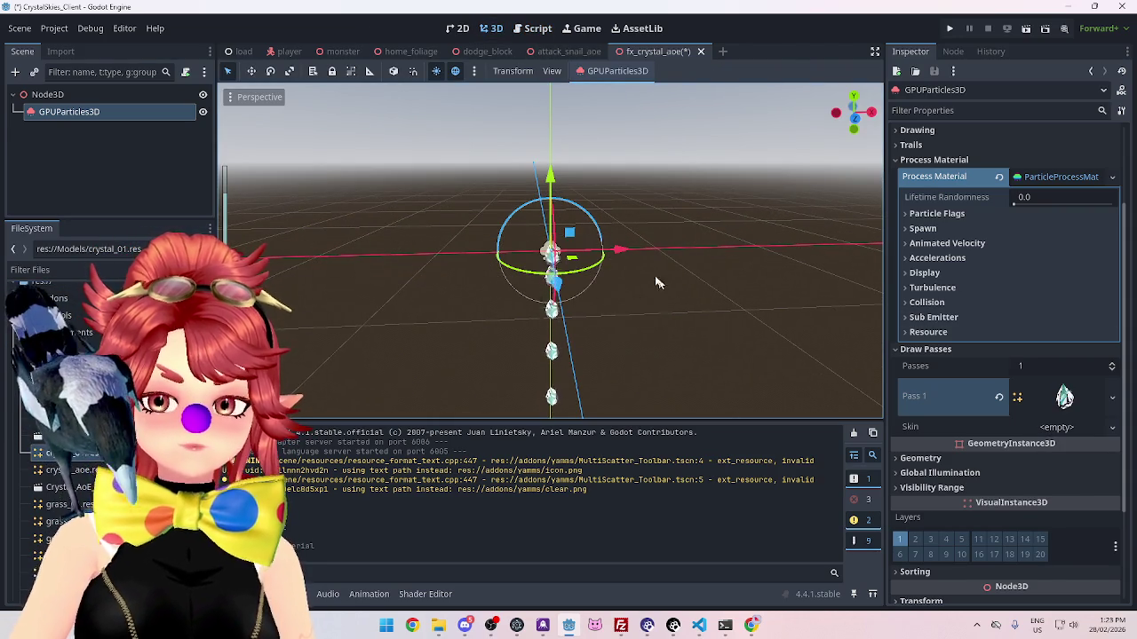
drag(573, 286, 622, 284)
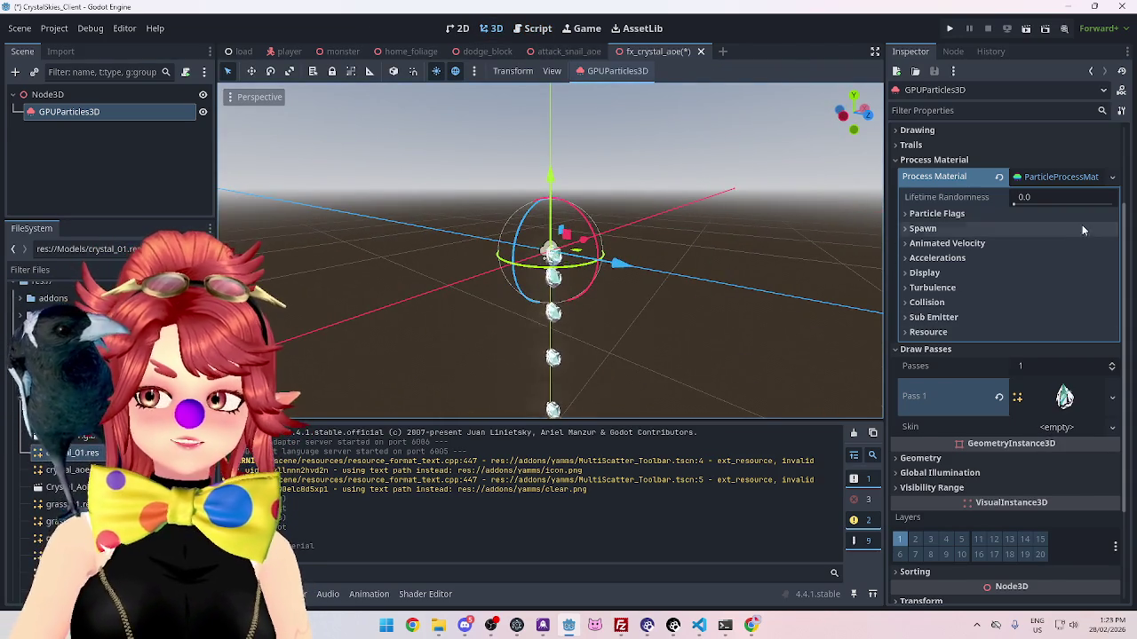
scroll(1006, 352, up, 2)
scroll(1010, 412, up, 2)
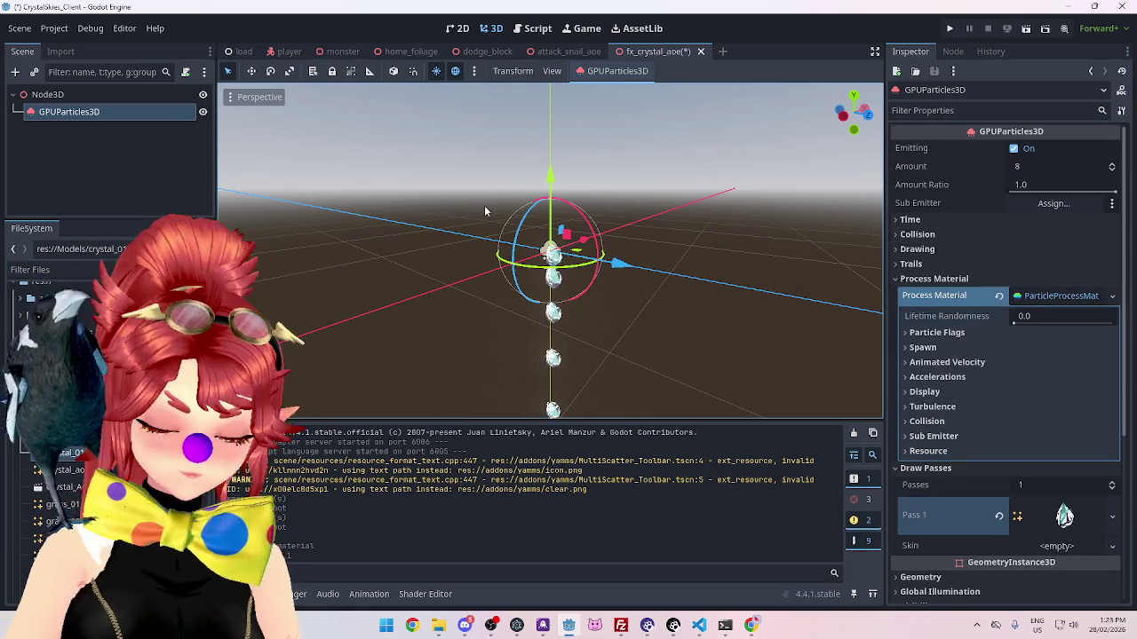
key(ctrl+s)
right_click(145, 95)
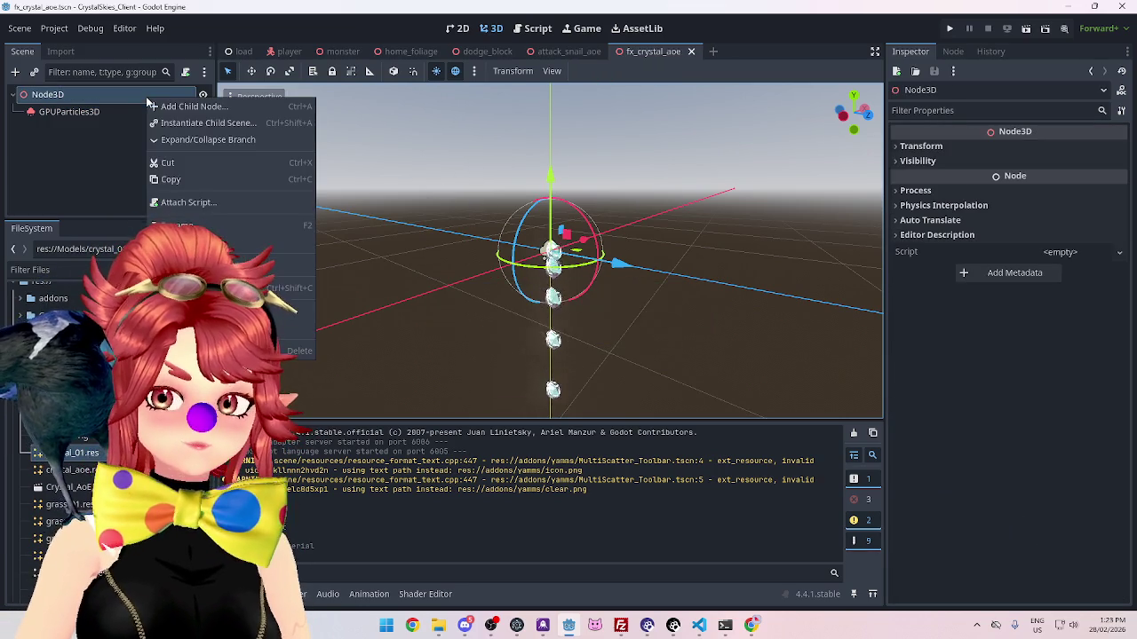
Step: Attach the existing res://Scripts/self_free.gd script to the Node3D root
click(182, 203)
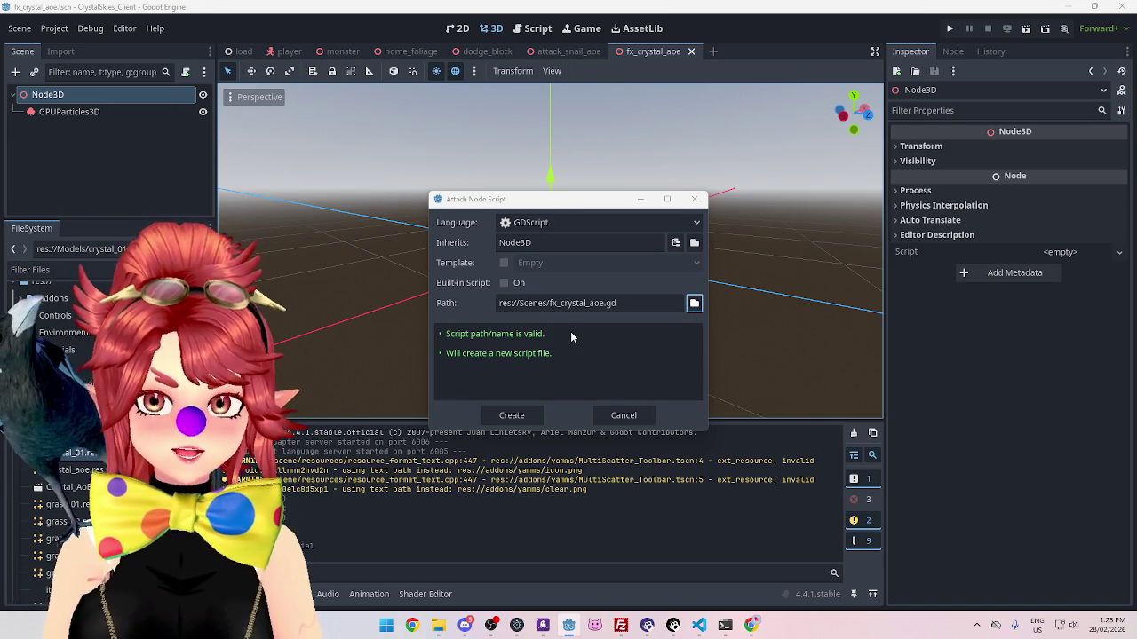
click(695, 303)
key(ctrl+shift+Escape)
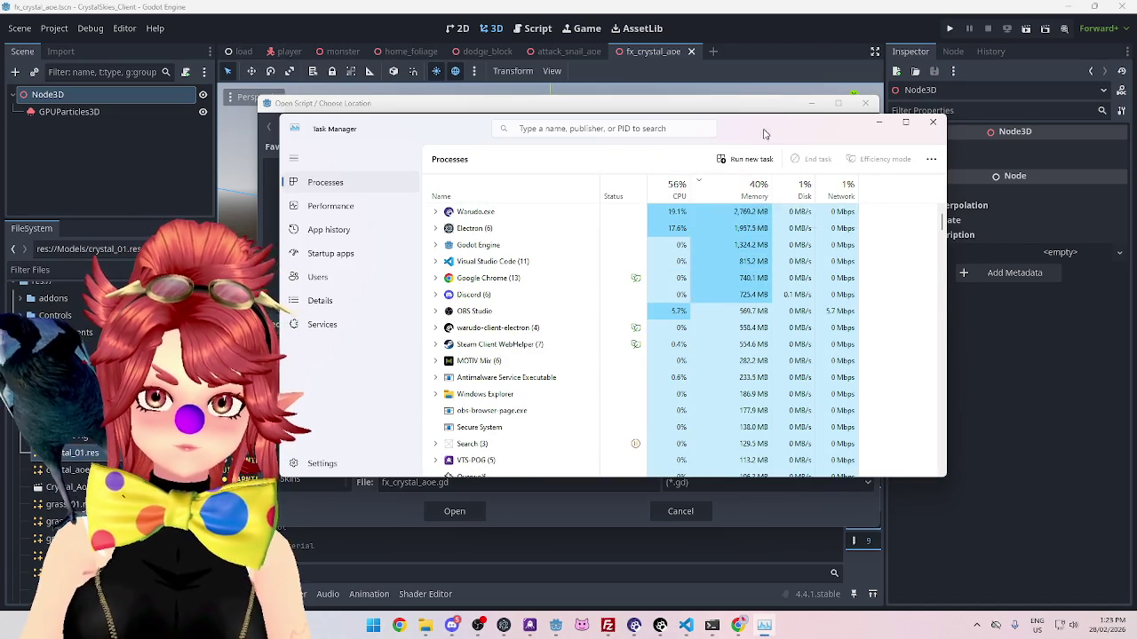
drag(762, 132, 740, 174)
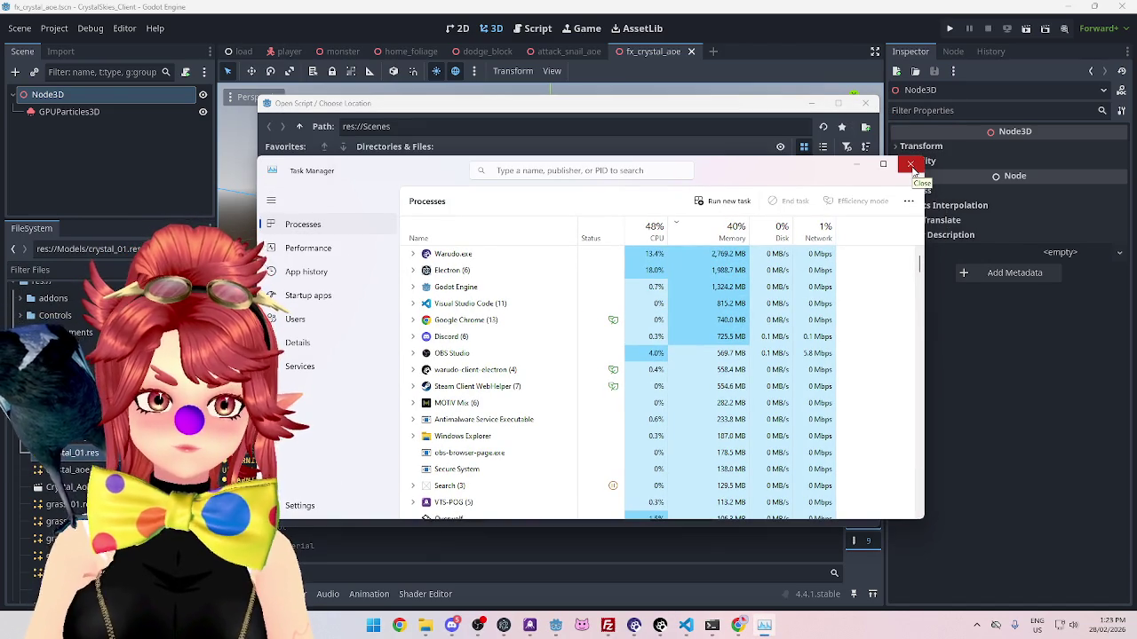
click(912, 166)
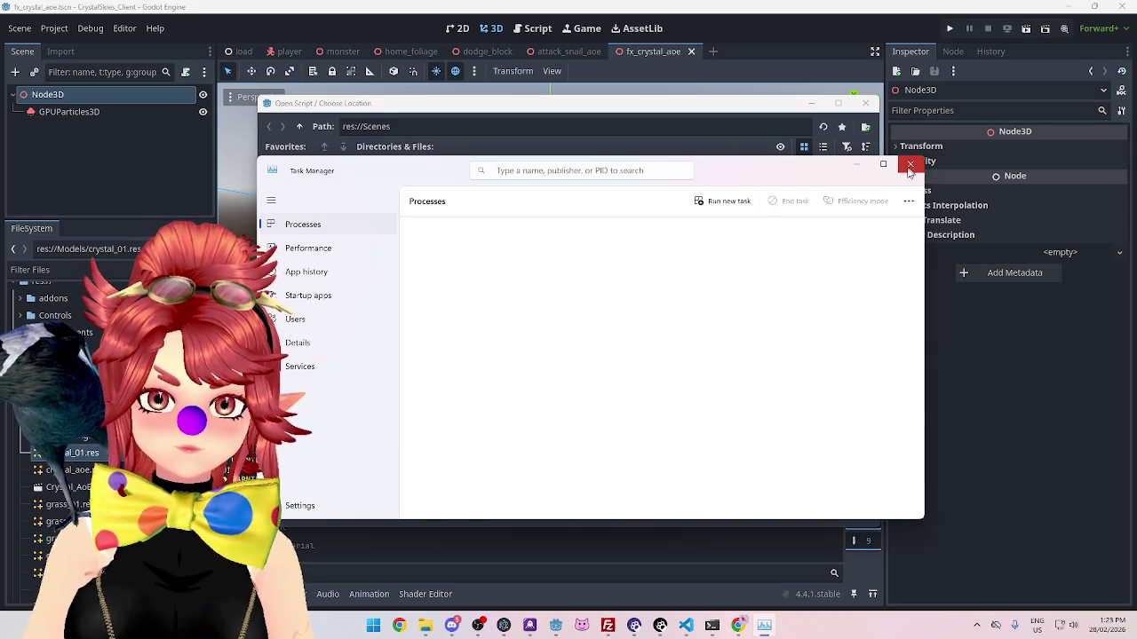
drag(622, 104, 670, 75)
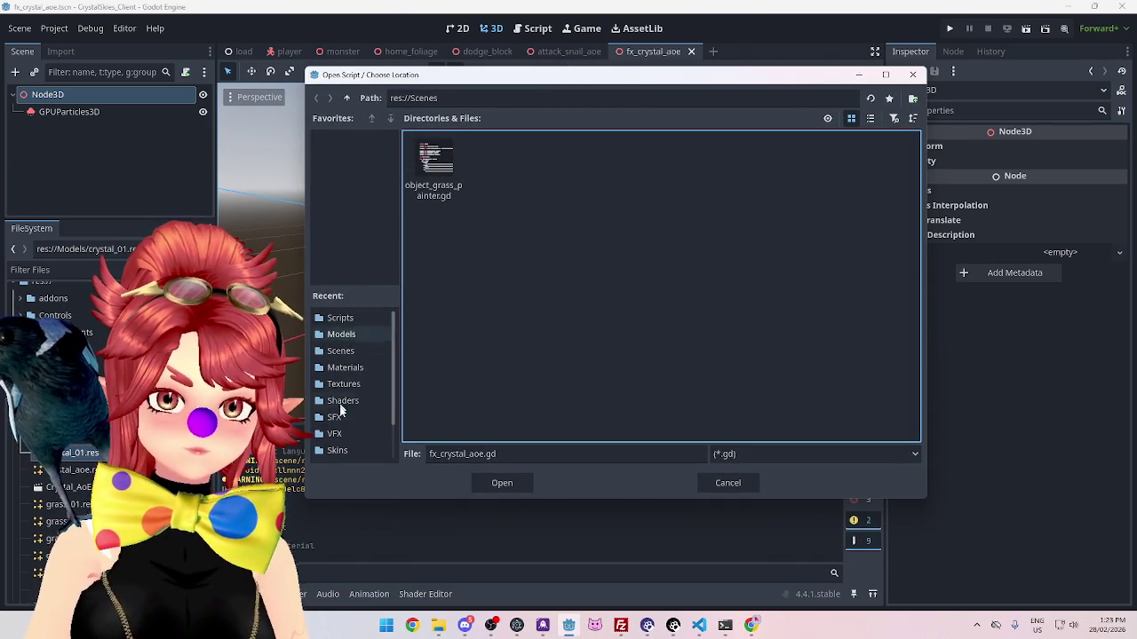
click(339, 319)
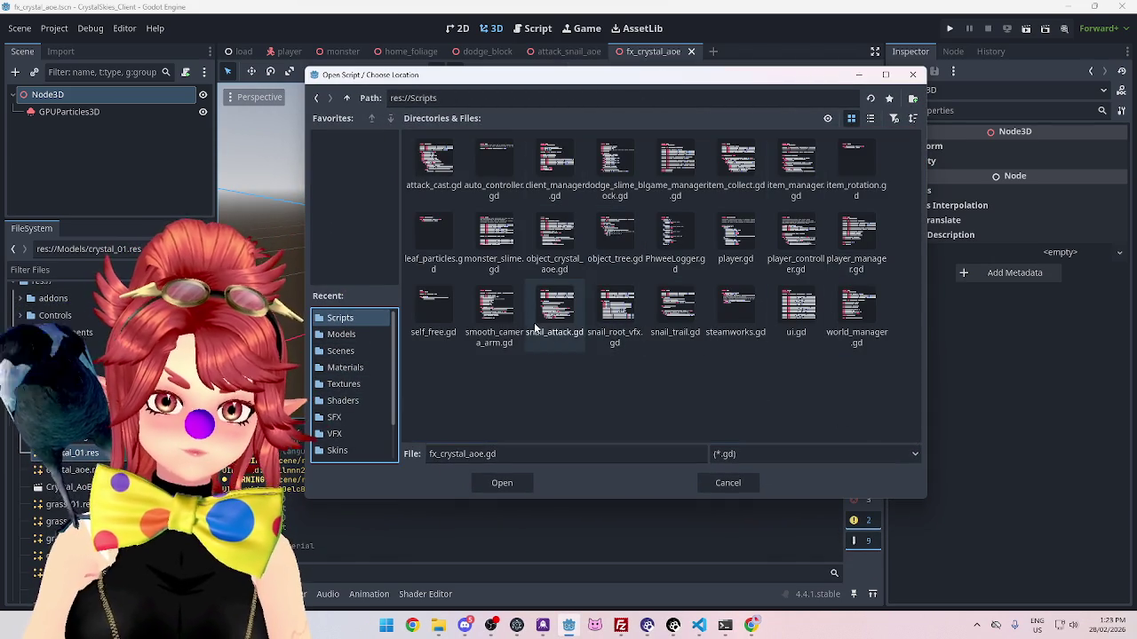
click(433, 311)
click(504, 482)
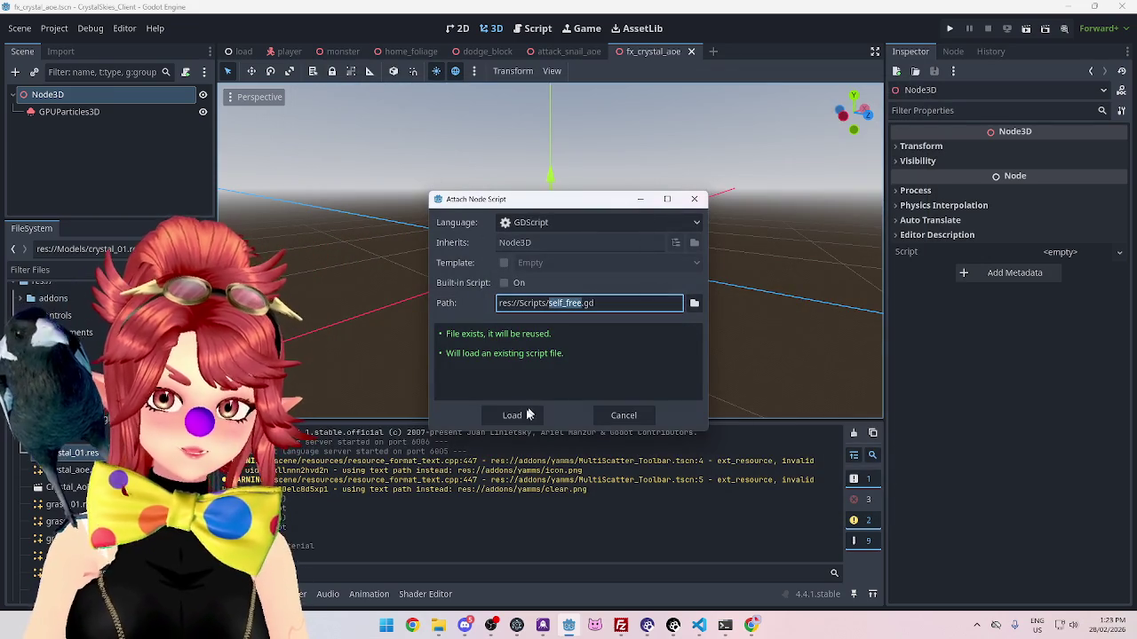
click(514, 415)
Step: Set the script's Time Queue value to 0.2 in the Inspector
click(1050, 148)
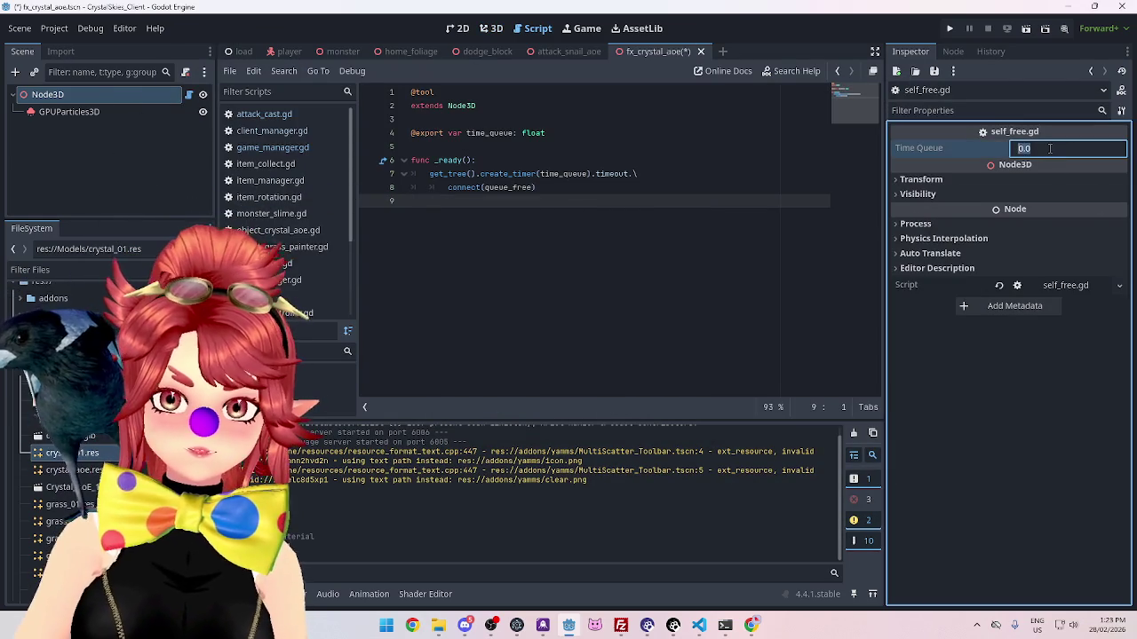
text(0.3)
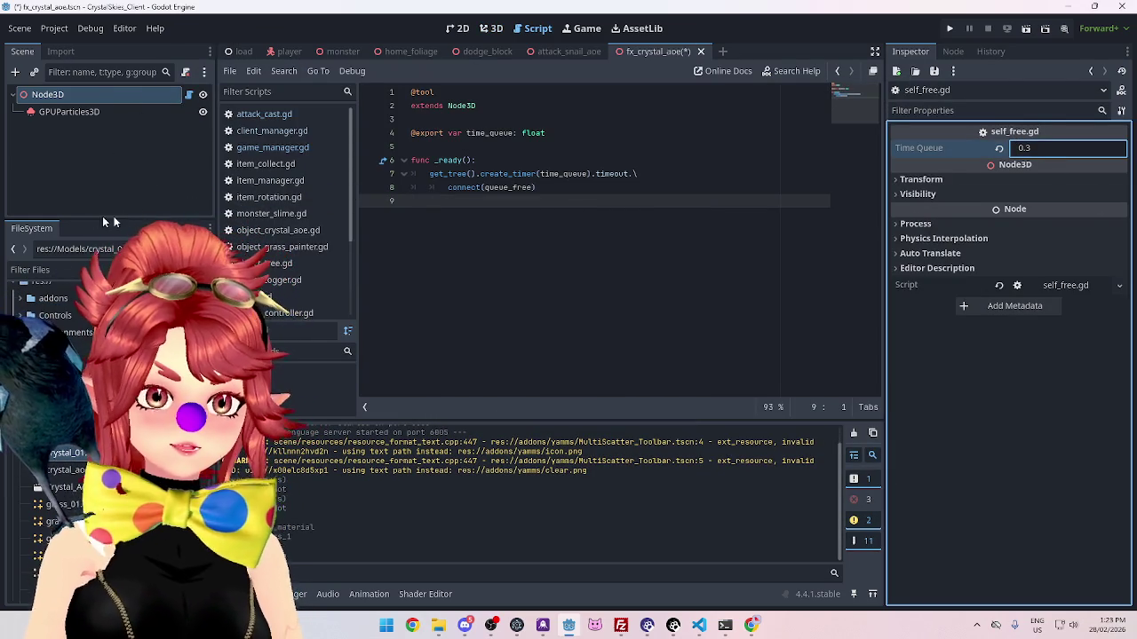
click(1042, 150)
text(0.2)
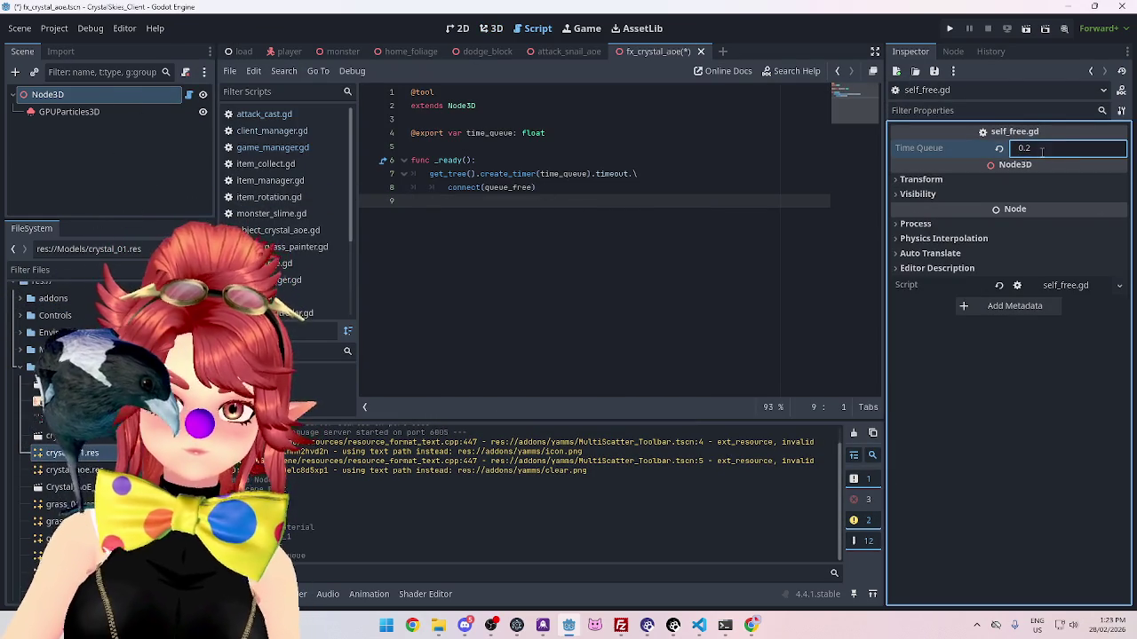
click(69, 111)
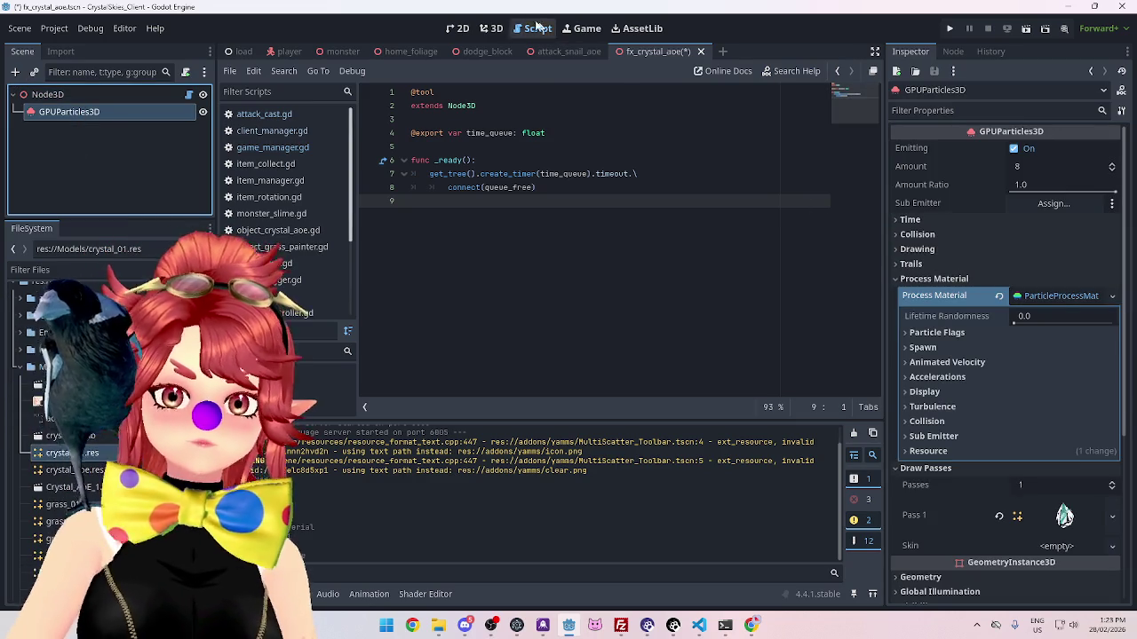
Step: Save the scene and set Spawn > Position Emission Shape to Sphere Surface
click(491, 29)
key(ctrl+s)
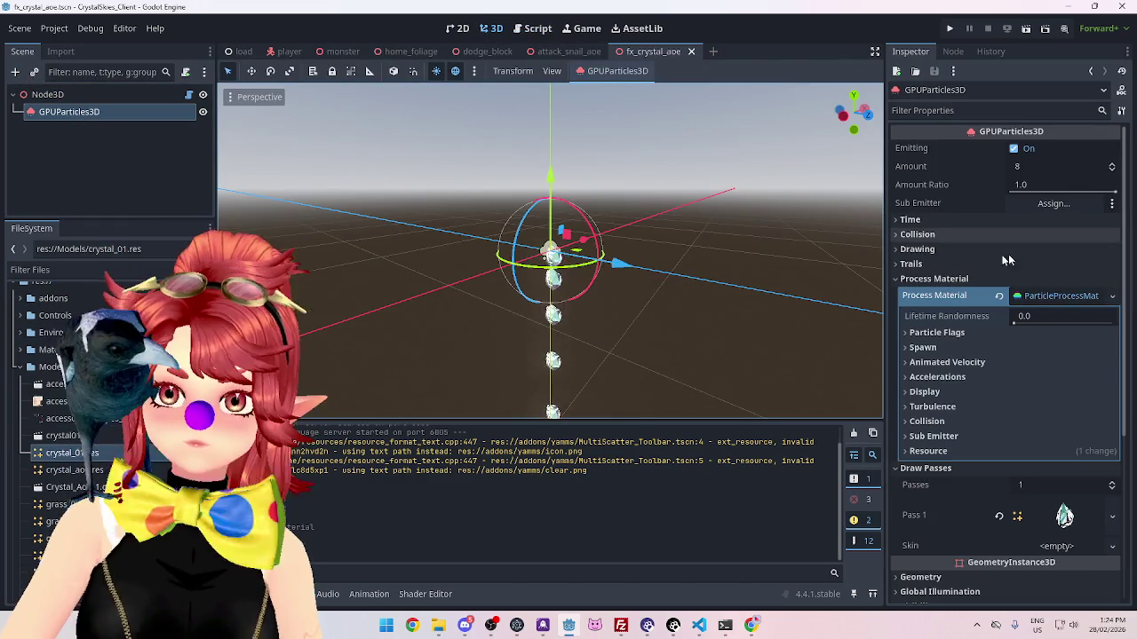
click(923, 348)
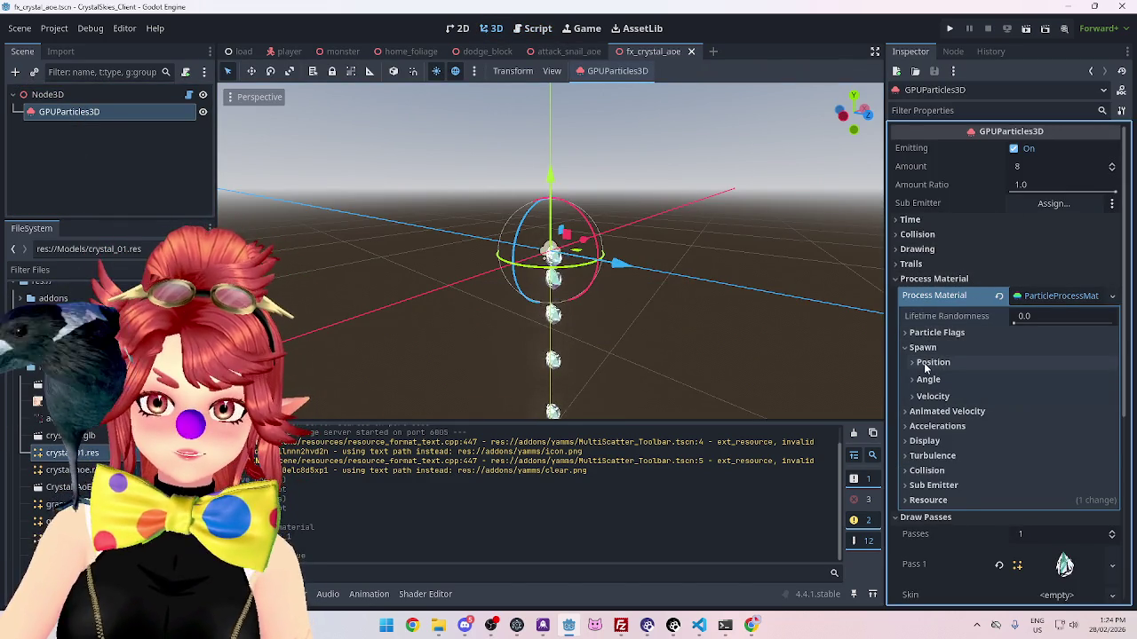
click(924, 362)
scroll(964, 338, down, 1)
click(1038, 396)
click(1060, 447)
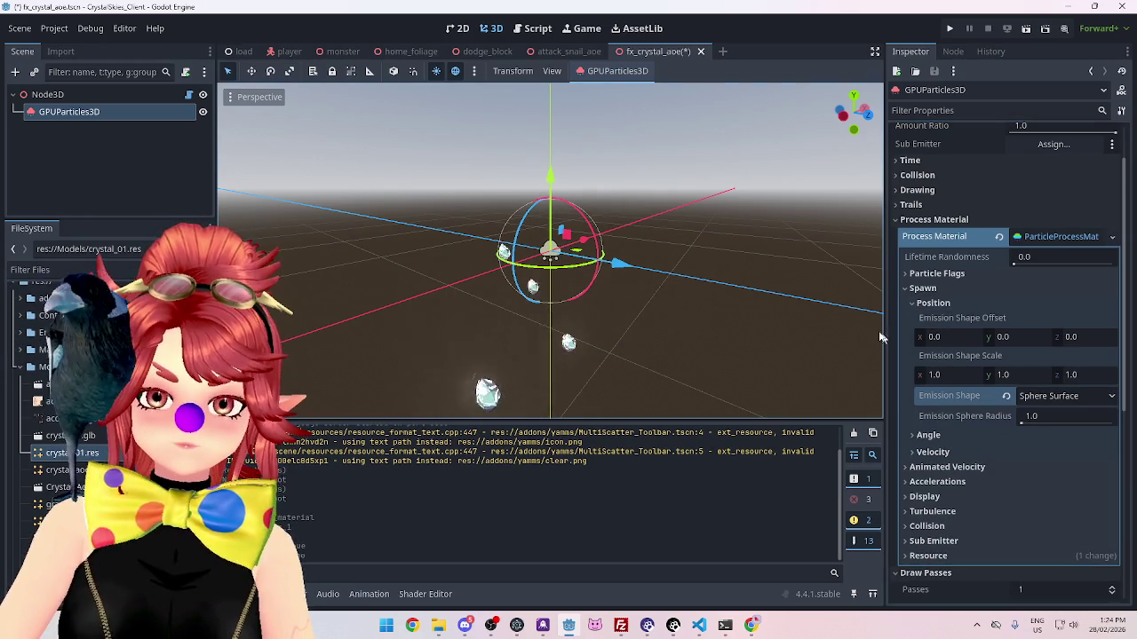
click(912, 303)
click(917, 339)
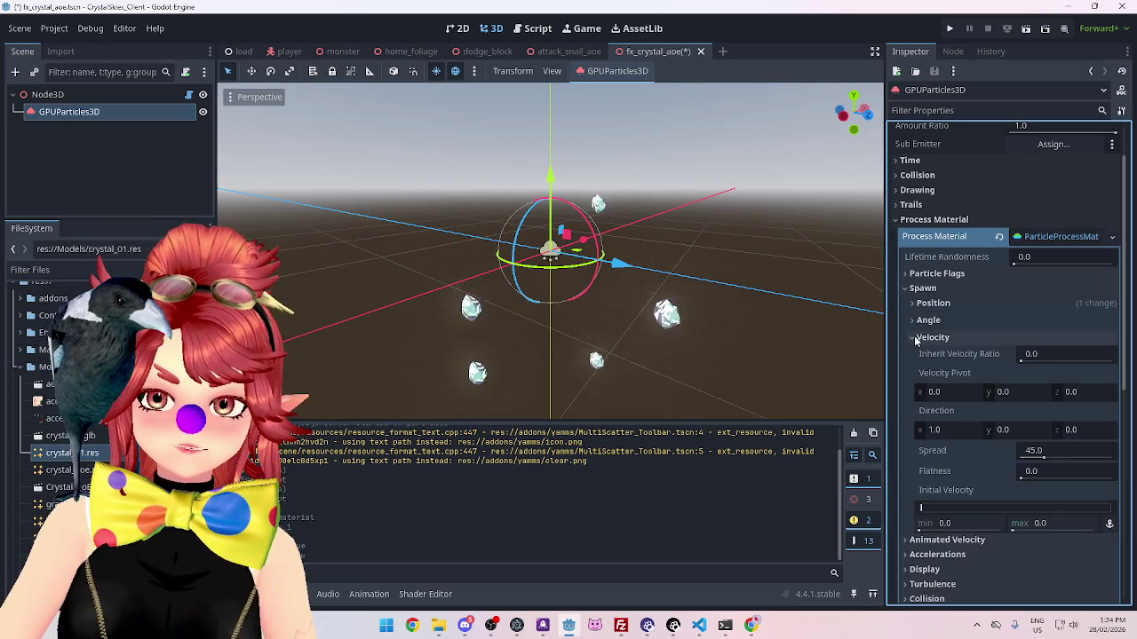
Step: Set the particle direction to (0, 1, 0) under Spawn > Velocity
scroll(977, 440, down, 1)
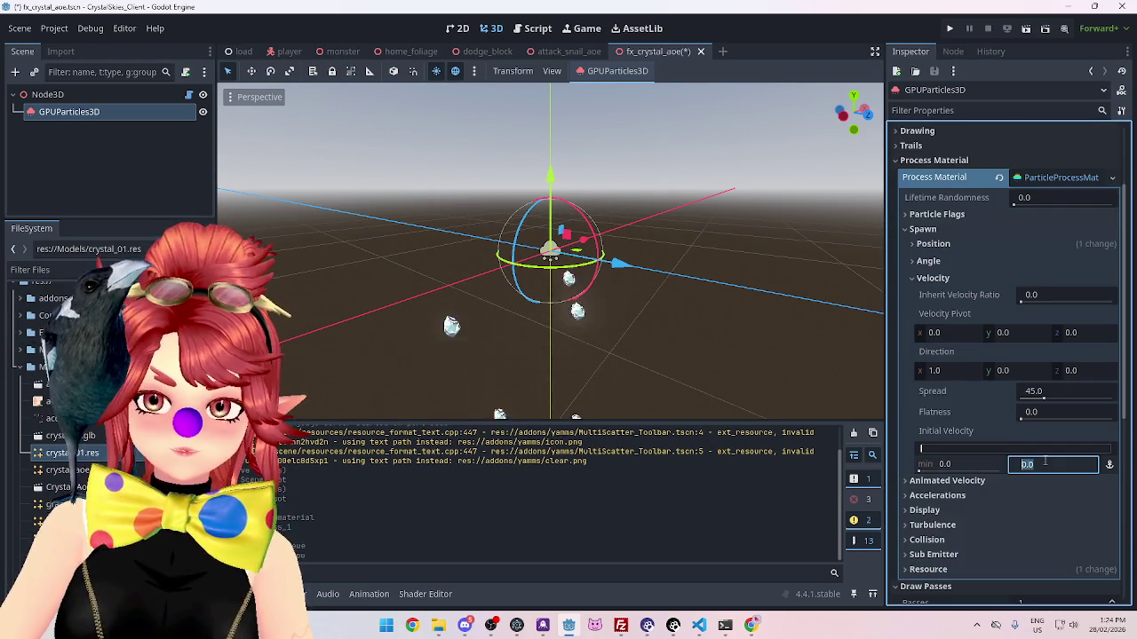
mouse_move(799, 373)
mouse_down()
mouse_move(747, 96)
mouse_move(728, 287)
mouse_up()
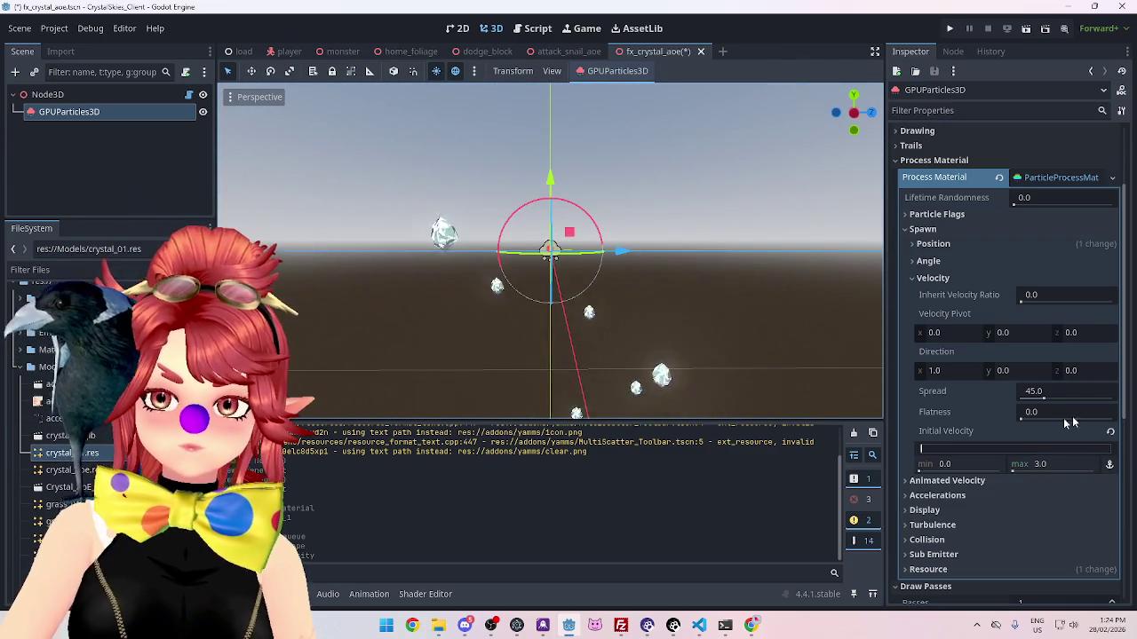
click(1008, 371)
text(1)
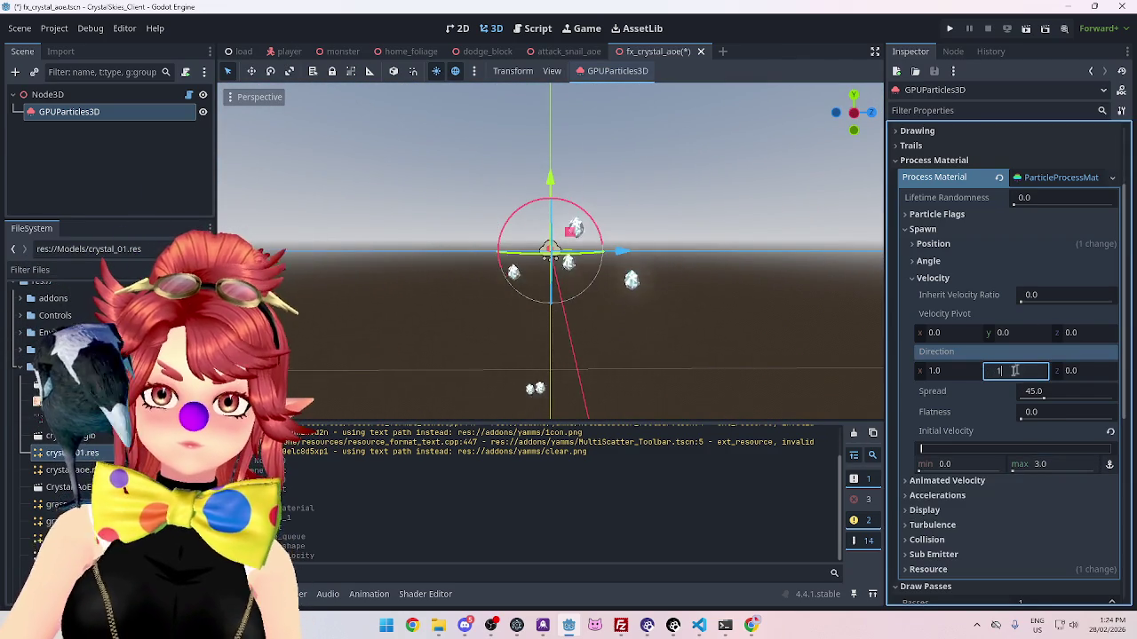
click(953, 369)
text(0)
key(Return)
drag(604, 337, 763, 349)
Step: Set maximum initial velocity to 5.0 and Spread to 0, checking the particles in the viewport
click(1038, 463)
text(5)
click(1030, 391)
text(0)
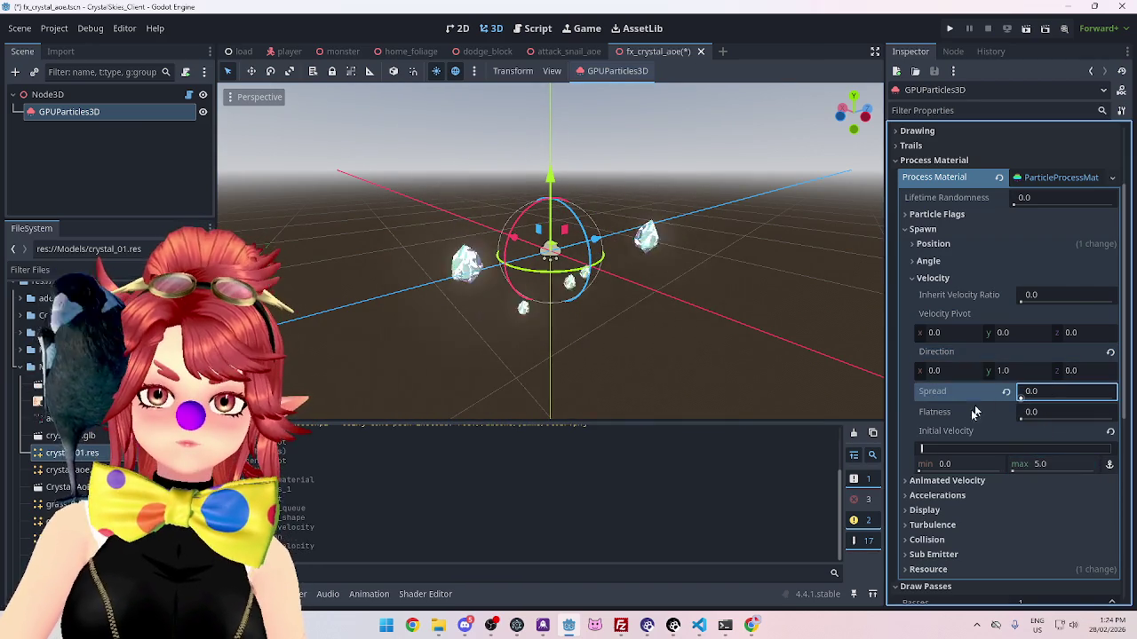
key(Return)
mouse_move(710, 393)
mouse_down()
mouse_move(792, 313)
mouse_move(792, 366)
mouse_move(747, 240)
mouse_up()
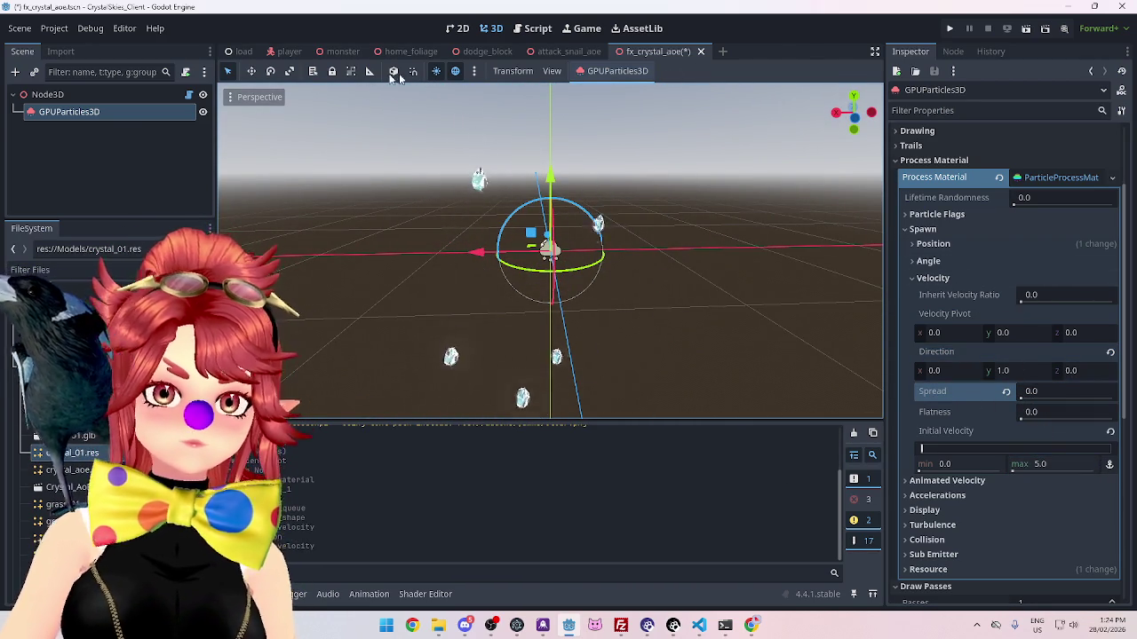
click(257, 96)
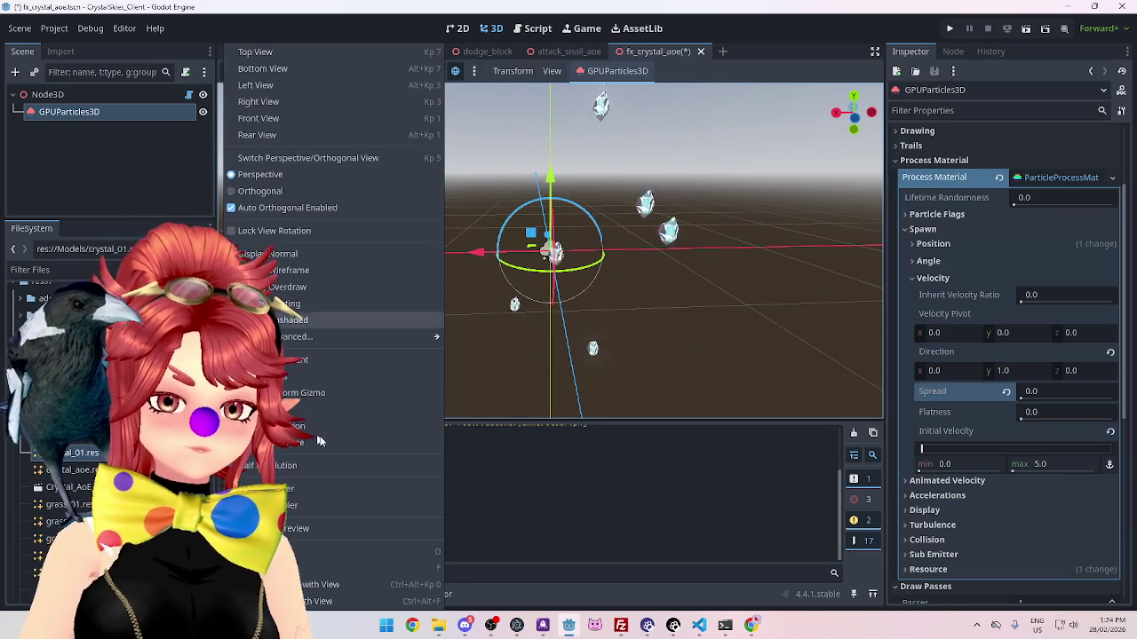
click(772, 73)
mouse_move(768, 340)
mouse_down()
mouse_move(490, 281)
mouse_move(538, 304)
mouse_up()
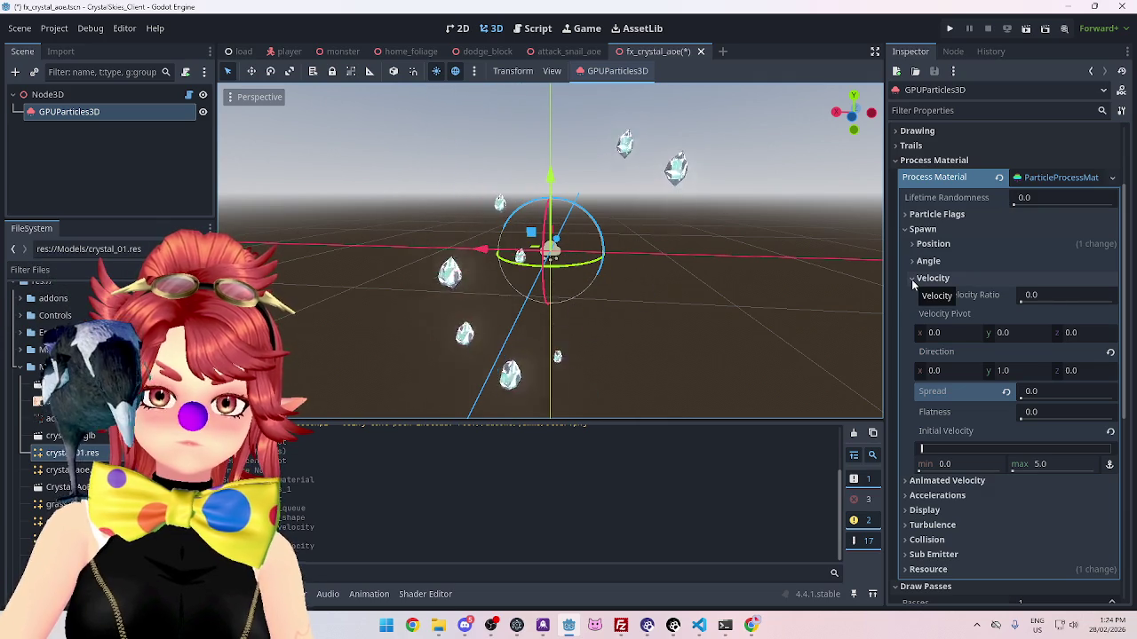
click(49, 94)
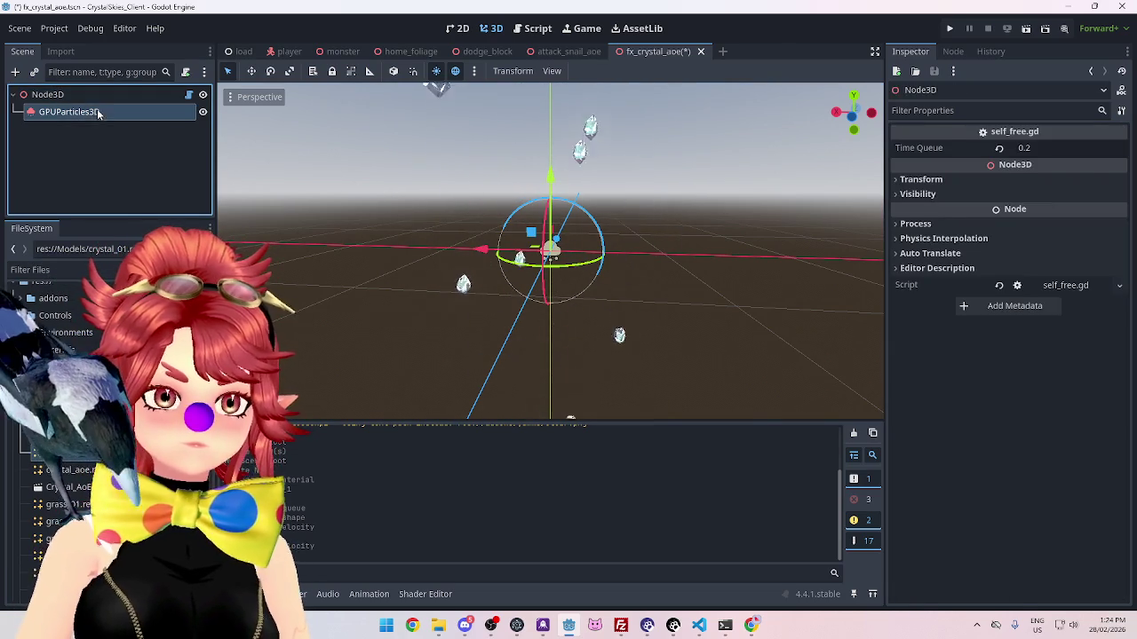
Step: Open the emitter's Spawn > Position settings and set the emission shape x scale to 1
click(71, 111)
click(899, 229)
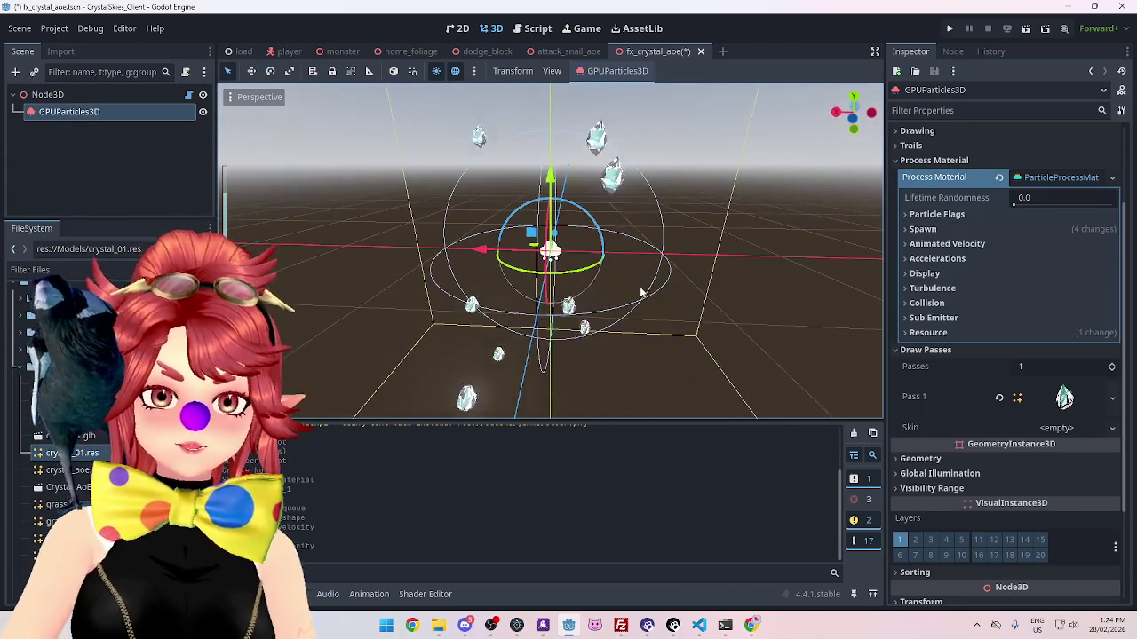
click(924, 229)
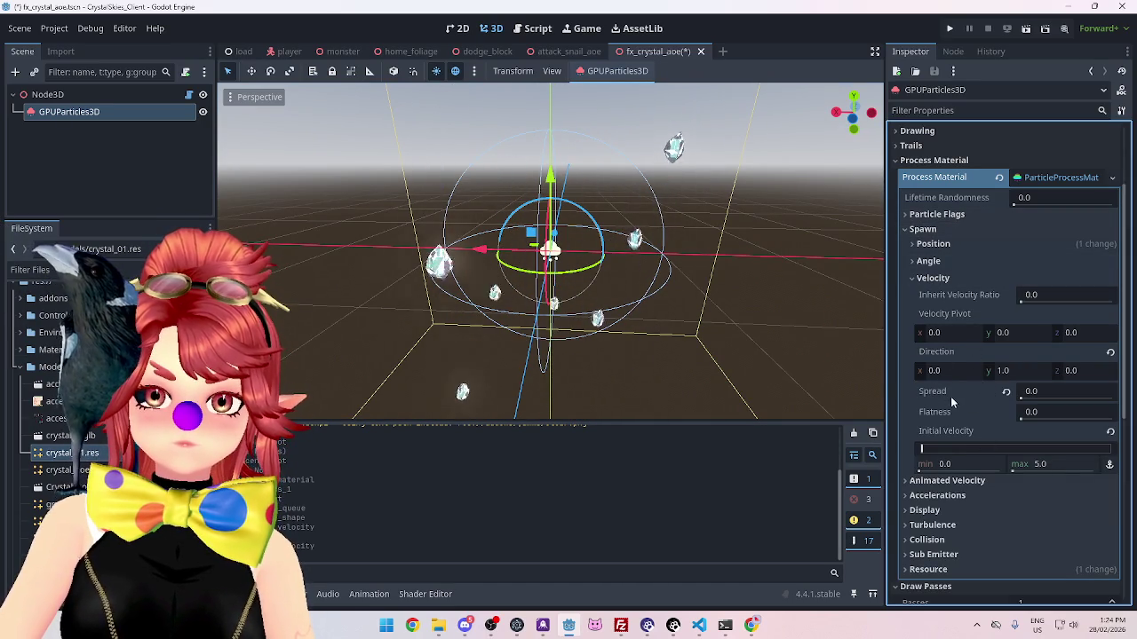
click(933, 278)
click(932, 243)
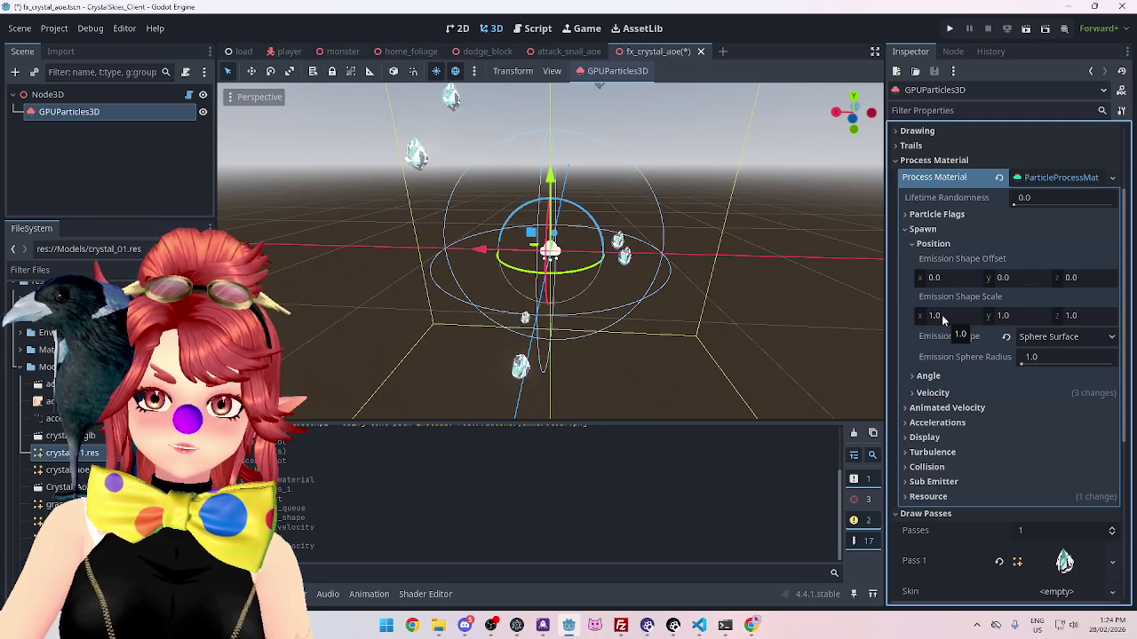
drag(941, 315, 915, 315)
click(960, 316)
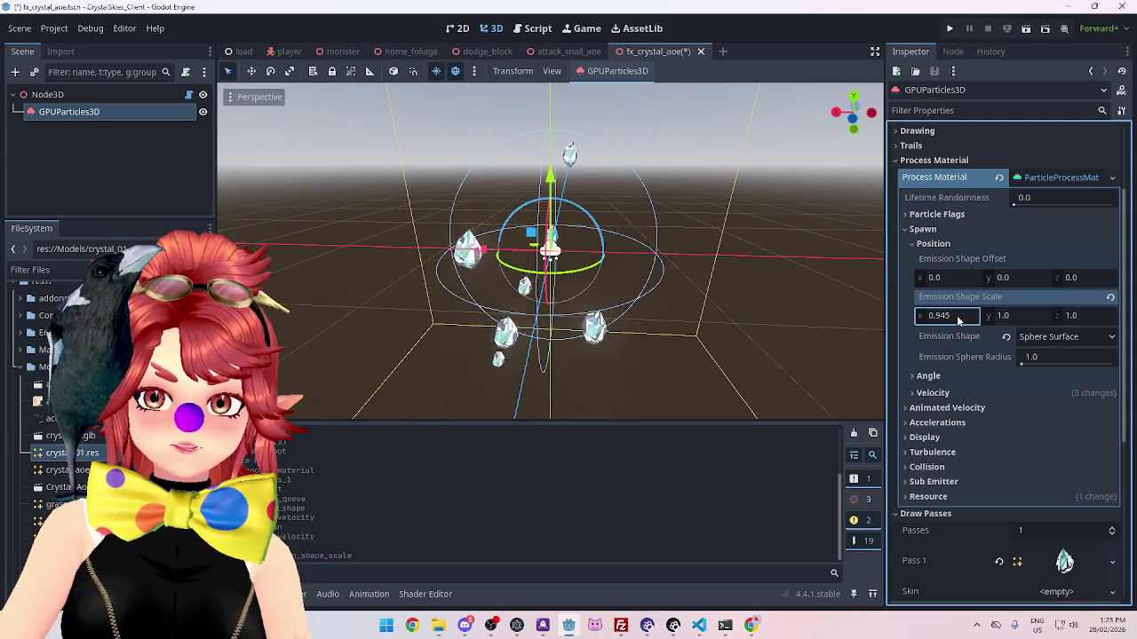
text(1)
Step: Try emission sphere radius 0.5 and 0.4, then settle on 0.3
click(1031, 357)
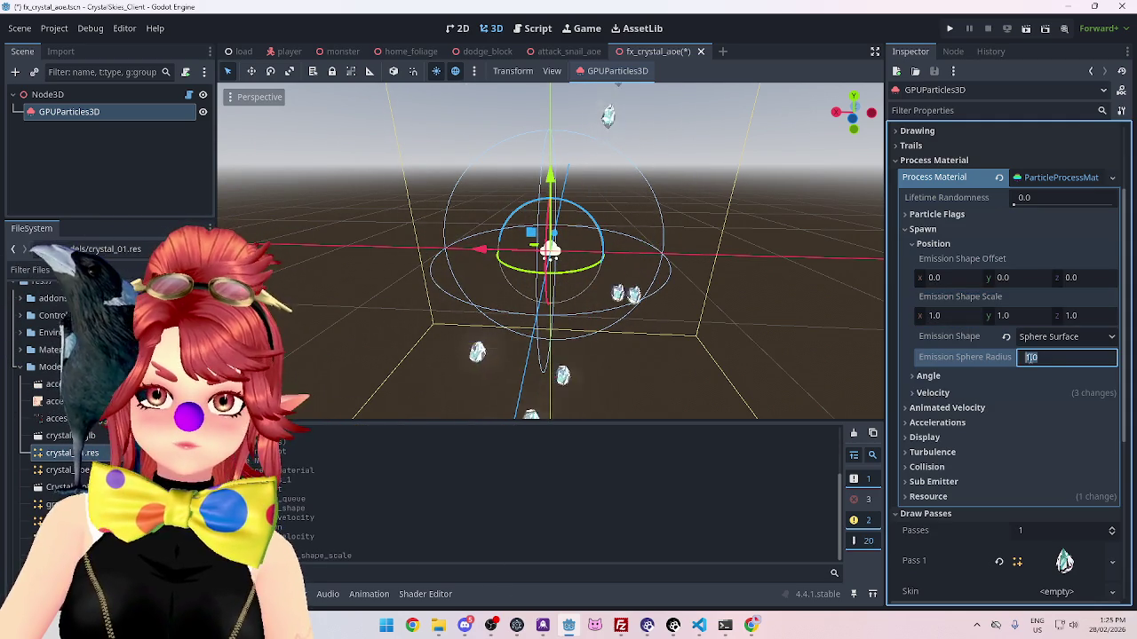
text(0.3)
scroll(849, 327, up, 1)
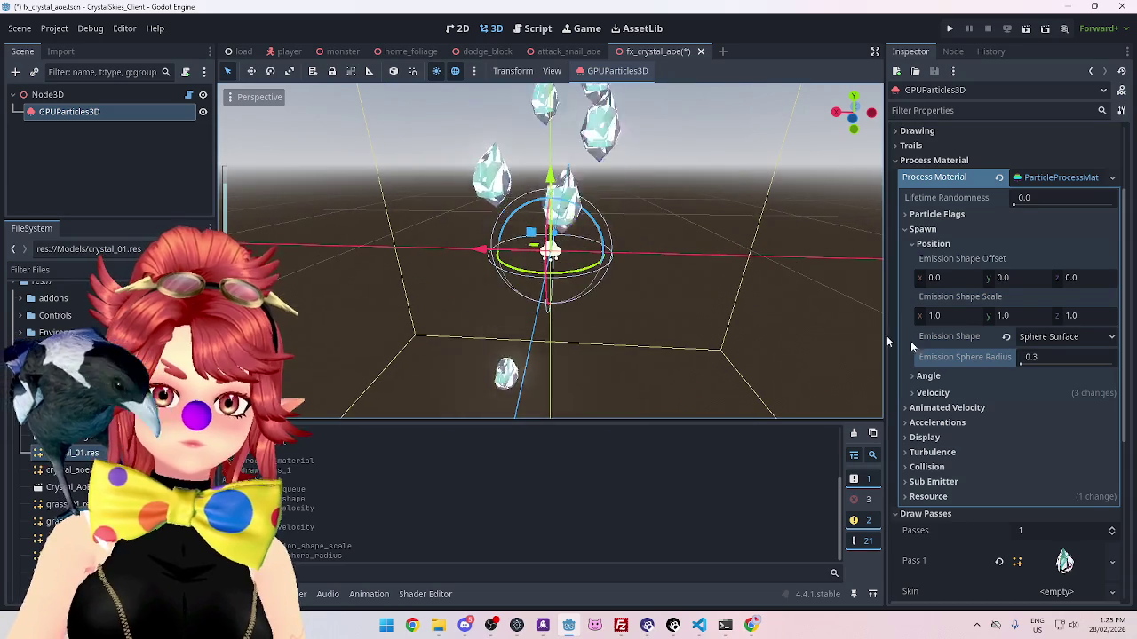
text(0.5)
key(Return)
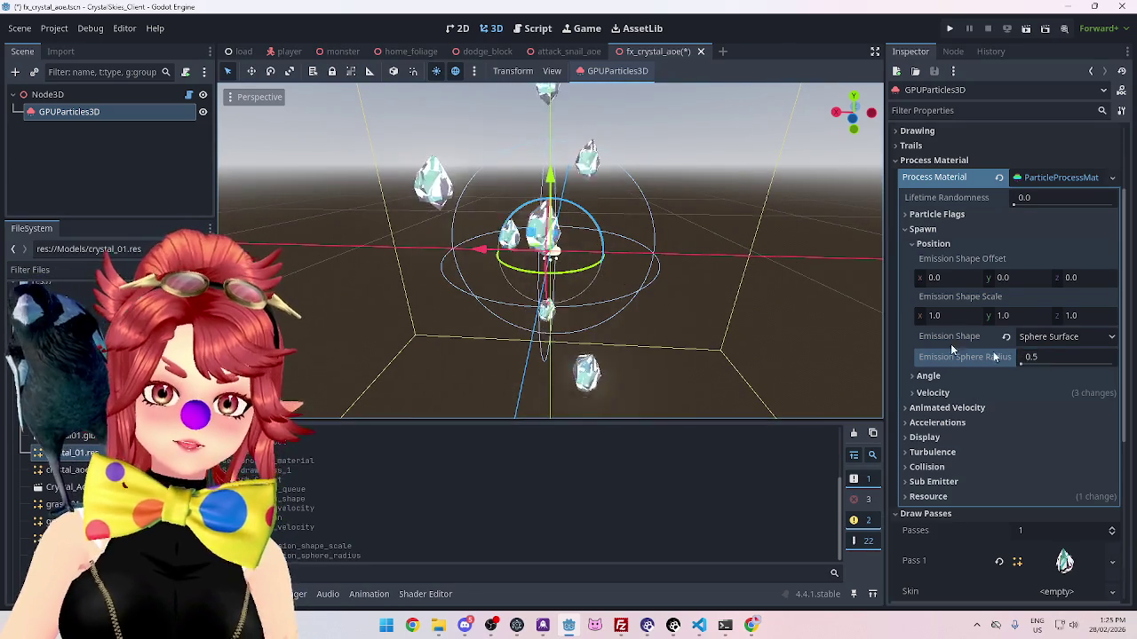
text(0.4)
key(Return)
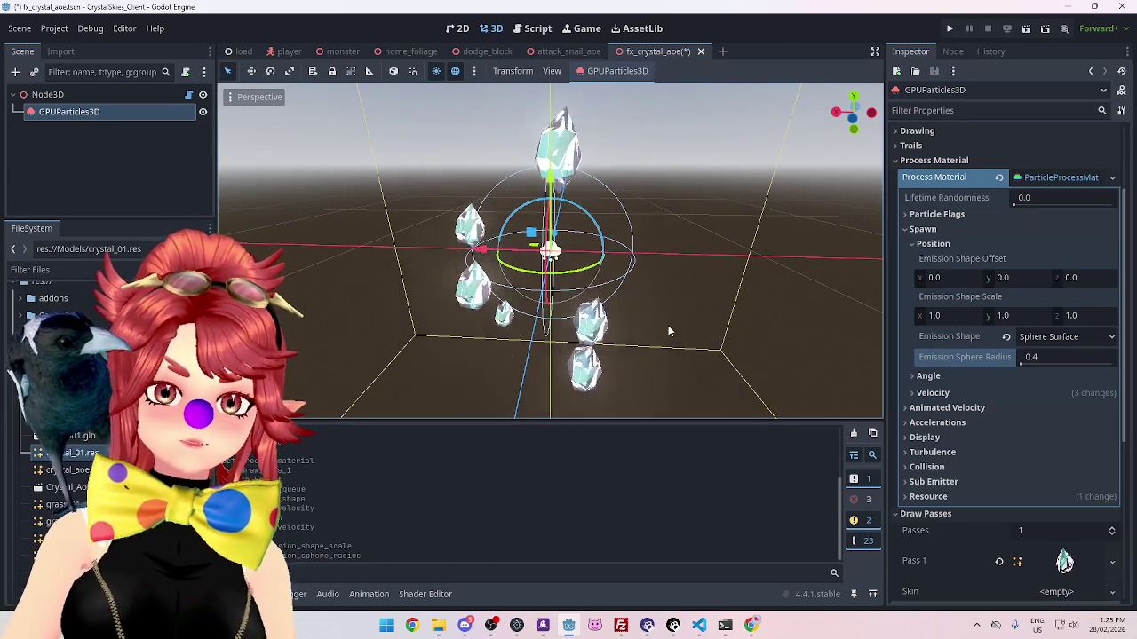
click(1033, 356)
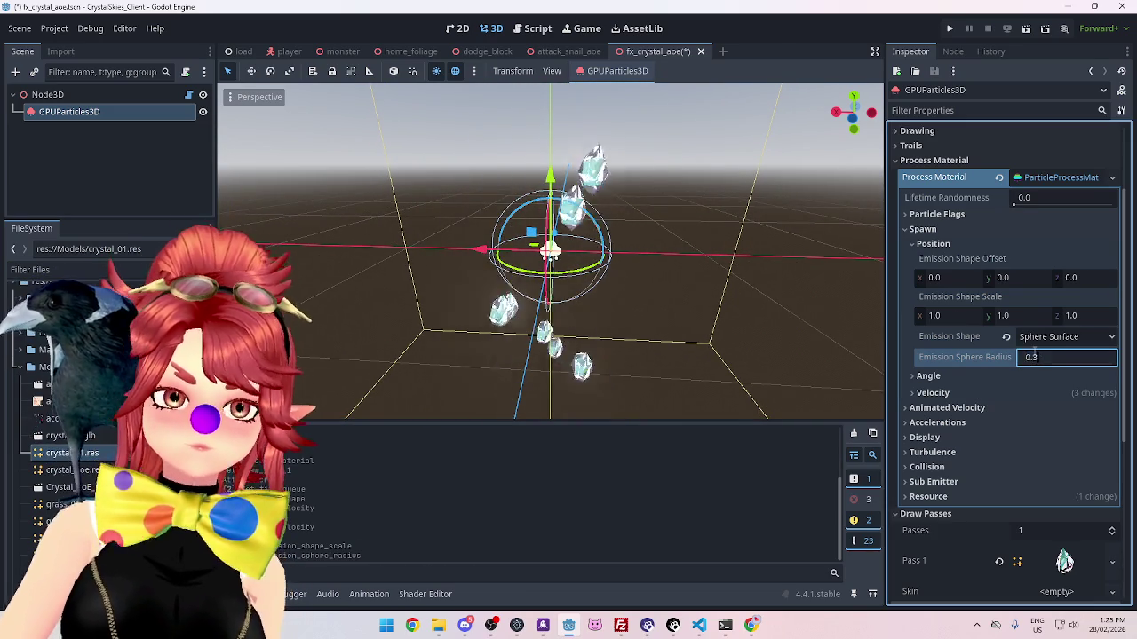
key(Return)
mouse_move(626, 317)
mouse_down()
mouse_move(723, 330)
mouse_move(633, 353)
mouse_up()
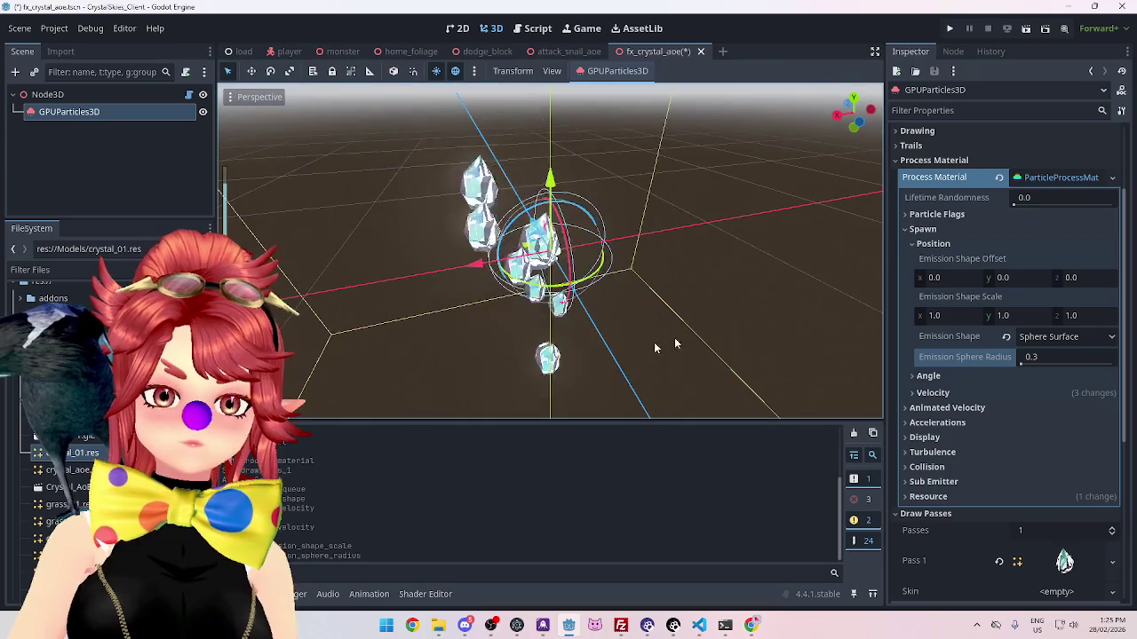
click(919, 230)
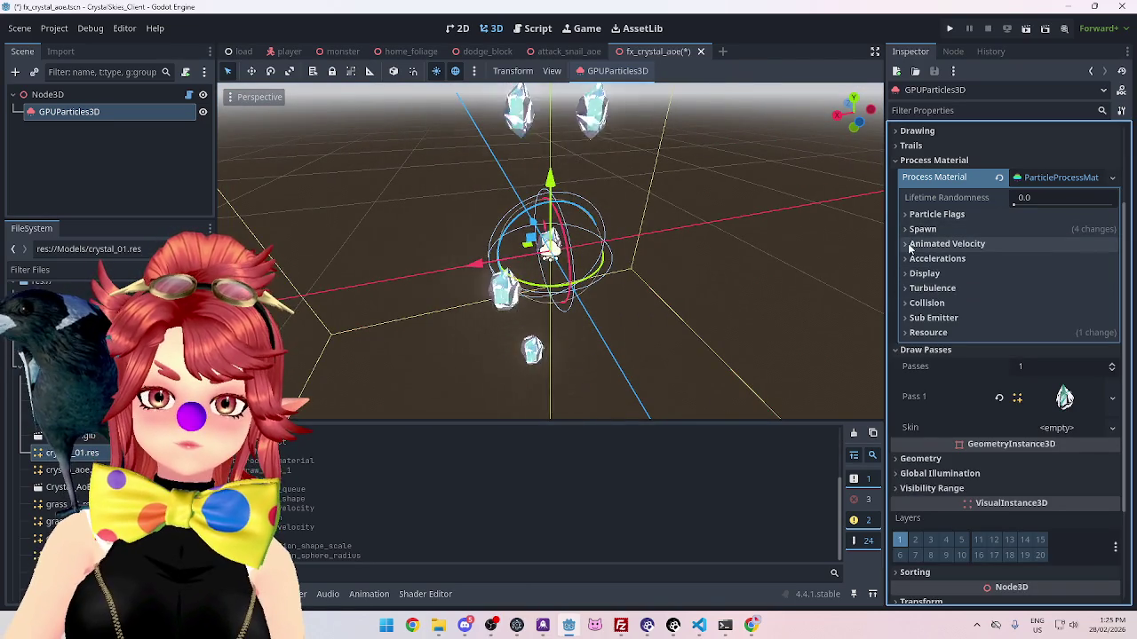
Step: Set the maximum radial velocity to 3.0 after trying 2.0
click(905, 244)
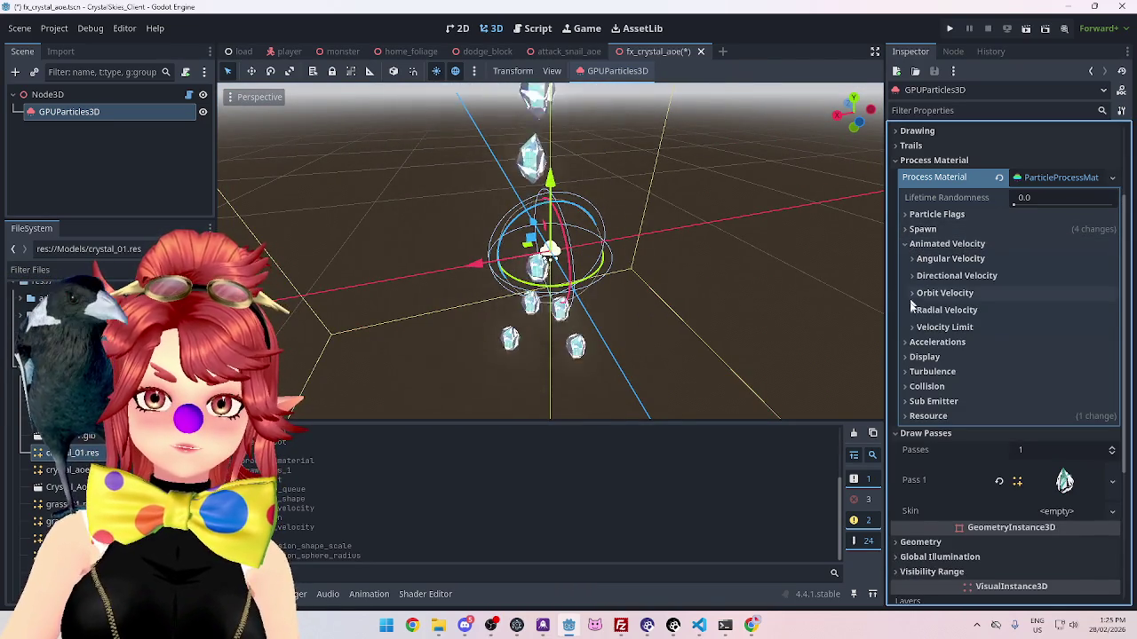
click(916, 312)
click(1045, 358)
text(2.0)
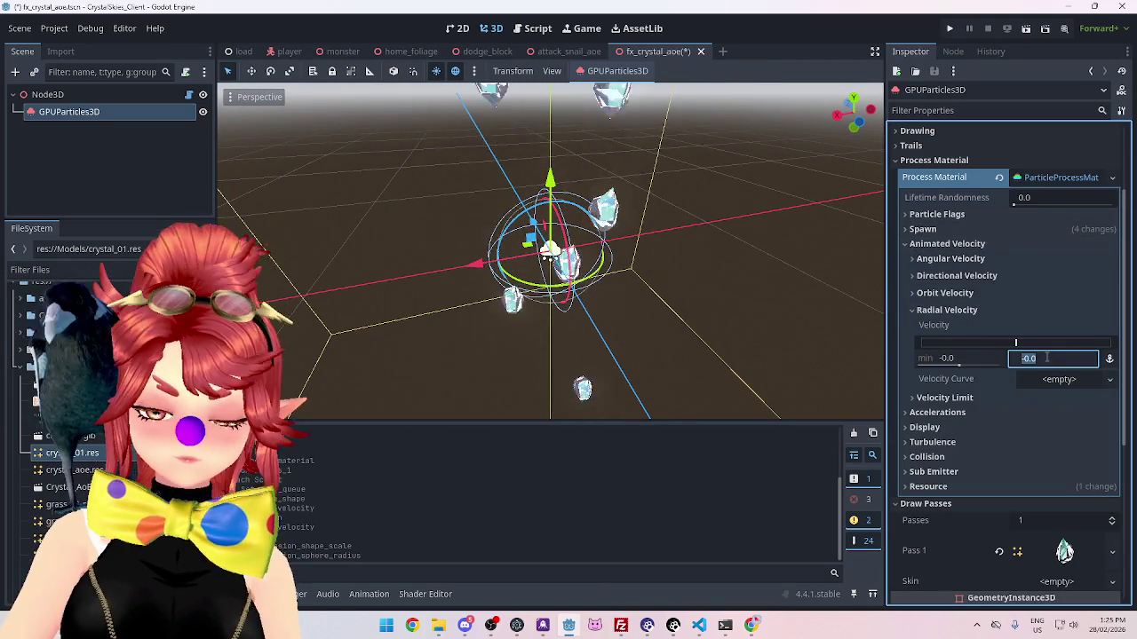
key(Return)
mouse_move(738, 294)
mouse_down()
mouse_move(693, 267)
mouse_move(622, 293)
mouse_move(702, 292)
mouse_up()
click(1039, 357)
text(3.0)
key(Return)
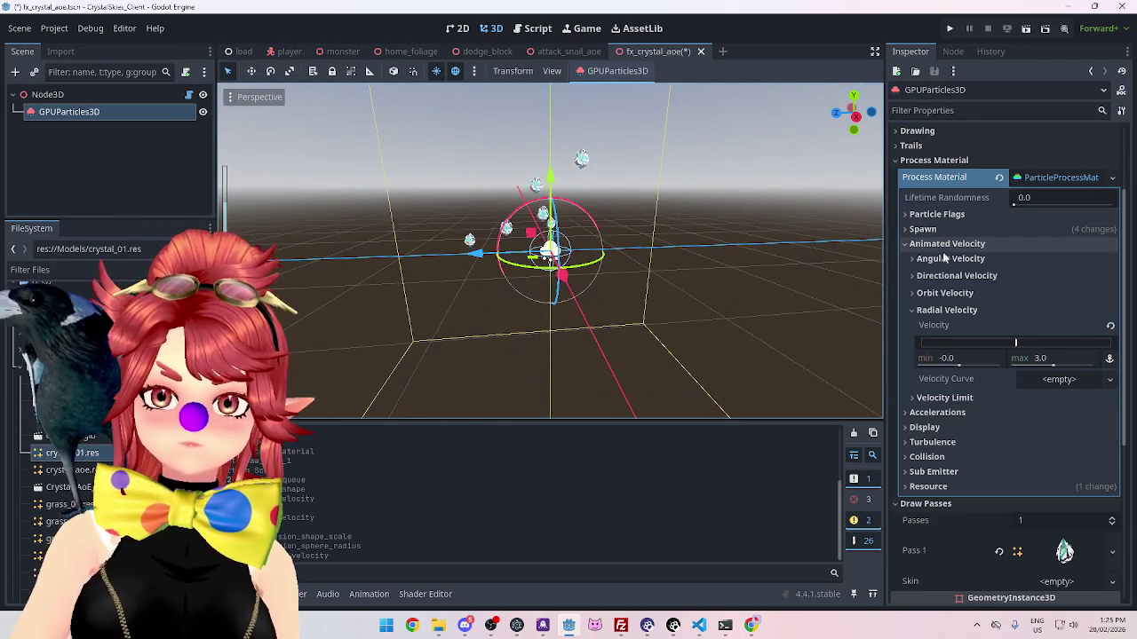
click(905, 244)
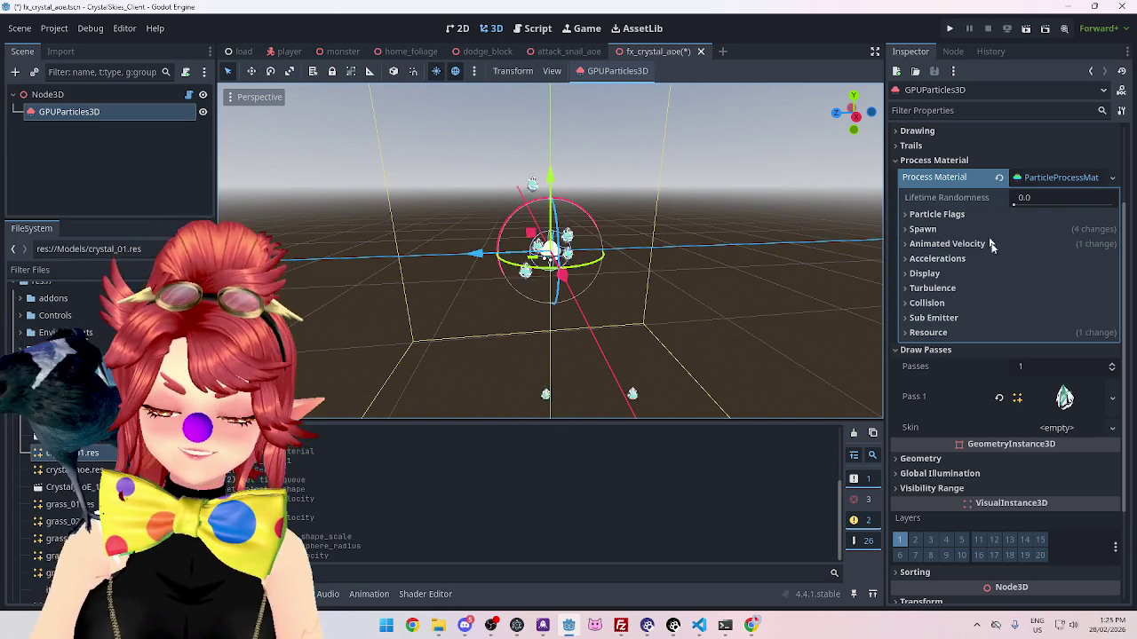
Step: Collapse the emission position settings and expand the Display section
click(921, 231)
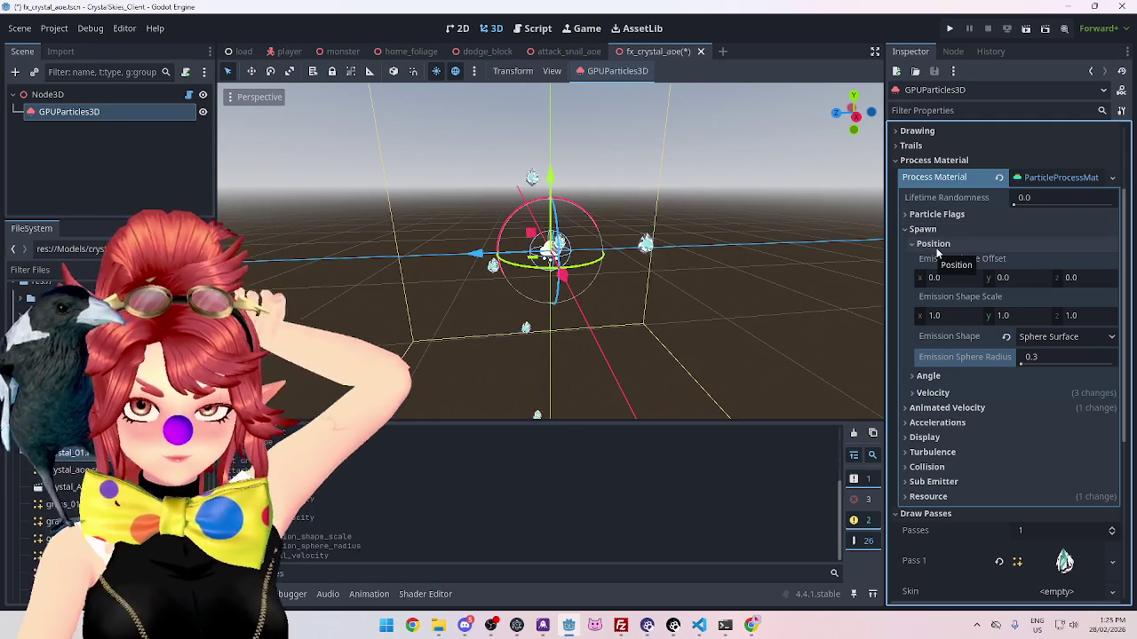
click(934, 252)
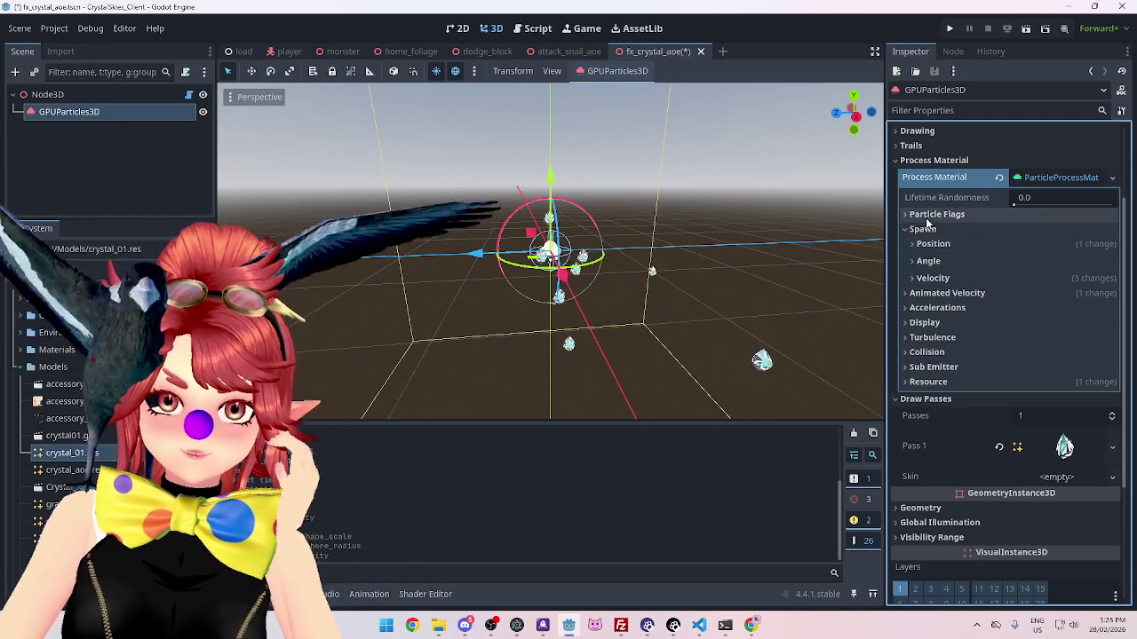
click(924, 322)
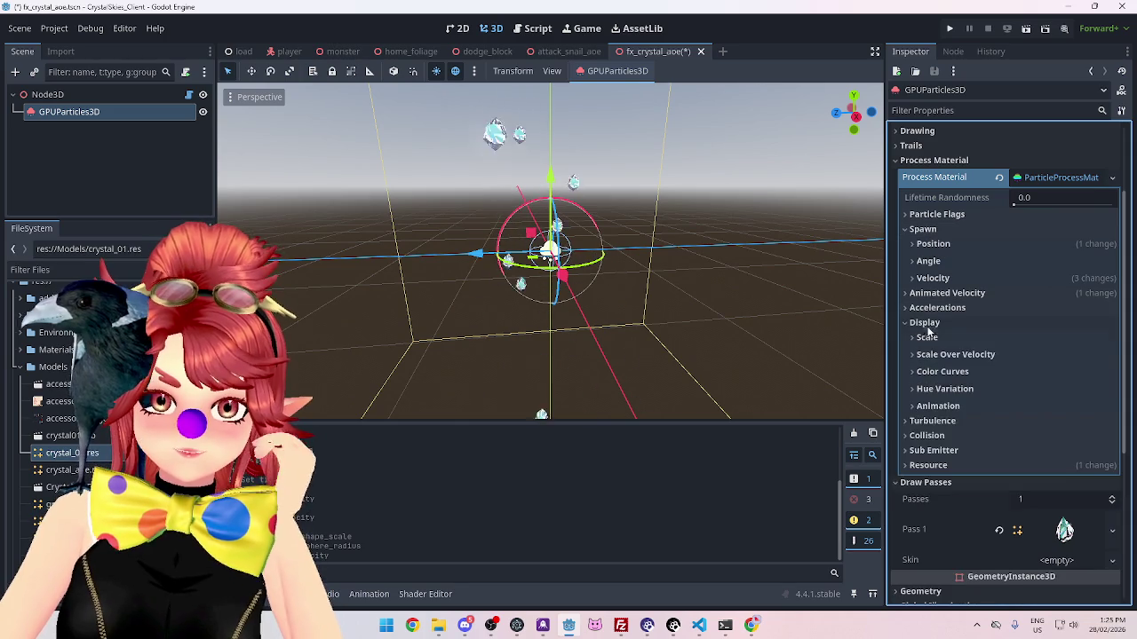
Step: Add a new CurveTexture as the Scale Curve and shape it falling from 1.0 to 0
click(932, 339)
click(1057, 407)
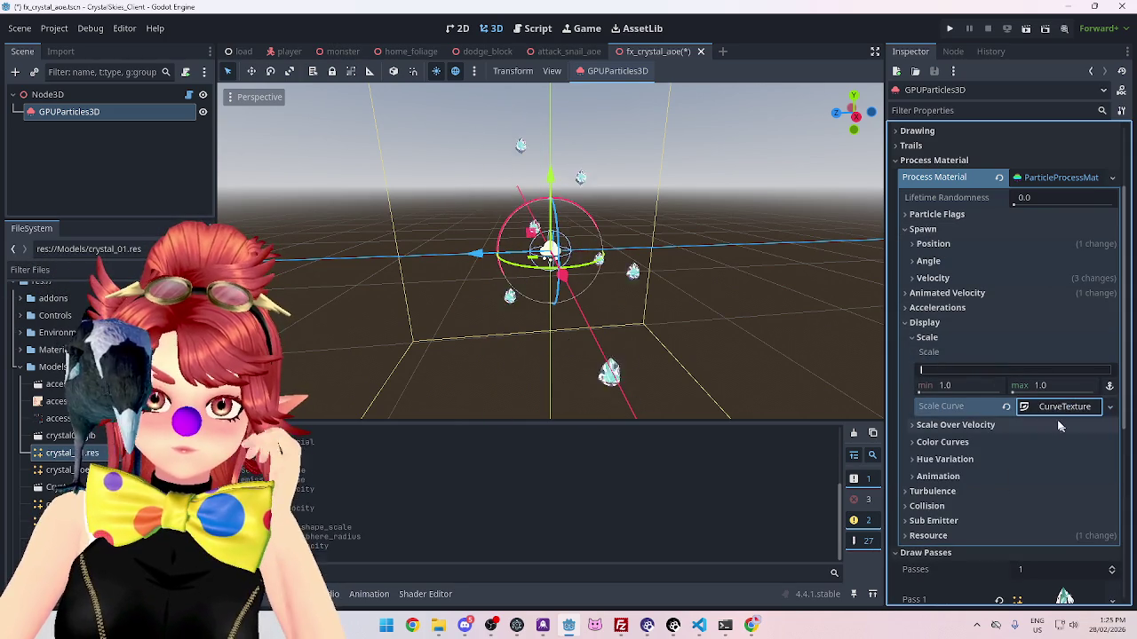
click(1062, 408)
click(1058, 475)
scroll(1046, 530, down, 3)
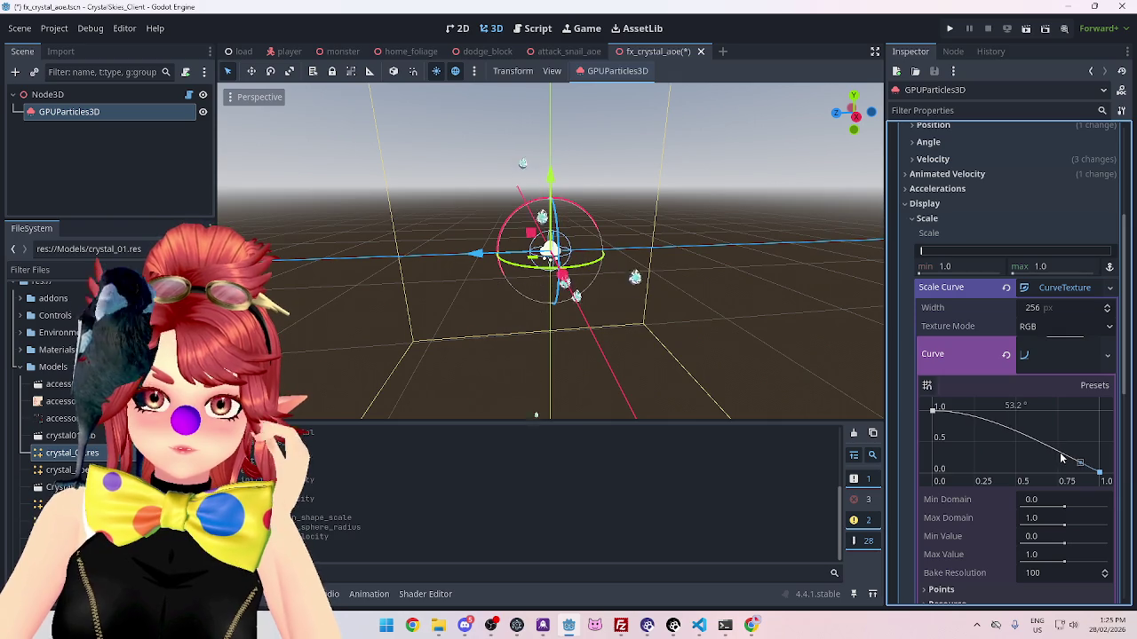
key(ctrl+z)
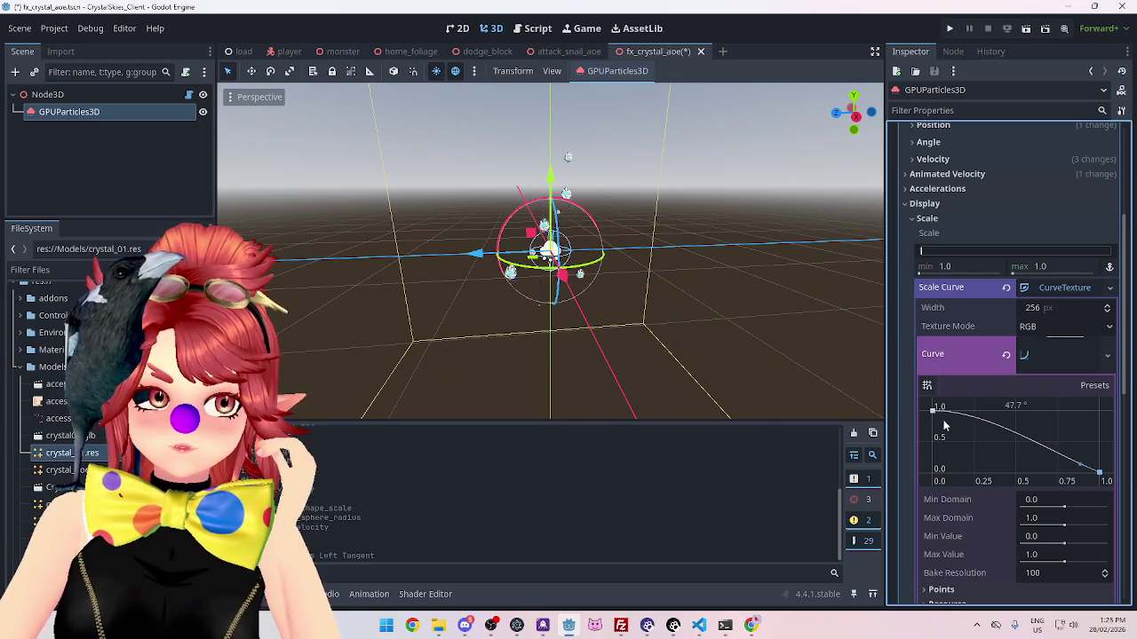
drag(943, 425, 960, 424)
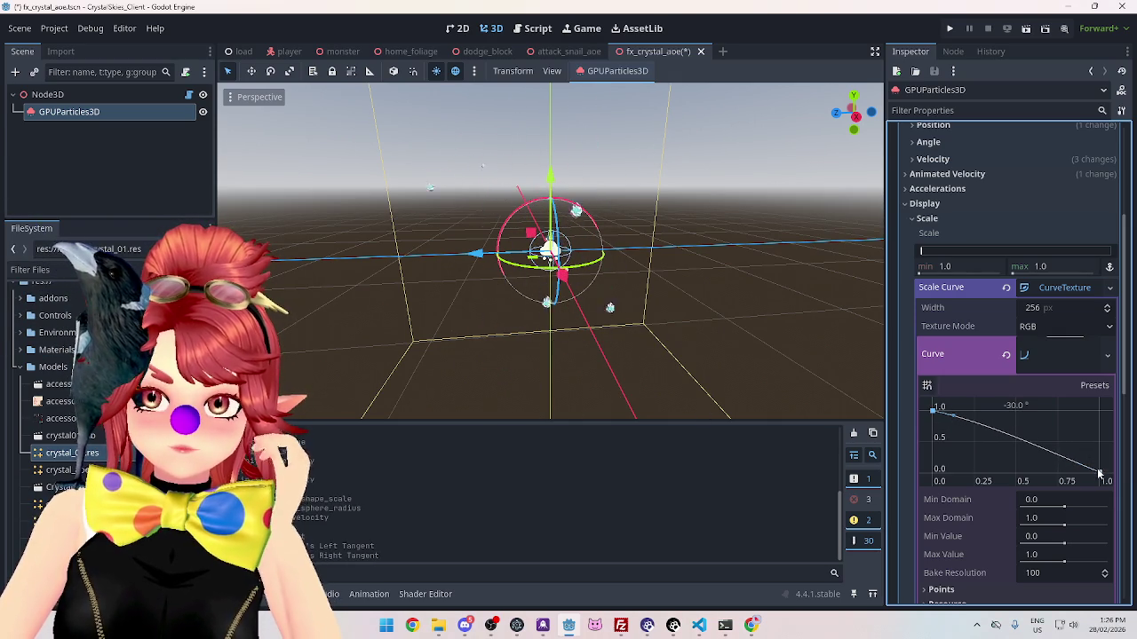
drag(1086, 471, 1082, 462)
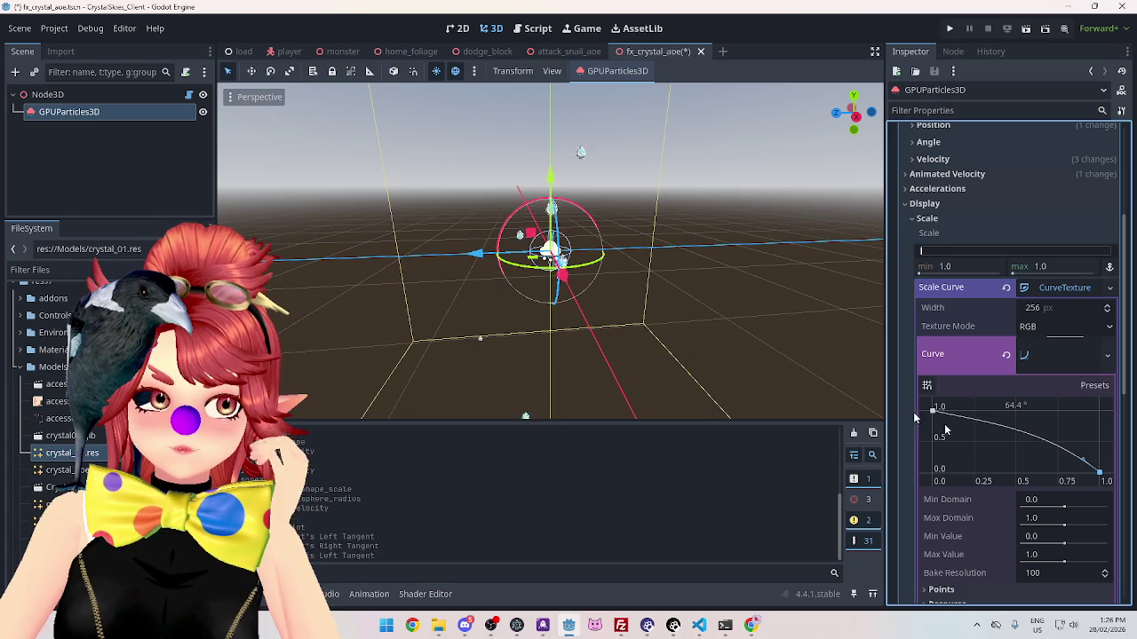
mouse_move(594, 312)
mouse_down()
mouse_move(736, 329)
mouse_move(718, 316)
mouse_move(570, 306)
mouse_move(611, 320)
mouse_move(595, 307)
mouse_up()
scroll(977, 267, up, 2)
click(909, 264)
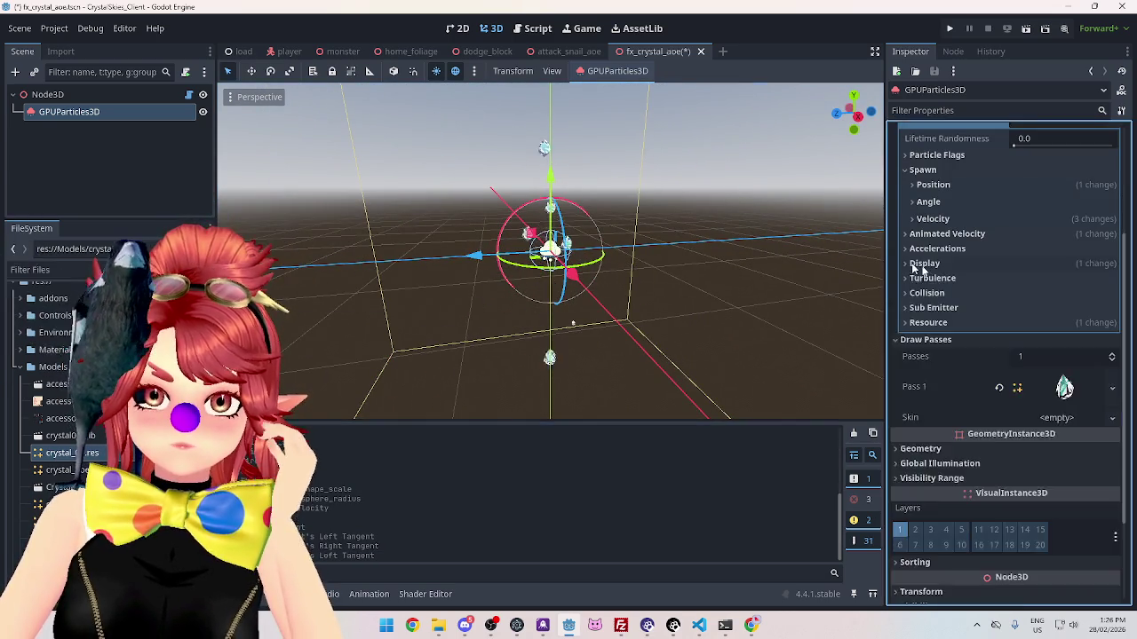
scroll(915, 266, up, 5)
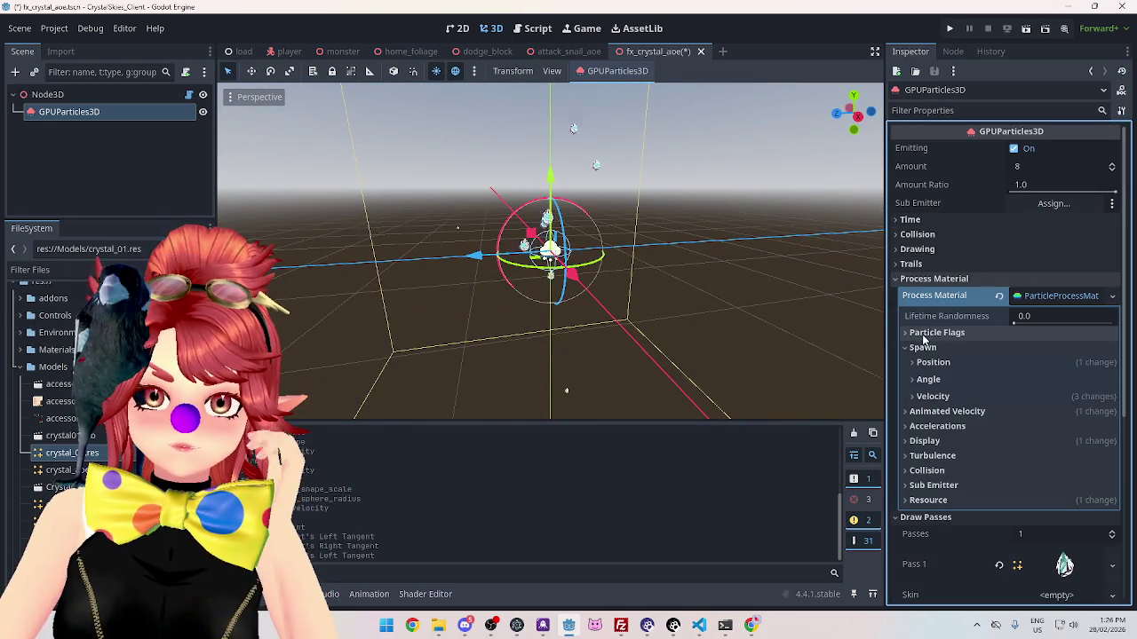
Step: Set Explosiveness to 1.0 and Lifetime to 0.5 seconds in the GPUParticles3D Time section
click(908, 220)
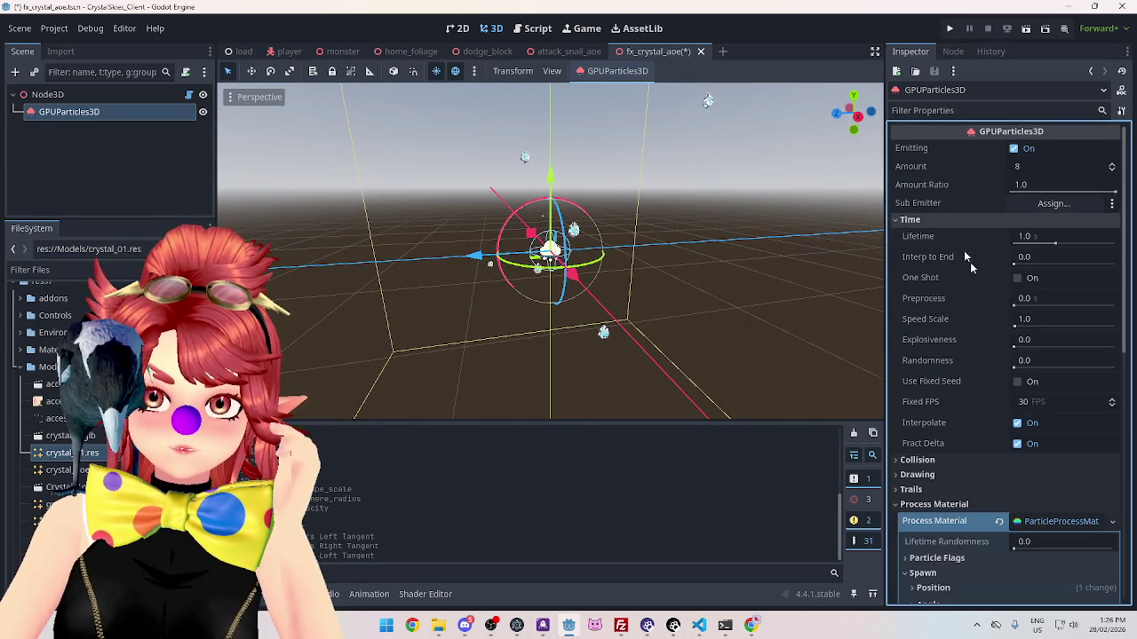
click(1014, 338)
text(1)
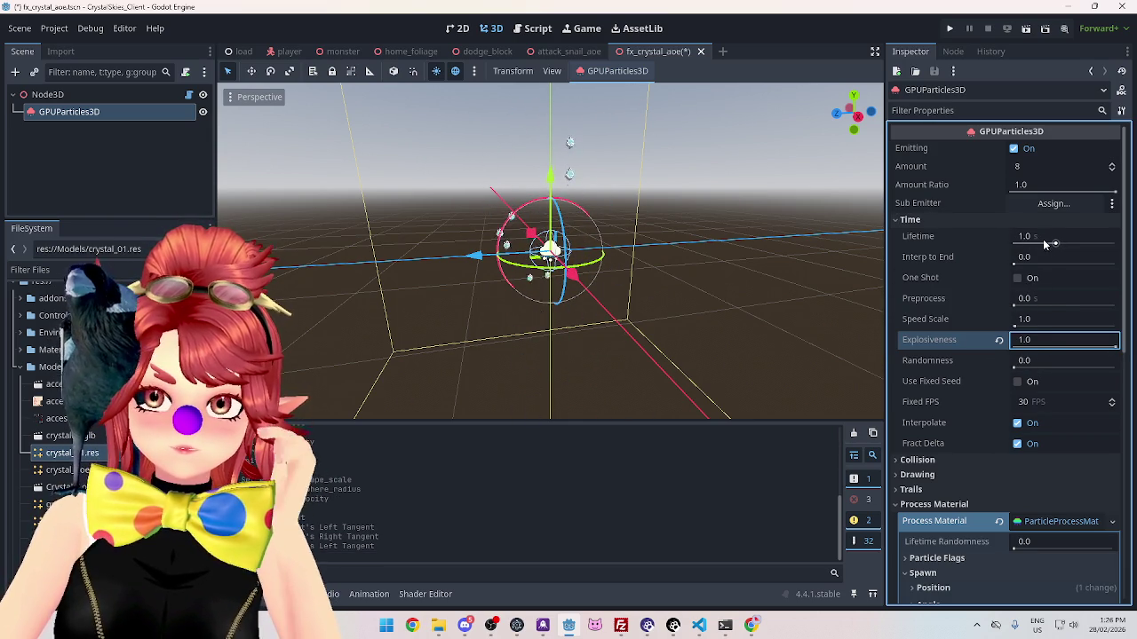
click(1027, 237)
text(5)
key(Return)
mouse_move(639, 293)
mouse_down()
mouse_move(571, 295)
mouse_move(596, 301)
mouse_up()
click(912, 220)
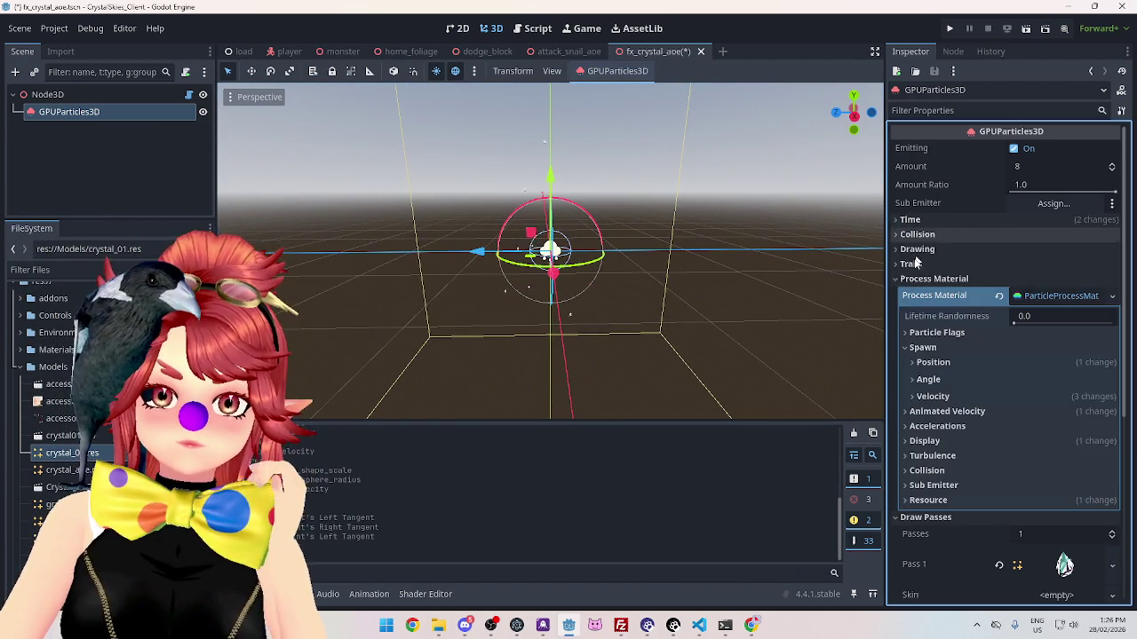
Step: Expand the velocity settings and try an initial velocity maximum of 7, then 6
click(913, 413)
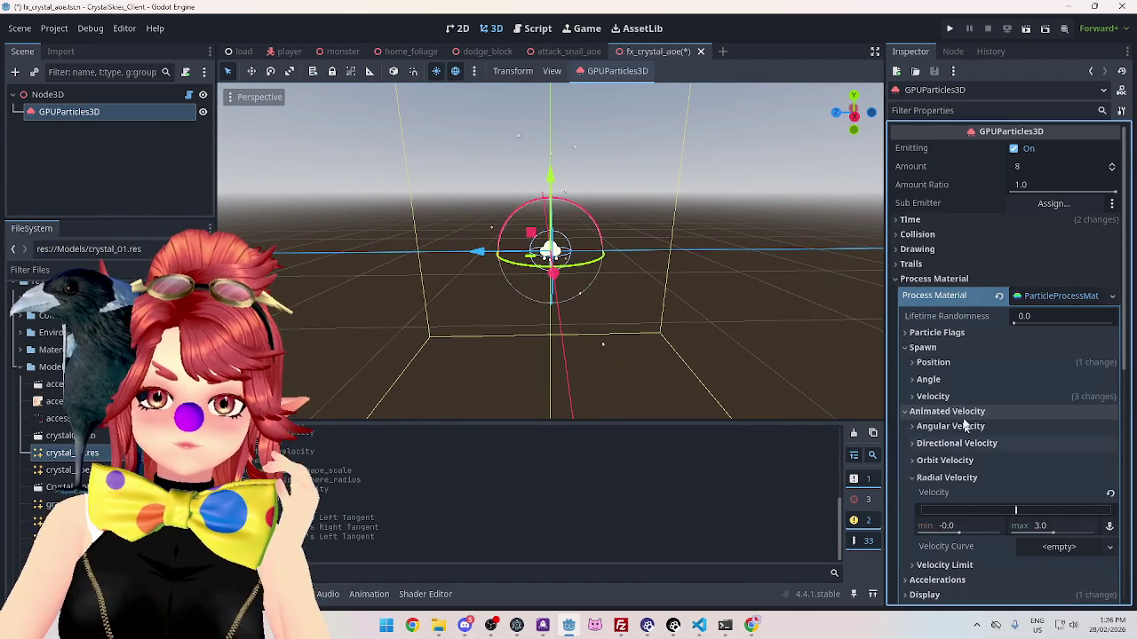
scroll(1021, 444, down, 2)
click(1052, 467)
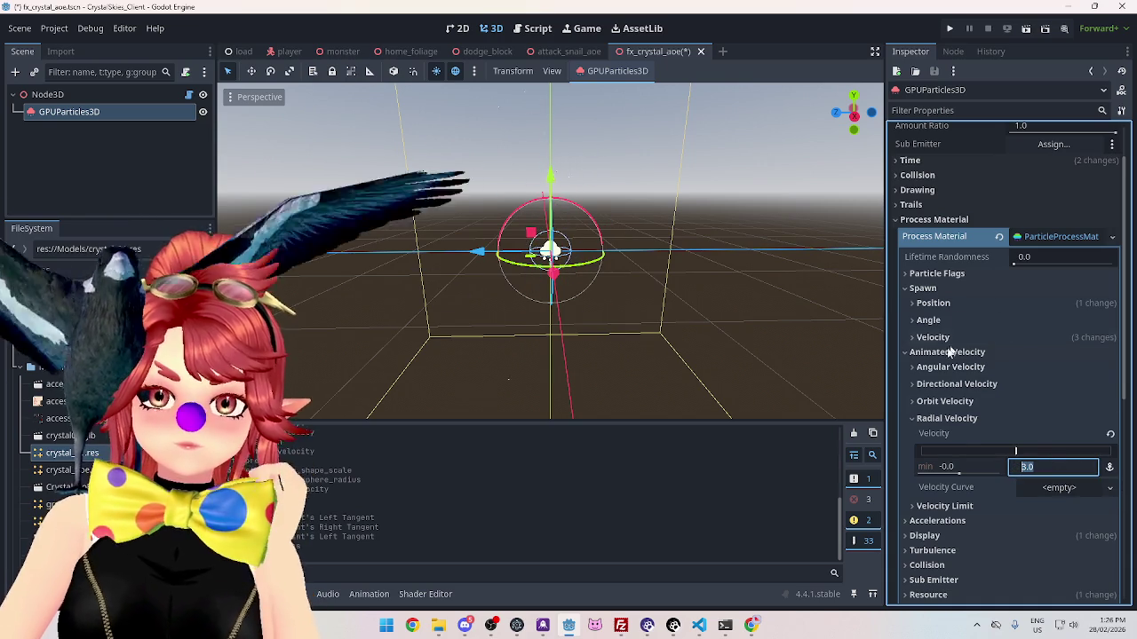
click(922, 339)
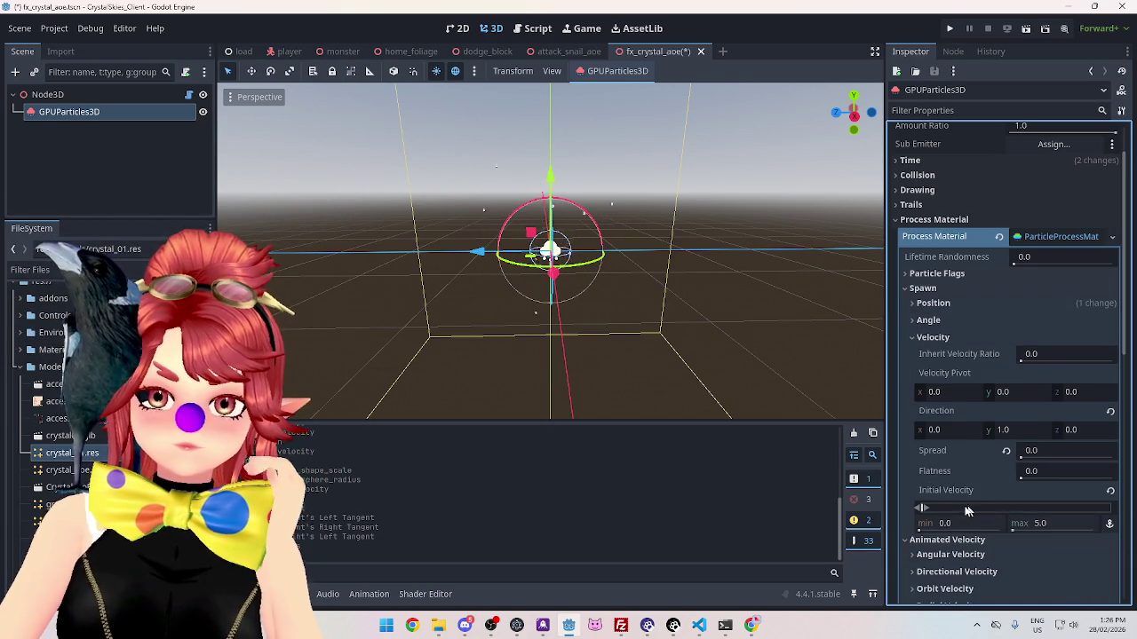
click(1030, 524)
text(7)
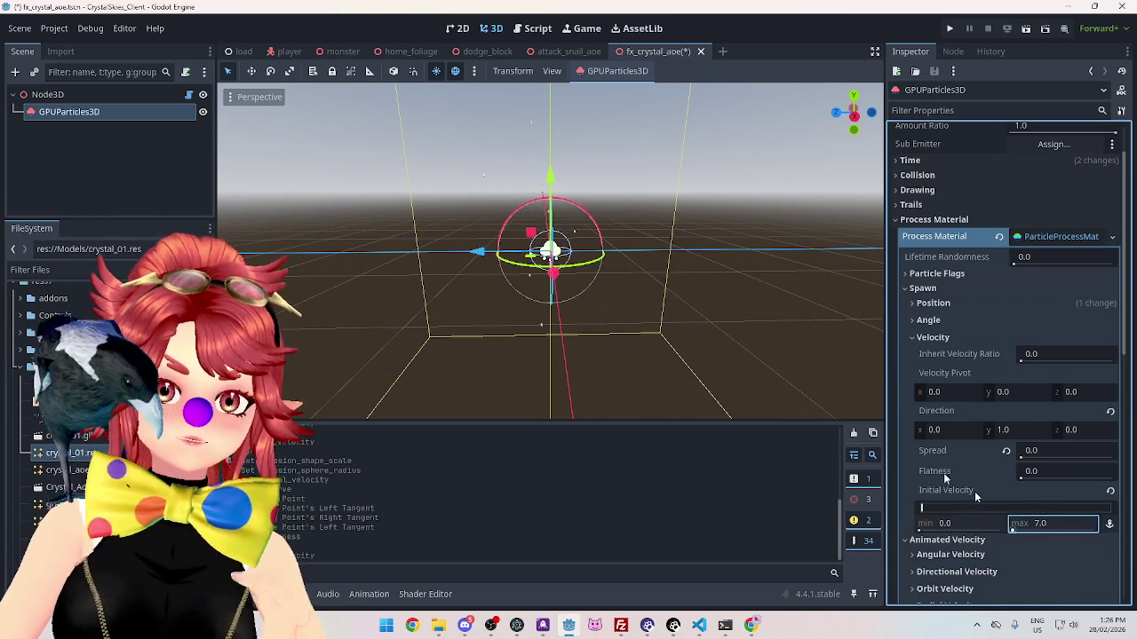
key(Return)
click(1048, 525)
key(Return)
Step: Restore the initial velocity maximum to 5.0, then save and close the fx_crystal_aoe scene
mouse_move(781, 391)
mouse_down()
mouse_move(698, 386)
mouse_move(229, 100)
mouse_move(781, 327)
mouse_up()
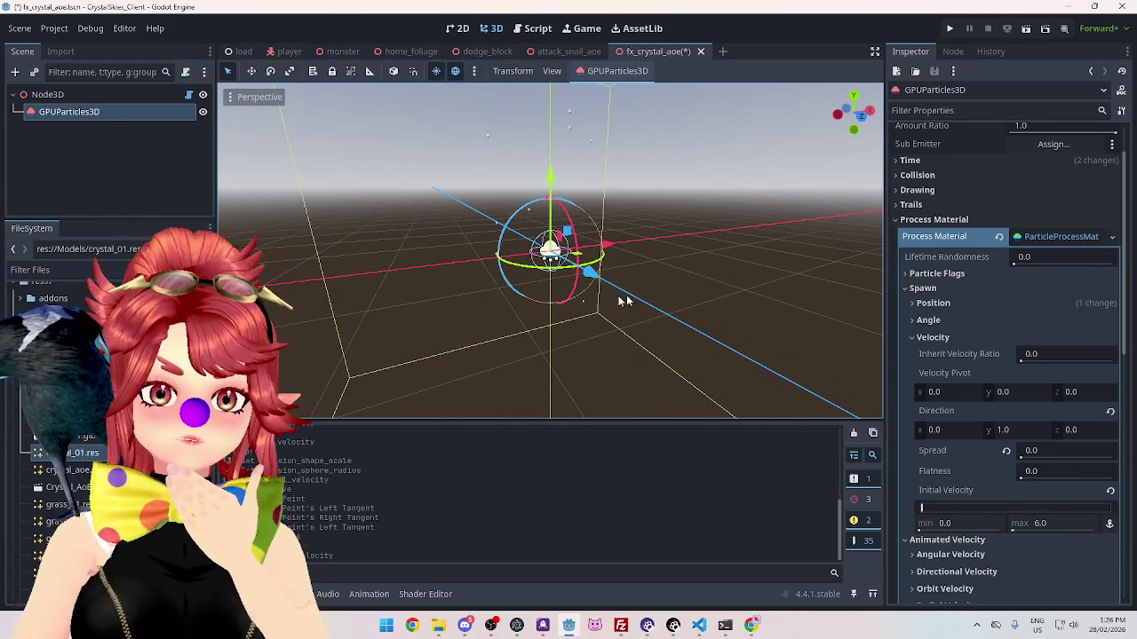
mouse_move(611, 321)
mouse_down()
mouse_move(648, 307)
mouse_move(535, 325)
mouse_move(588, 314)
mouse_up()
mouse_move(652, 275)
mouse_down()
mouse_move(729, 300)
mouse_move(689, 249)
mouse_move(497, 261)
mouse_move(493, 183)
mouse_move(706, 212)
mouse_move(731, 235)
mouse_move(464, 246)
mouse_move(654, 242)
mouse_move(648, 256)
mouse_move(702, 267)
mouse_move(800, 320)
mouse_up()
mouse_move(684, 294)
mouse_down()
mouse_move(647, 297)
mouse_move(774, 285)
mouse_move(597, 256)
mouse_move(622, 302)
mouse_move(658, 320)
mouse_up()
click(1048, 522)
text(5.0)
drag(680, 352, 735, 342)
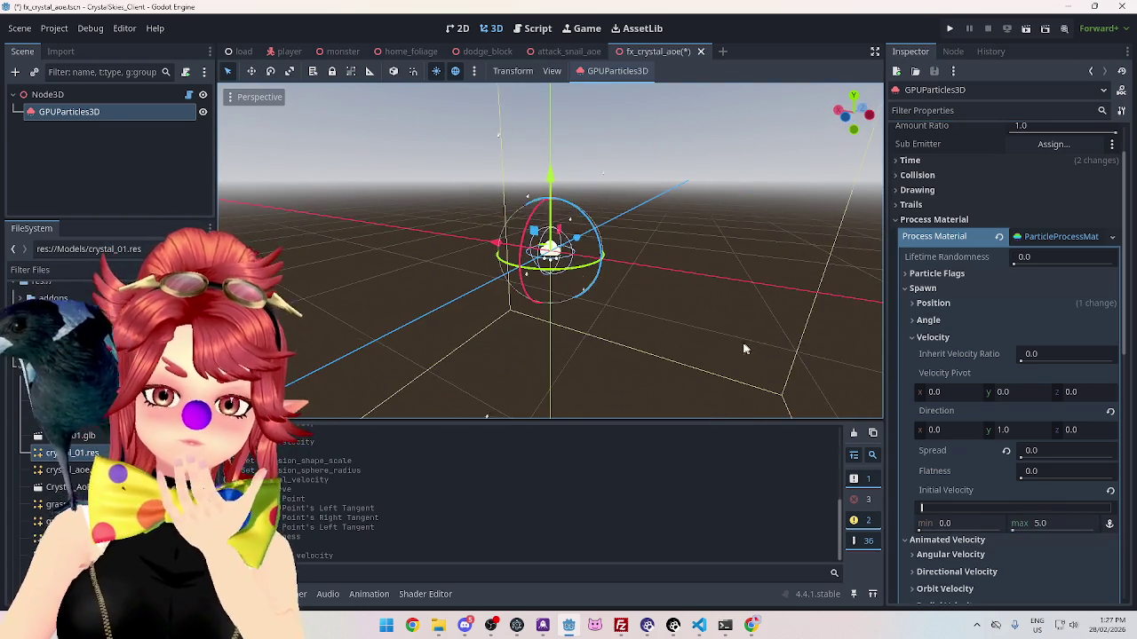
key(ctrl+s)
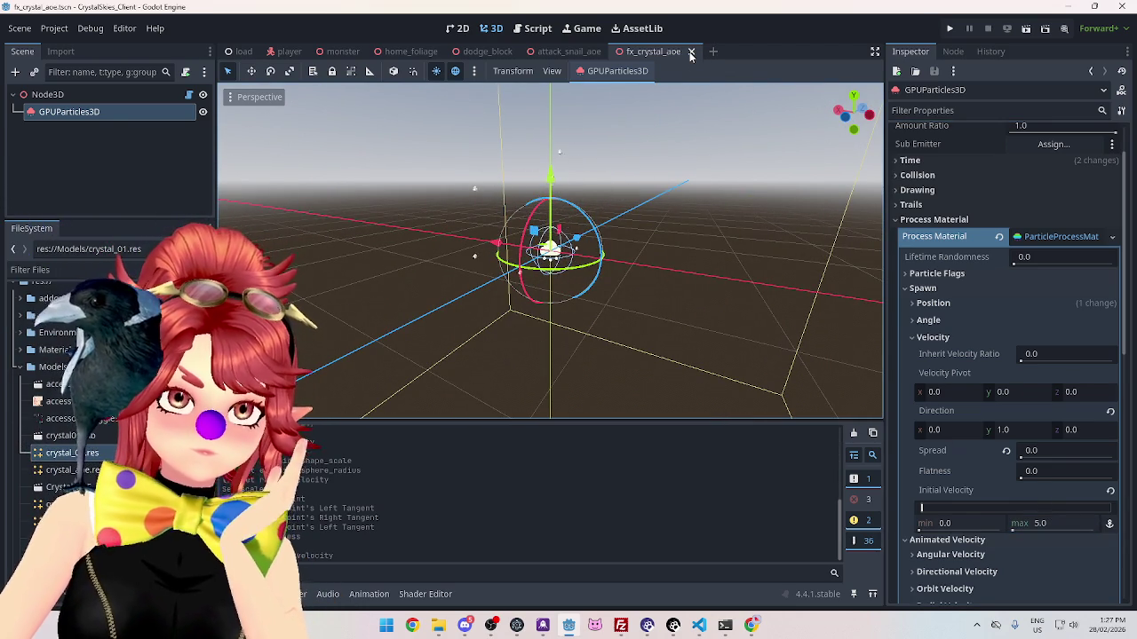
click(691, 52)
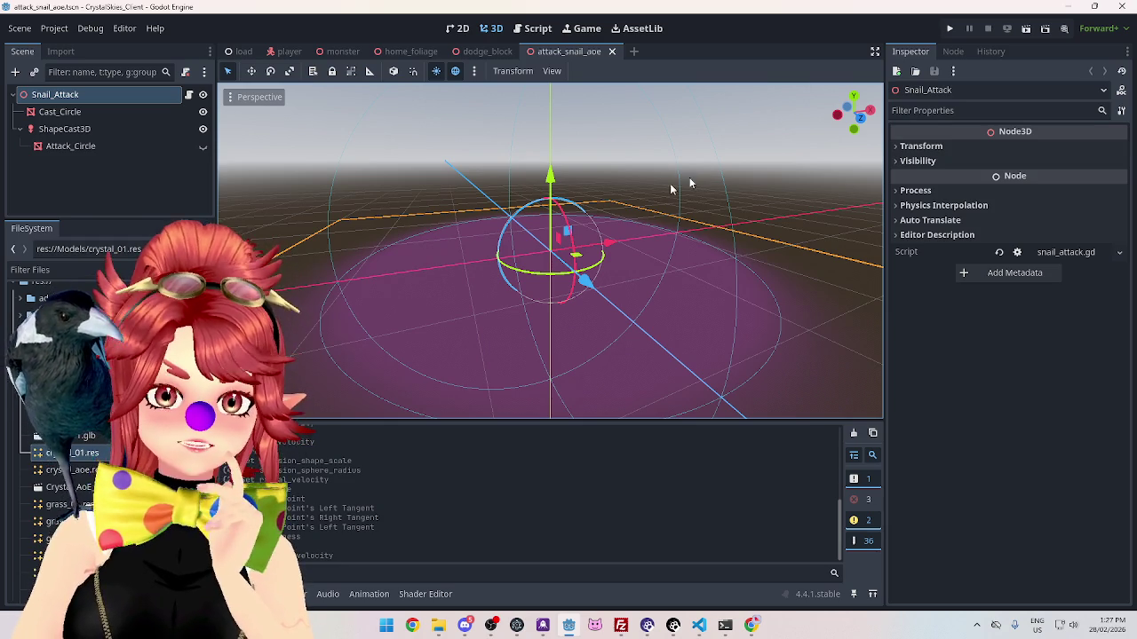
Step: Run the project and create a new lobby named 'asddd'
scroll(531, 244, down, 5)
mouse_move(465, 209)
mouse_down()
mouse_move(569, 215)
mouse_move(409, 199)
mouse_move(444, 196)
mouse_up()
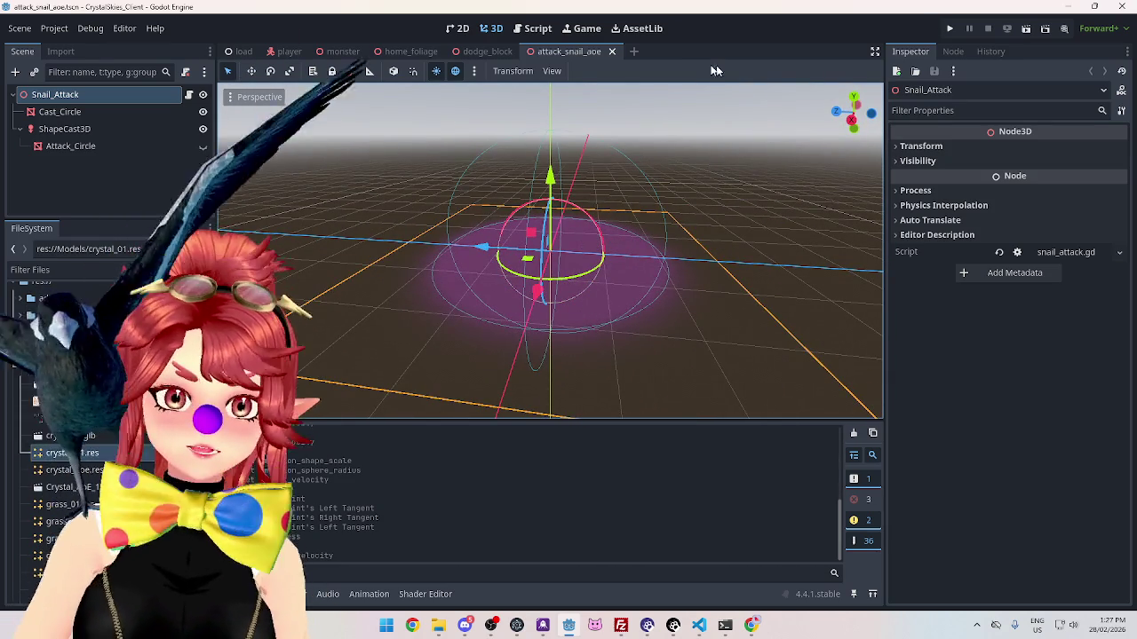
click(950, 28)
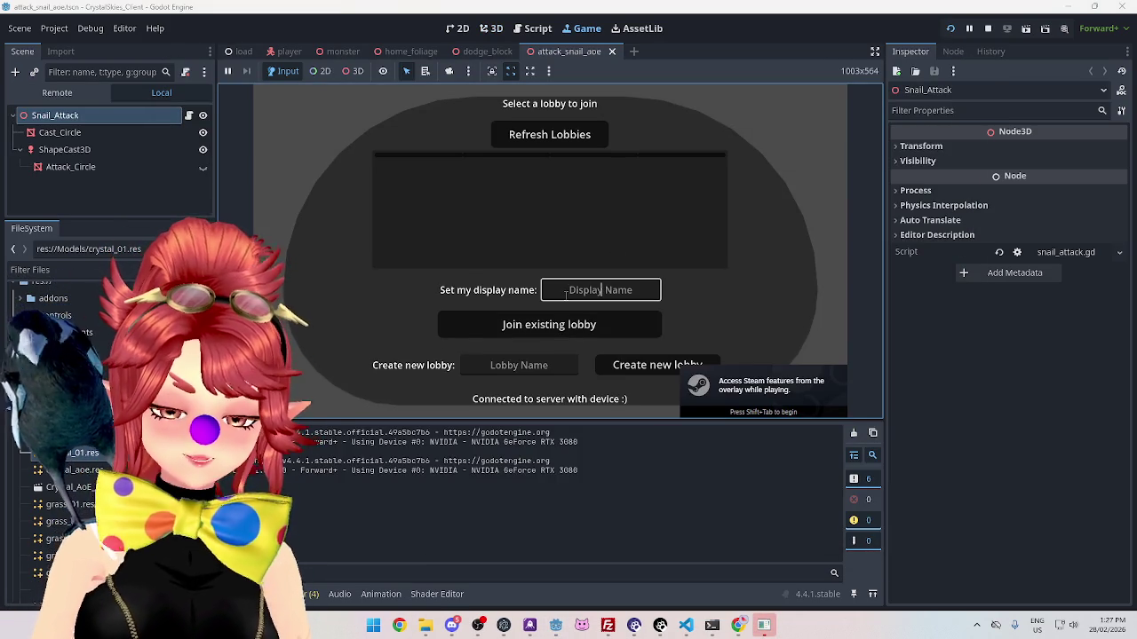
text(Phwee)
click(519, 365)
text(asddd)
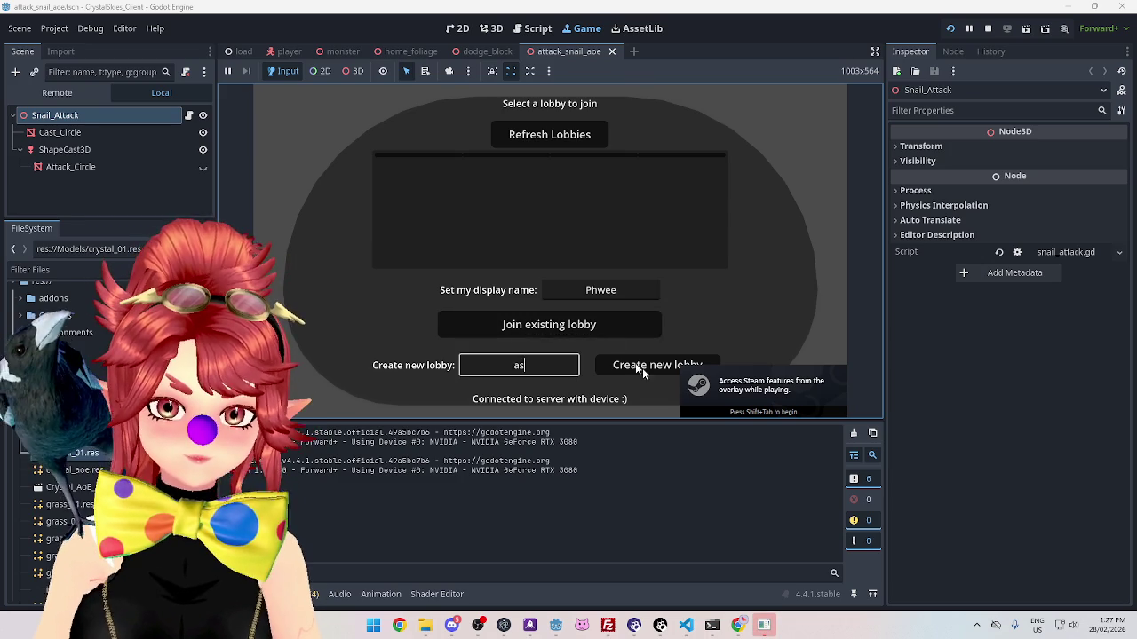
click(644, 368)
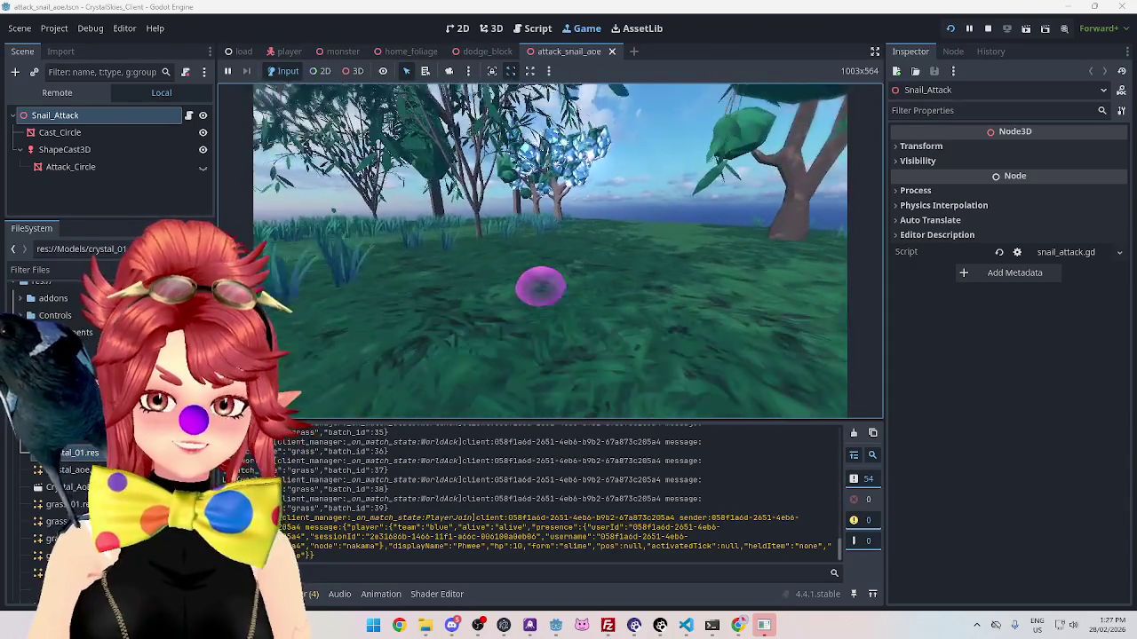
Step: From the second client, refresh the lobby list and join 'asddd' with a display name
key(Escape)
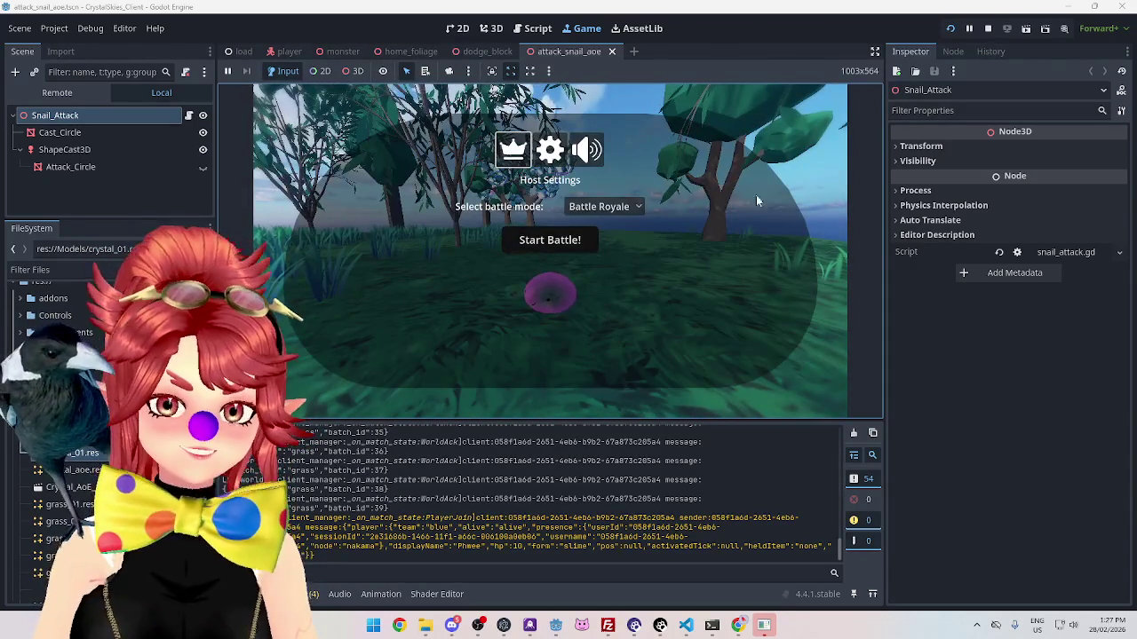
click(764, 625)
click(537, 193)
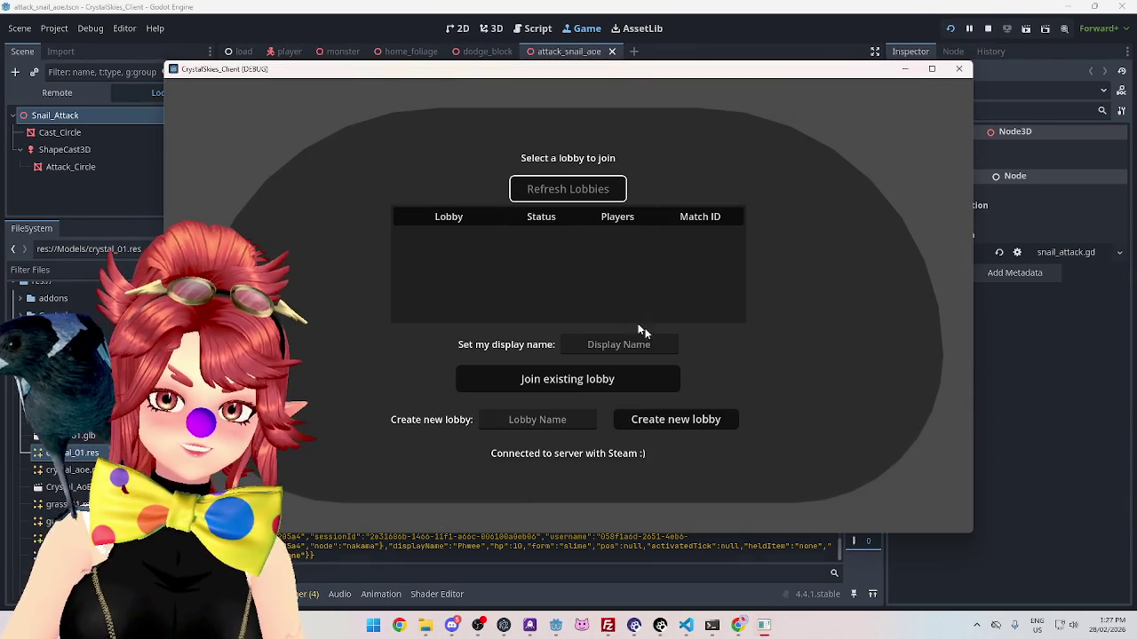
click(578, 234)
click(606, 339)
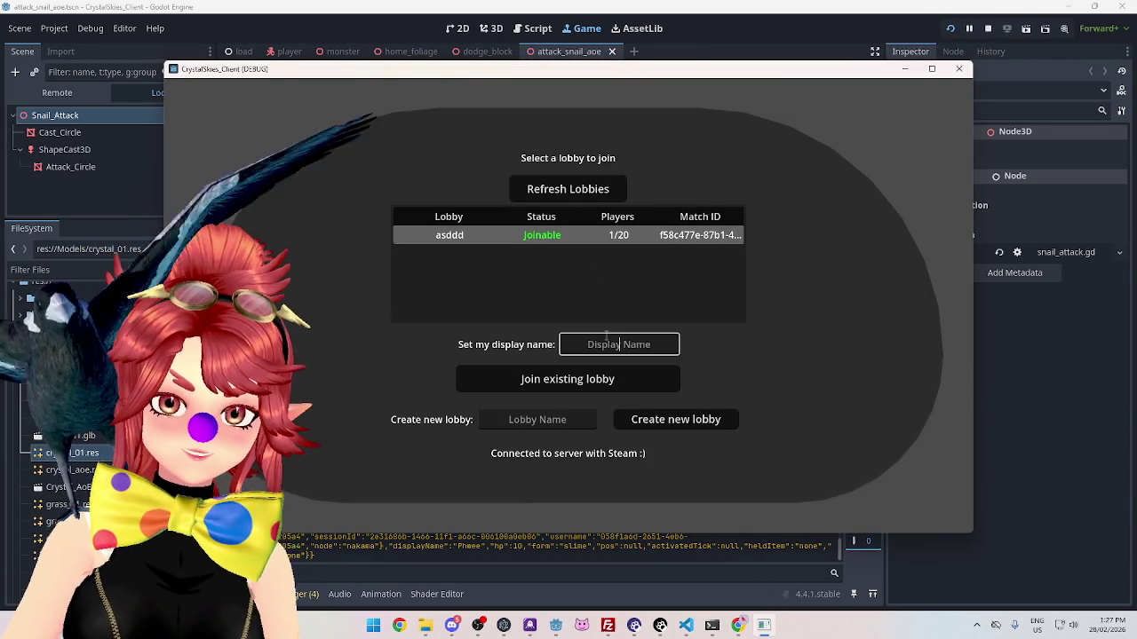
text(Phwee2)
click(594, 391)
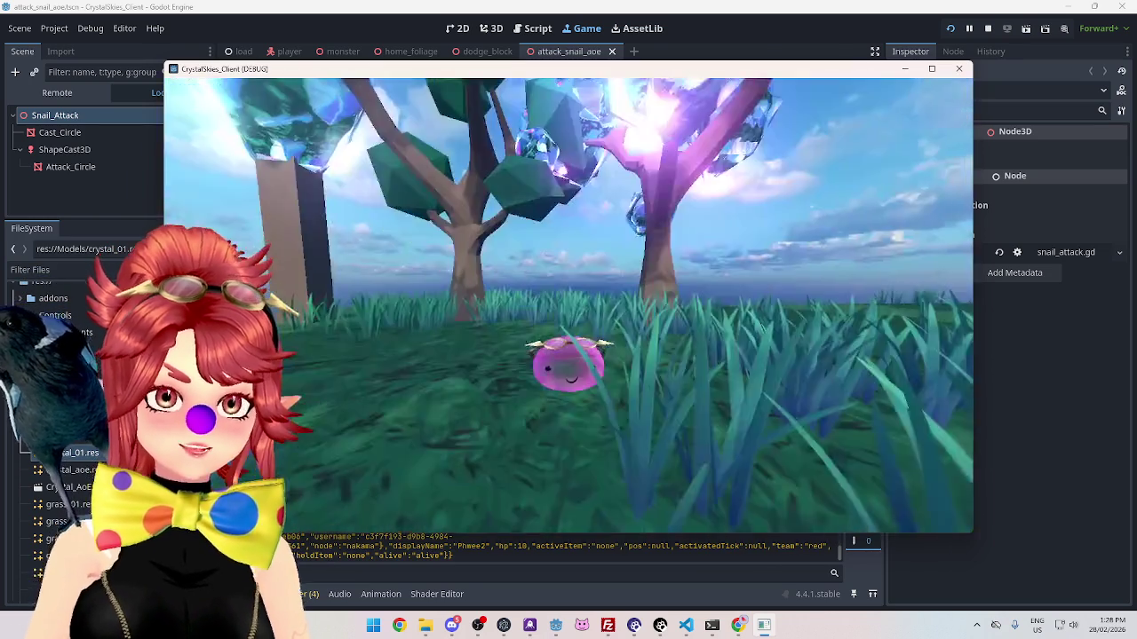
Step: Move the snail forward, then start the battle from the host settings menu
key(w)
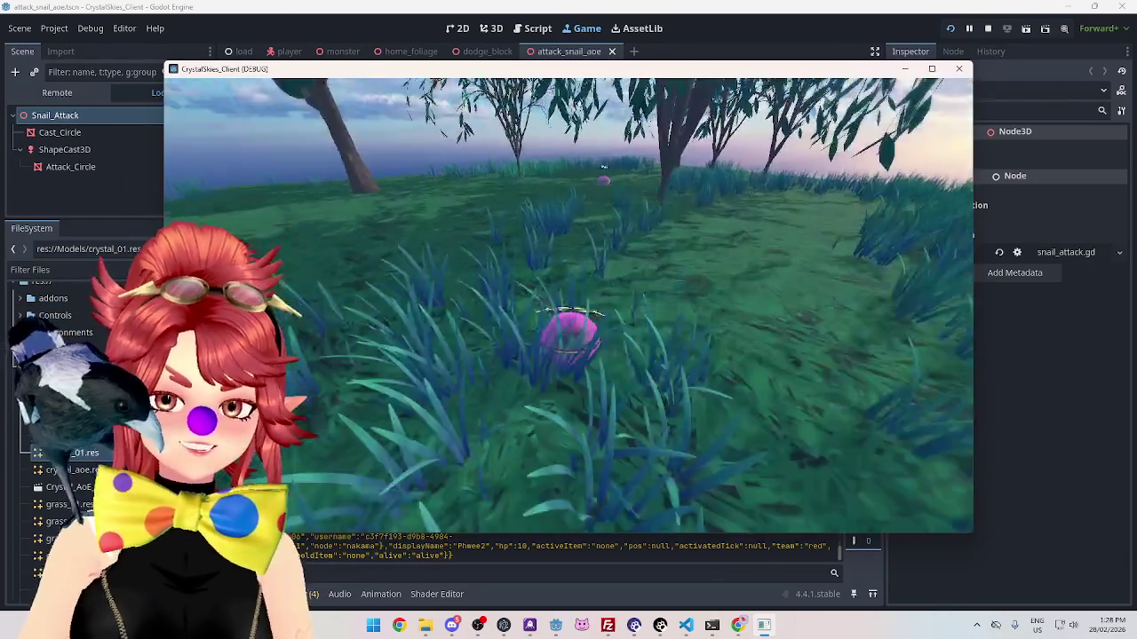
key(w)
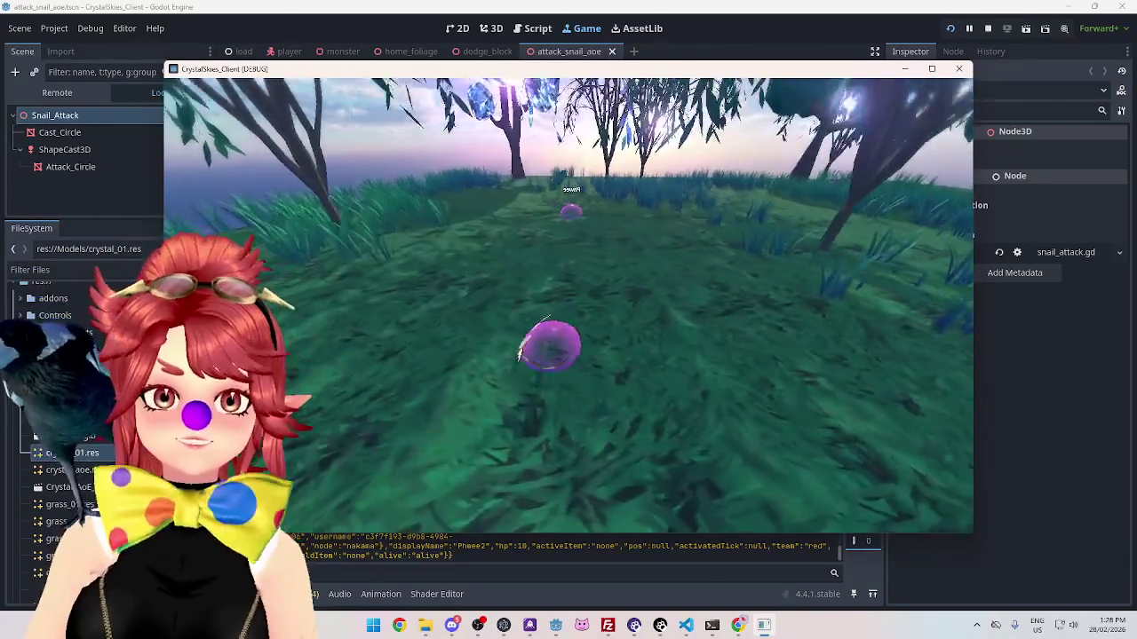
key(Escape)
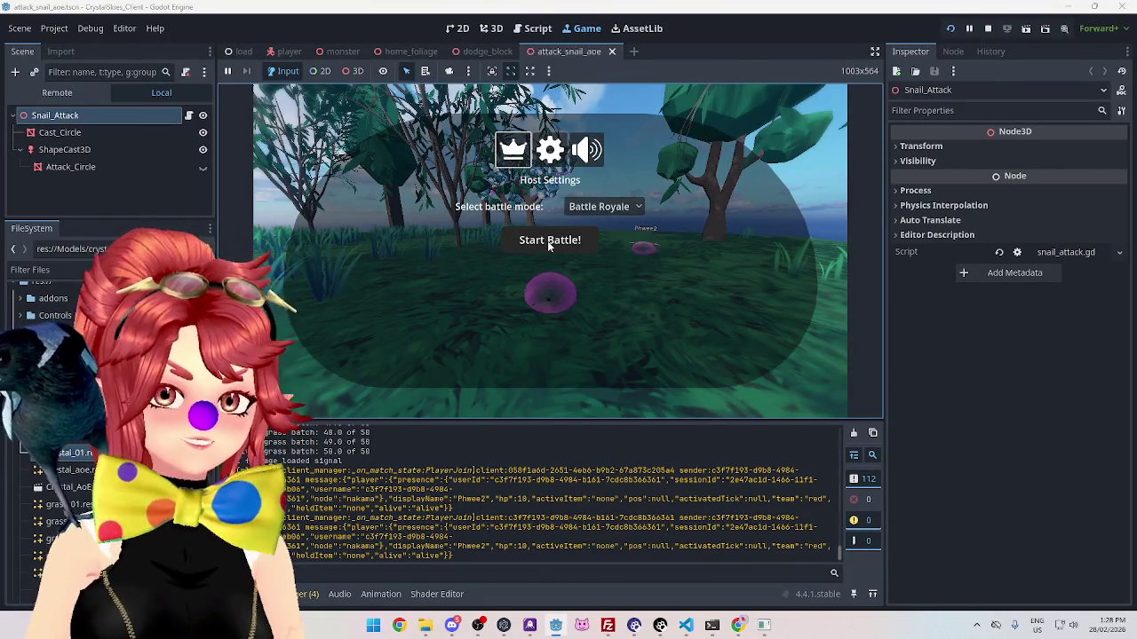
click(548, 241)
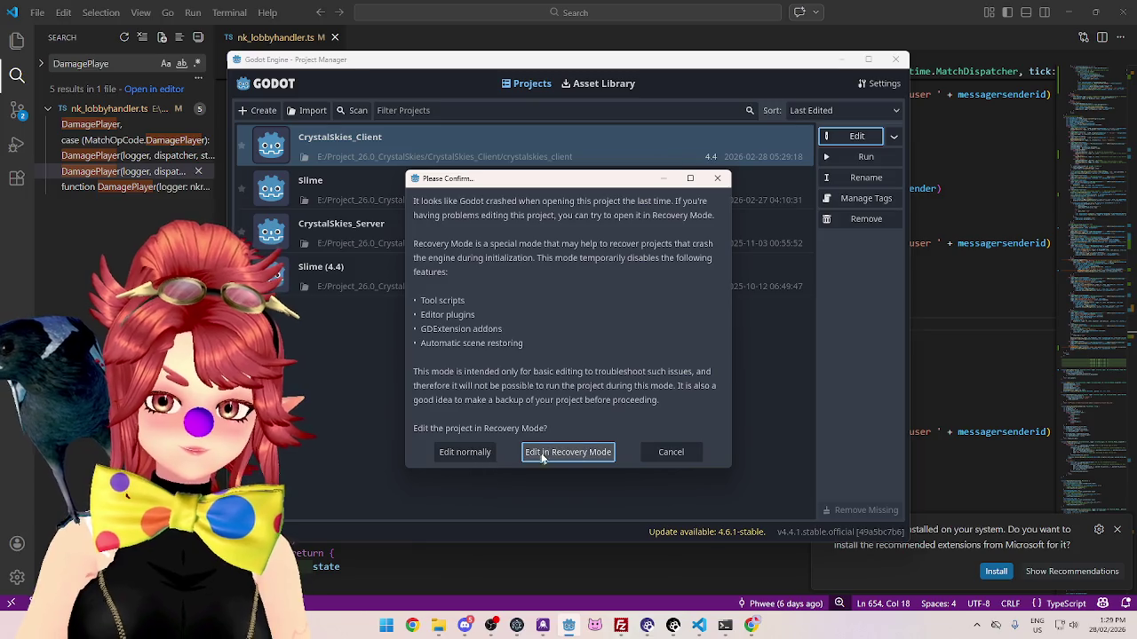
Step: After the crash, relaunch Godot and open CrystalSkies_Client in Recovery Mode
click(465, 452)
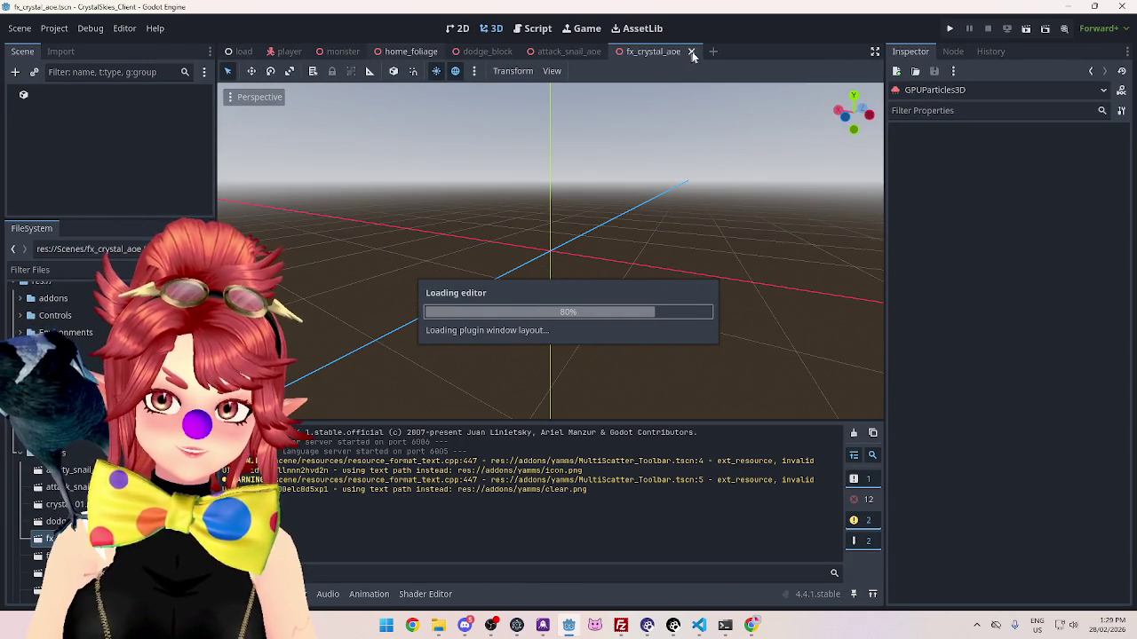
key(alt+Tab)
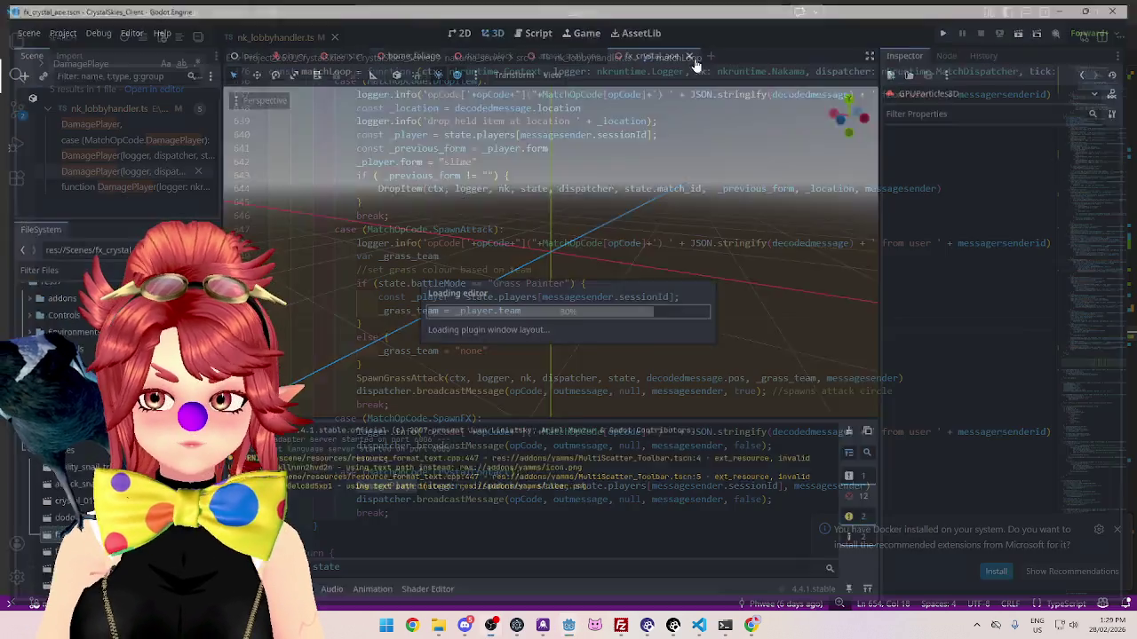
click(568, 625)
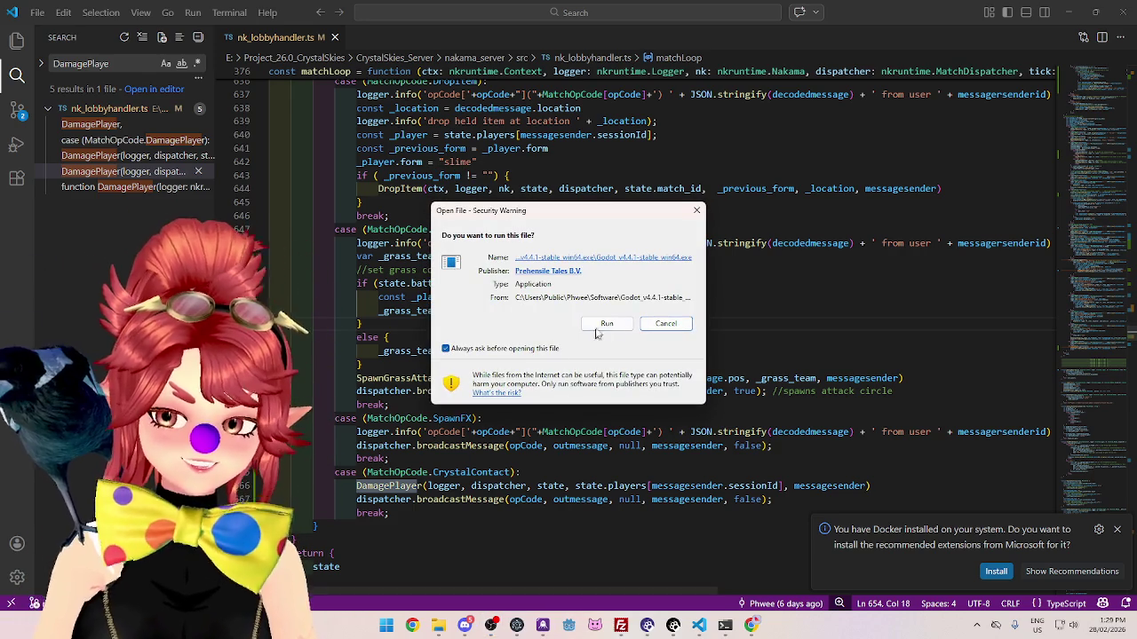
click(604, 325)
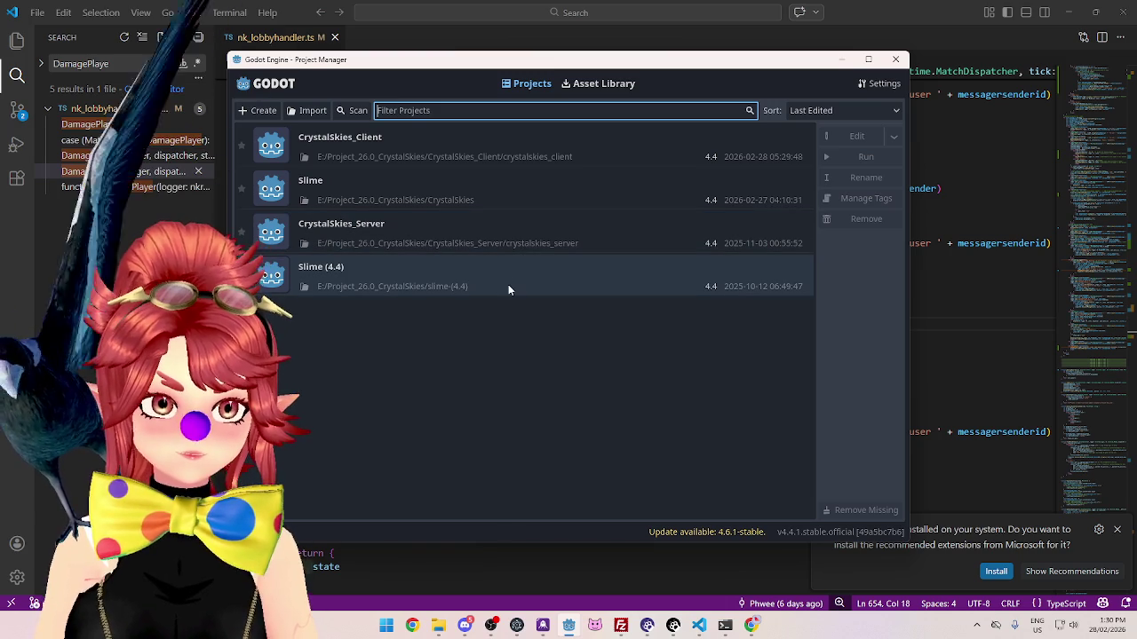
click(444, 150)
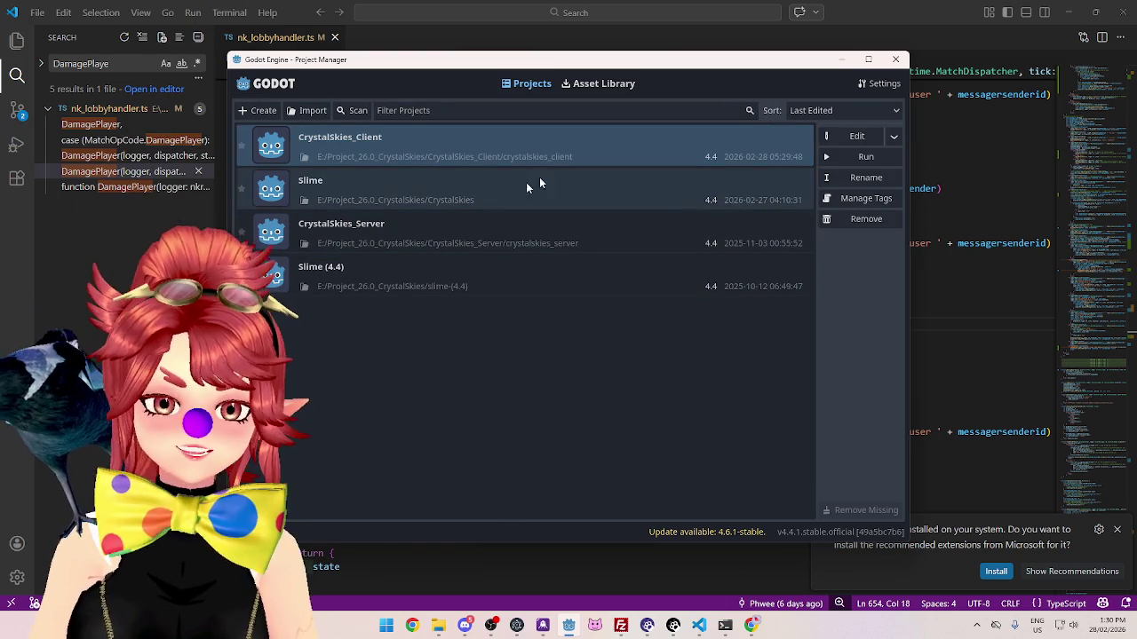
click(843, 140)
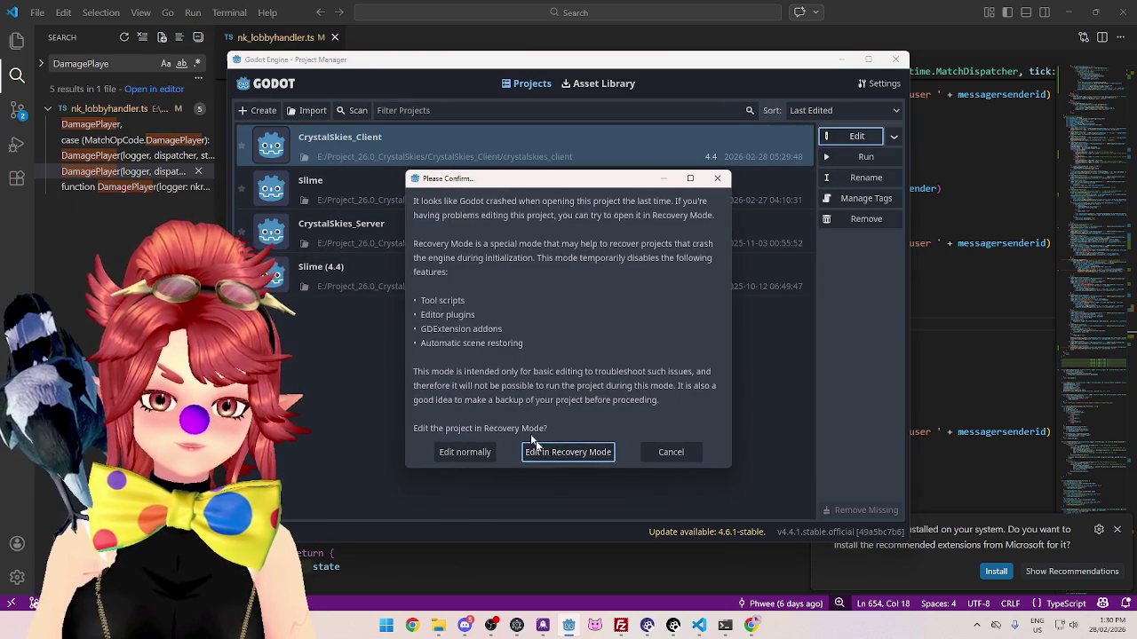
click(548, 456)
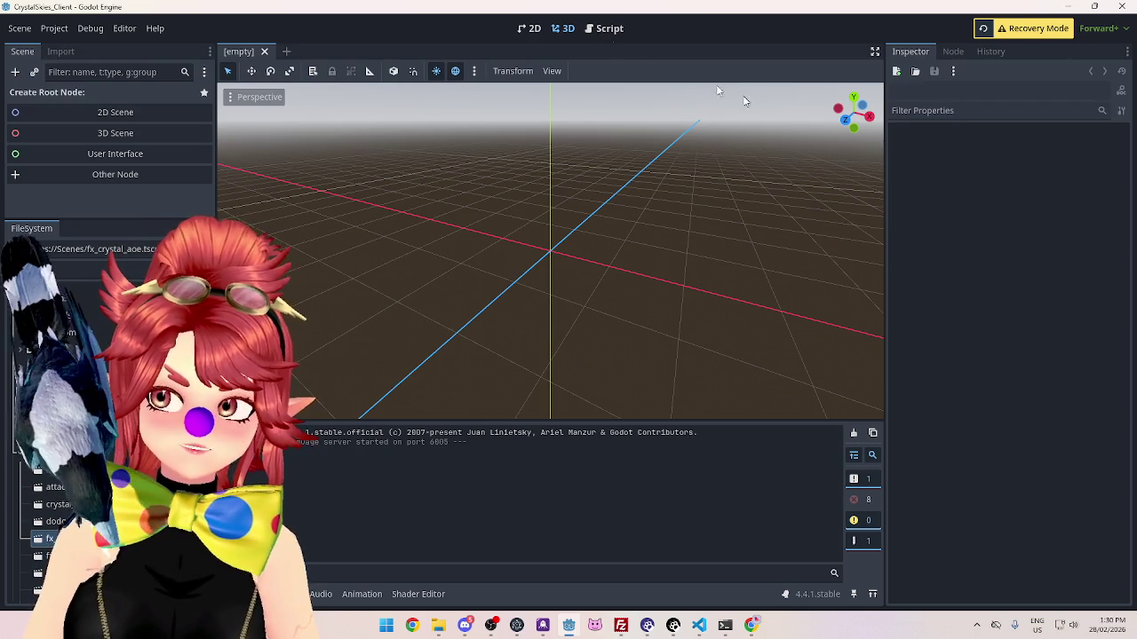
Step: Maximise the recovery-mode editor and open the self_free.gd script in the Script workspace
drag(205, 132, 205, 132)
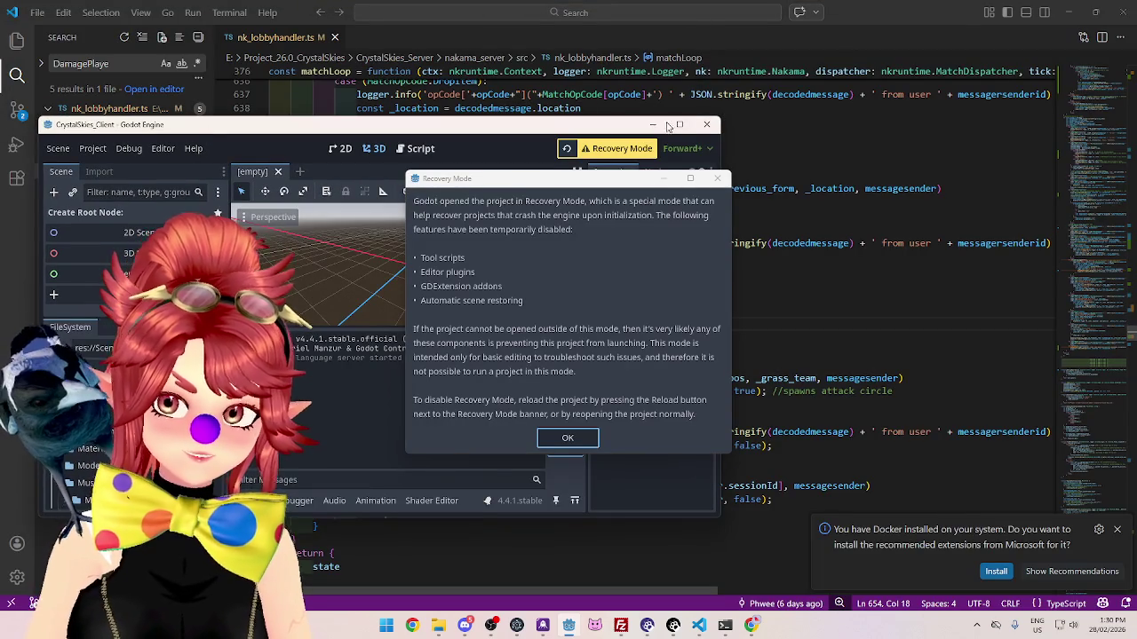
click(566, 438)
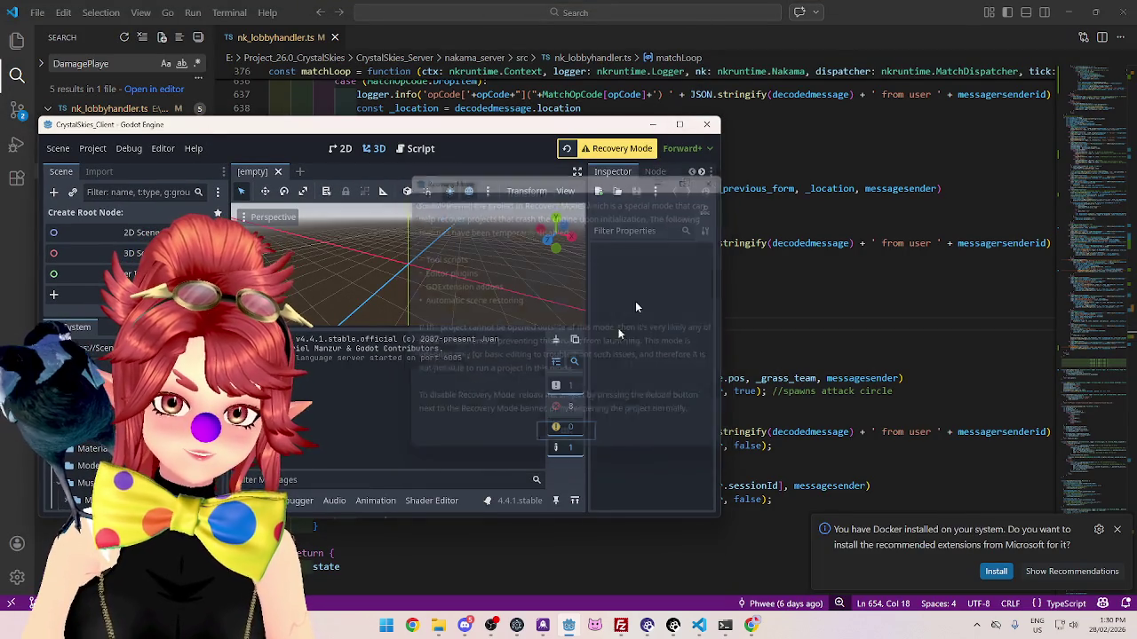
key(super+Up)
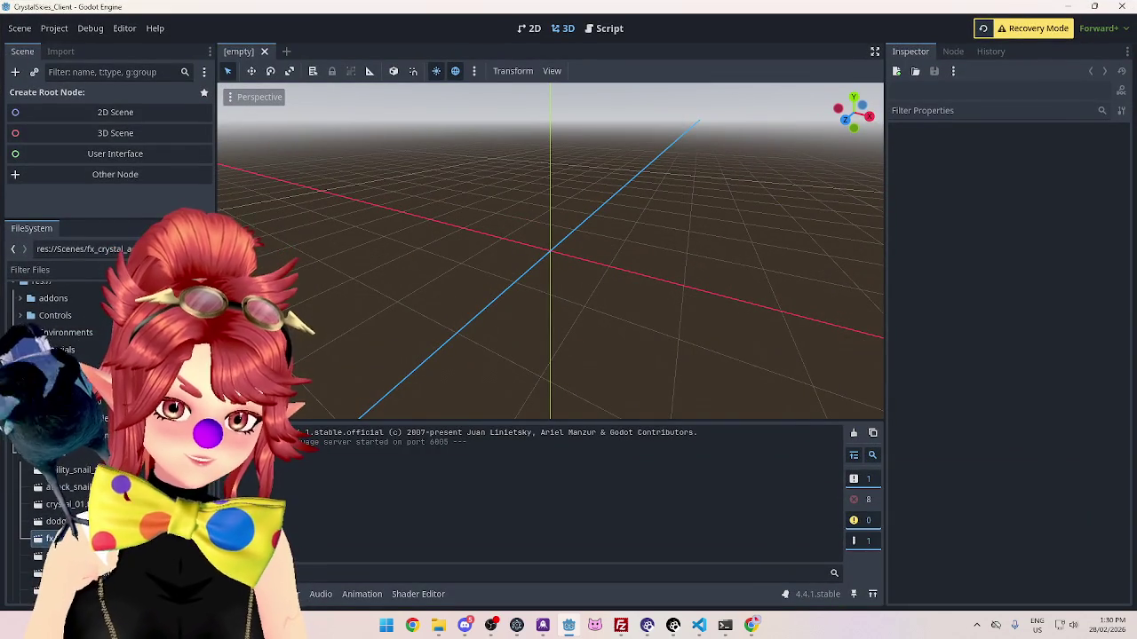
click(597, 30)
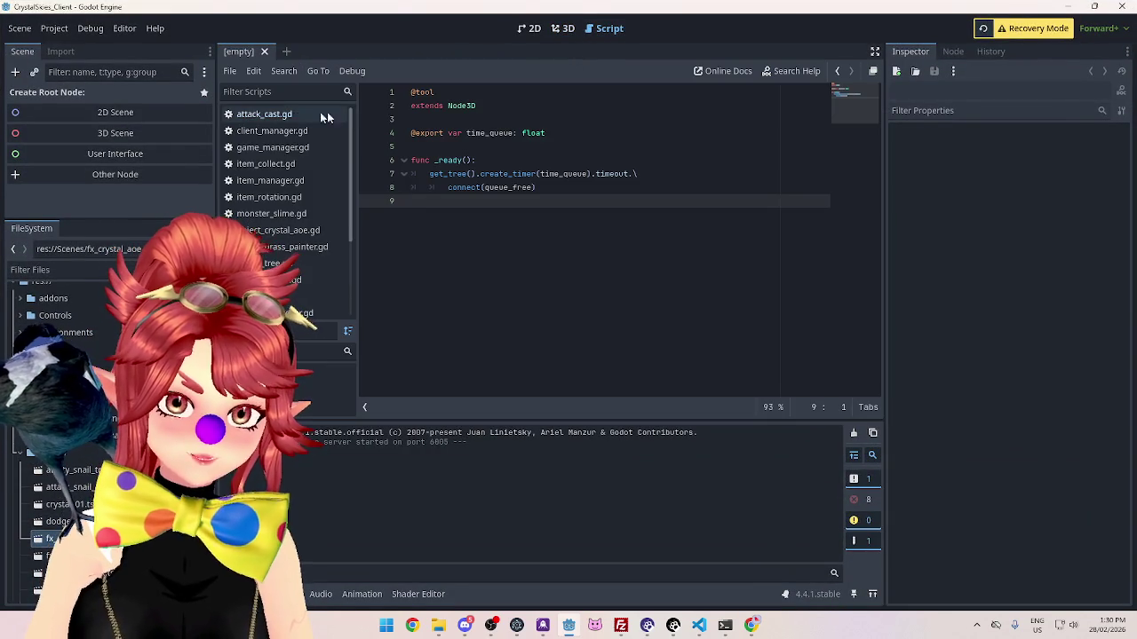
click(279, 230)
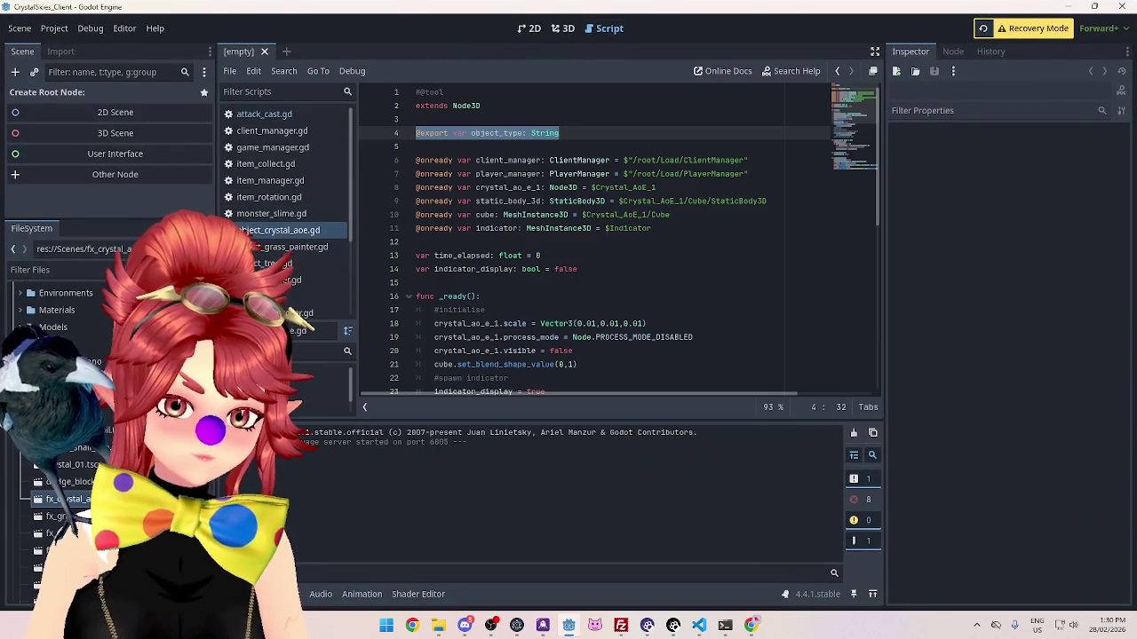
scroll(267, 158, down, 3)
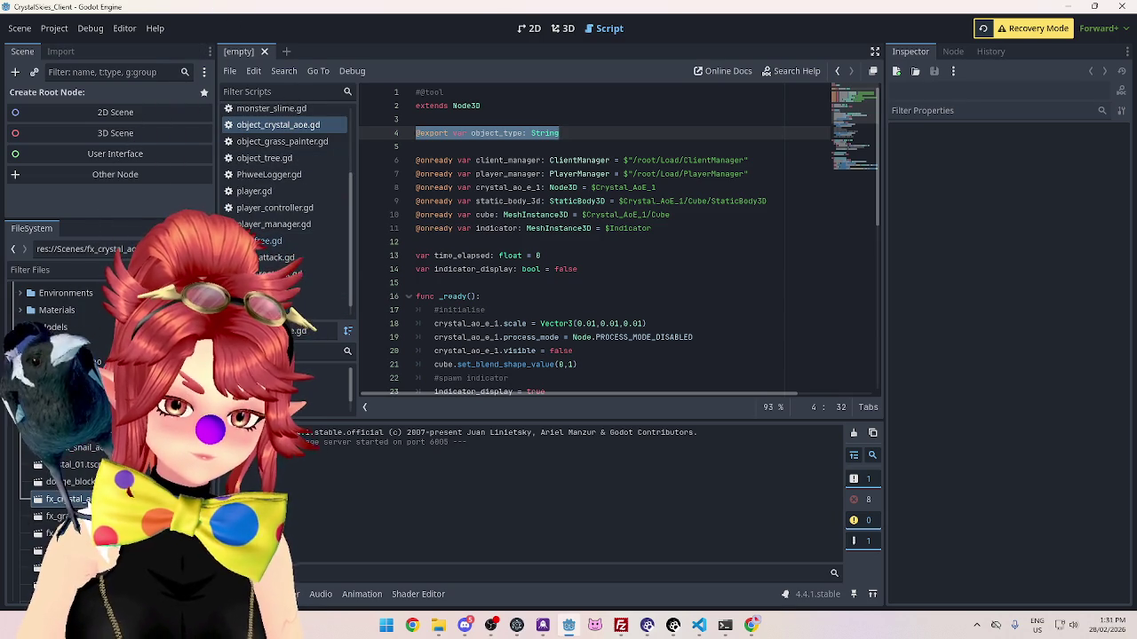
click(257, 241)
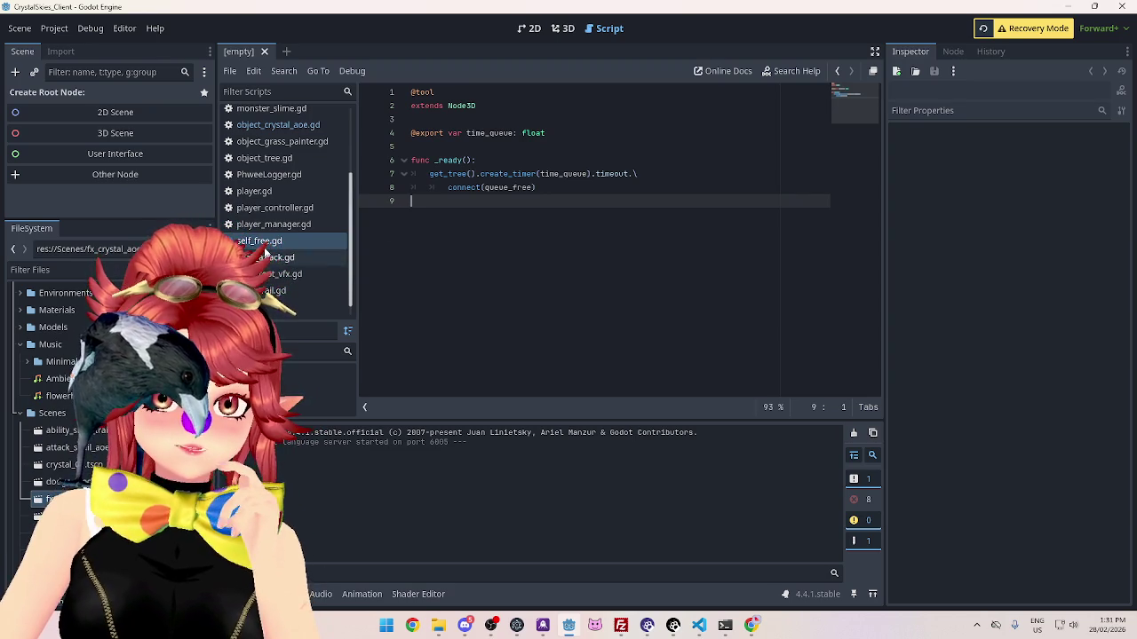
click(274, 224)
click(259, 240)
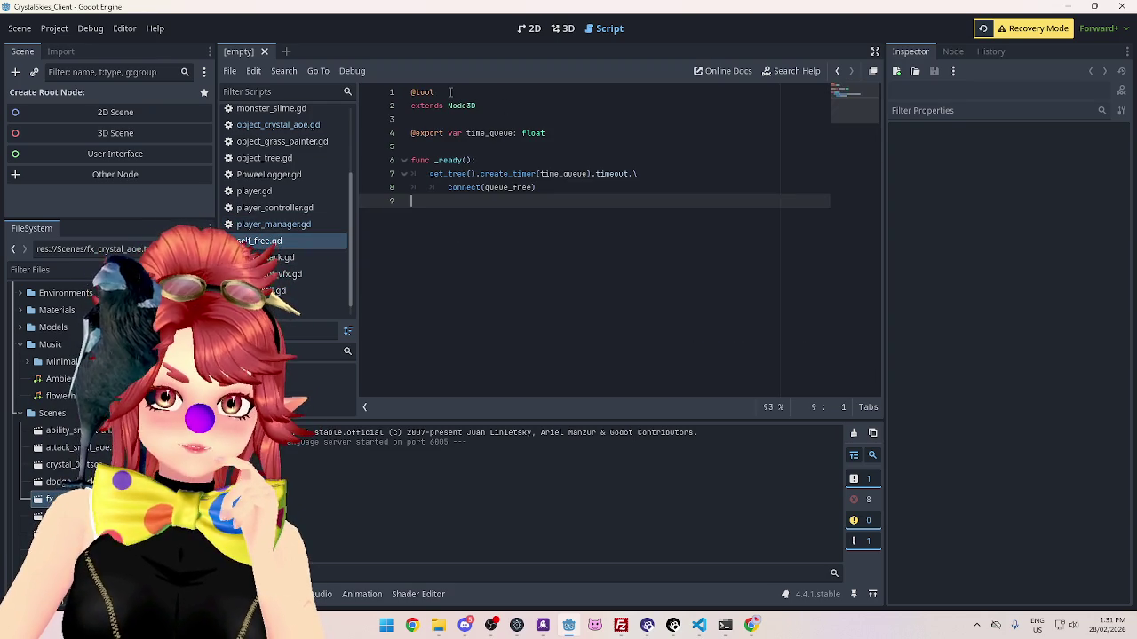
click(377, 89)
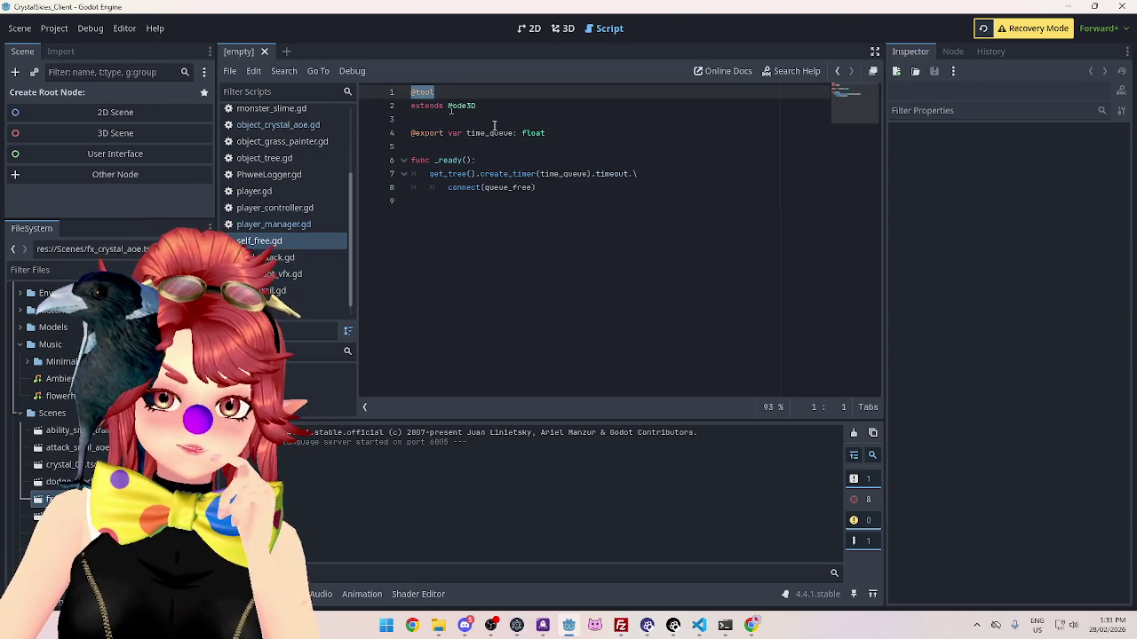
key(BackSpace)
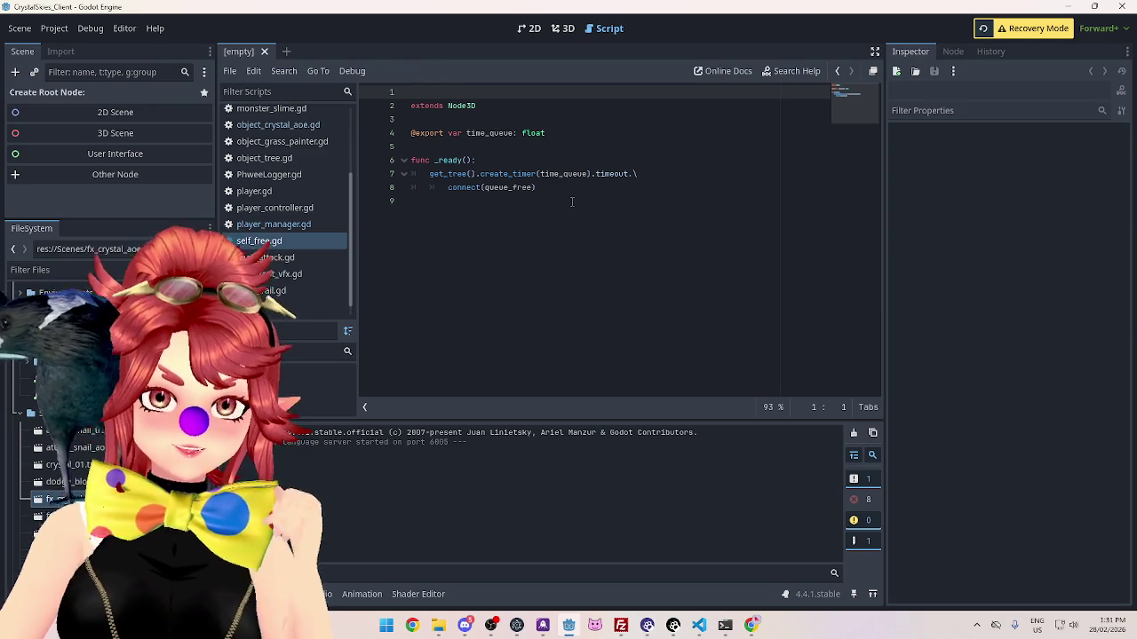
key(Delete)
click(519, 241)
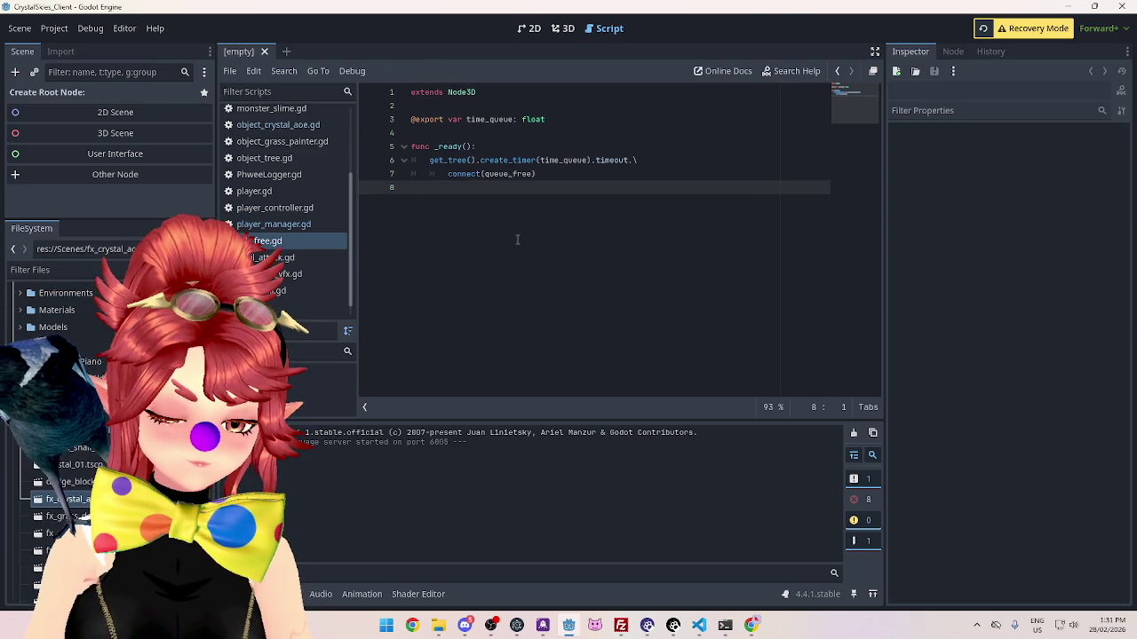
key(ctrl+s)
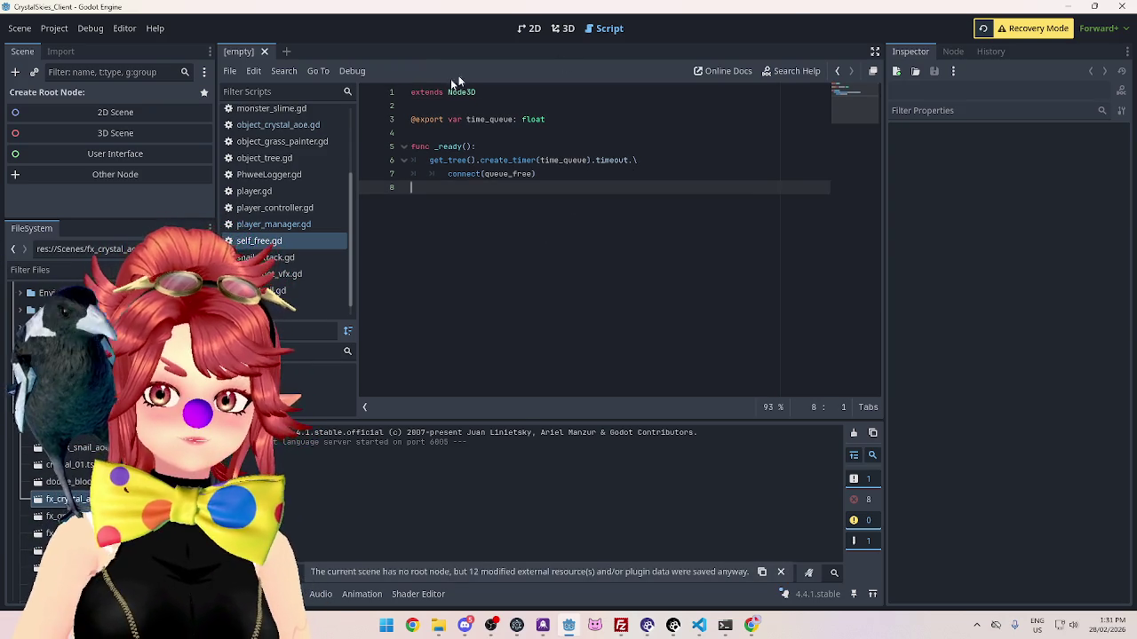
click(1122, 6)
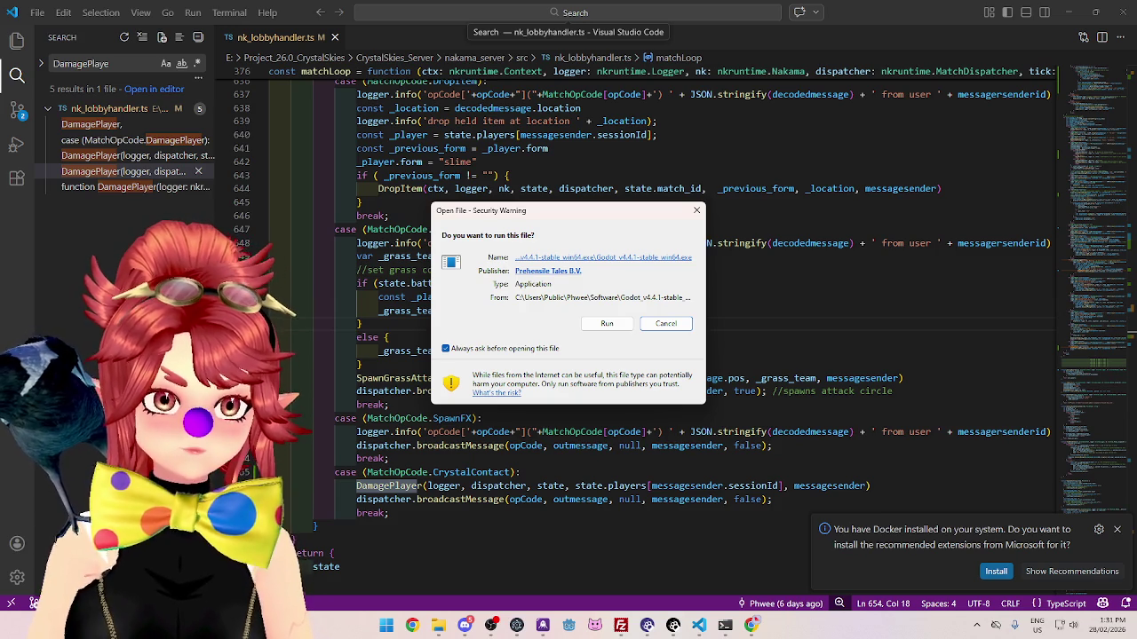
Step: Allow the Godot executable to run and open CrystalSkies_Client for editing
click(592, 325)
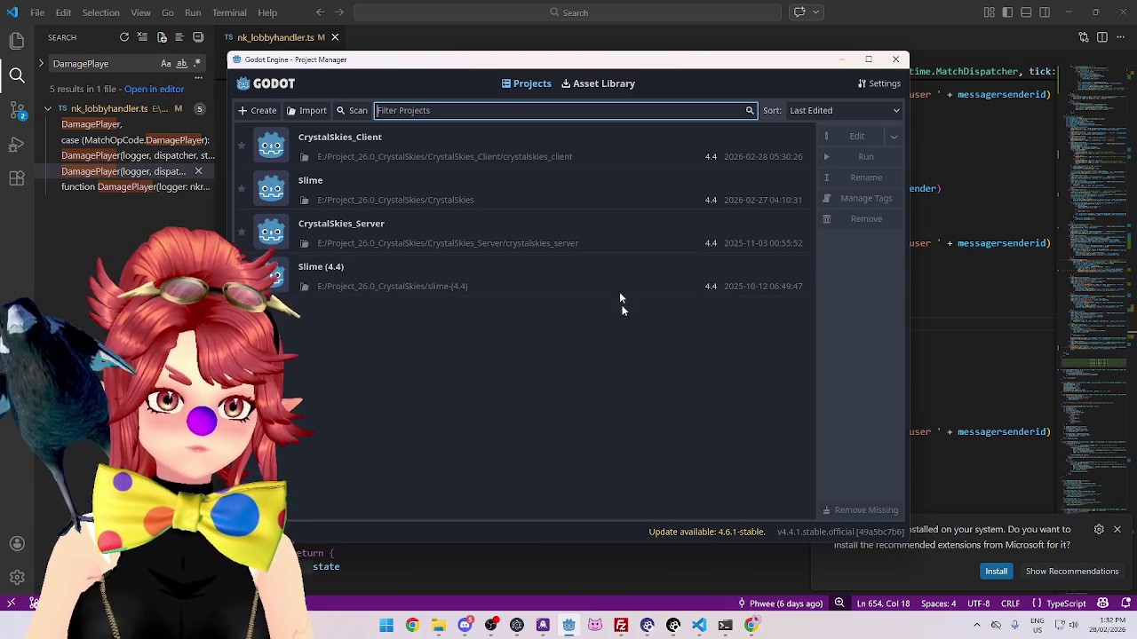
click(602, 158)
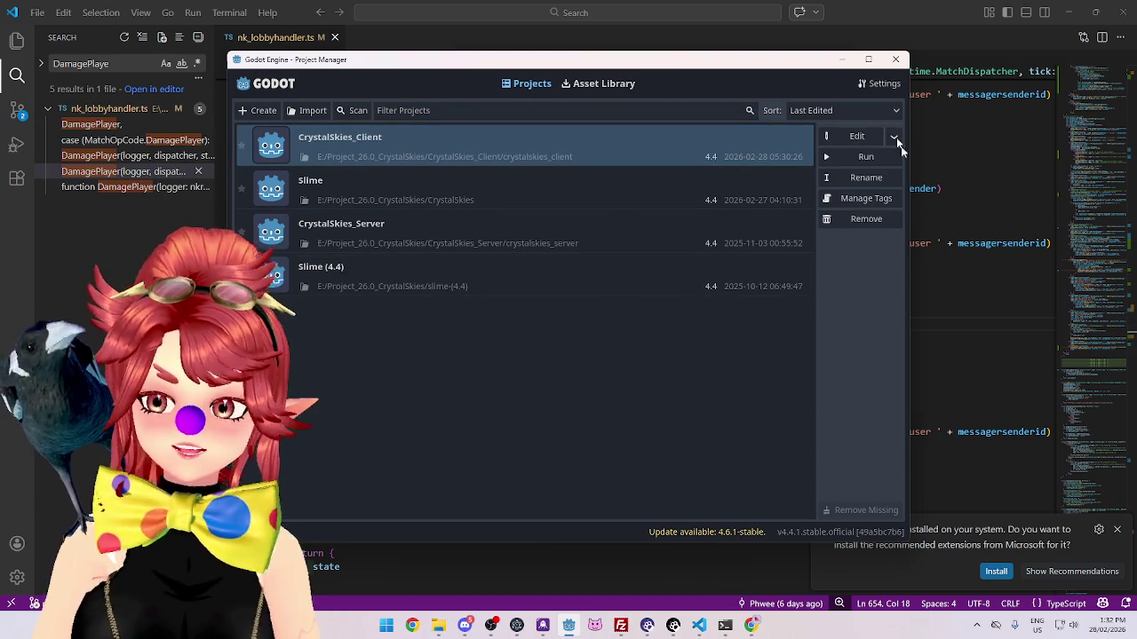
click(859, 136)
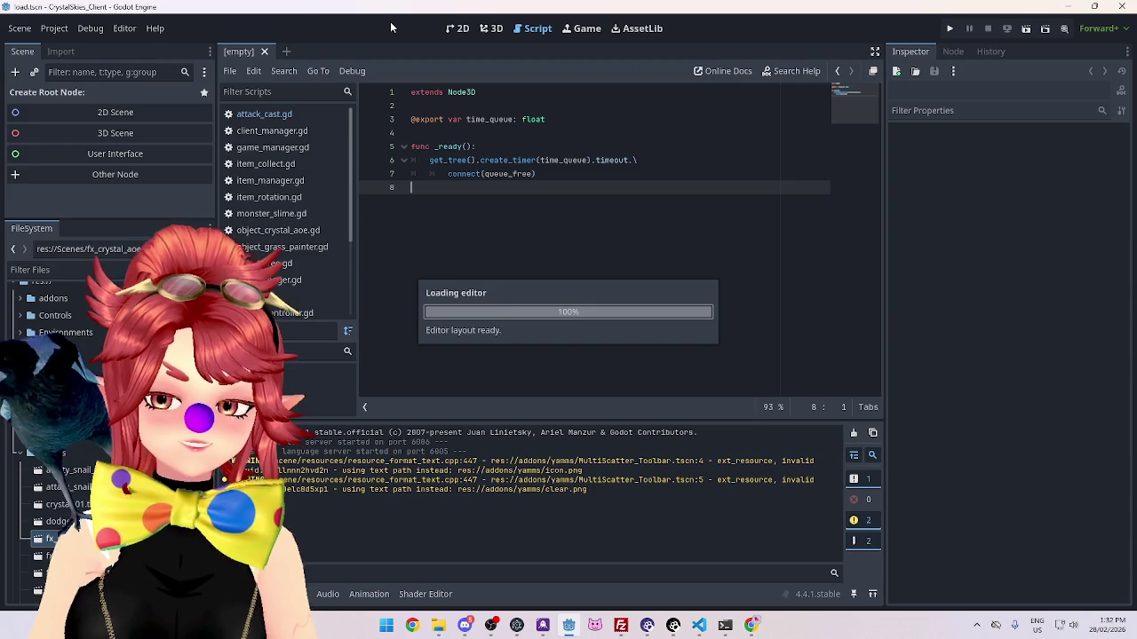
Step: Adjust the scene tree dock size and open fx_crystal_aoe.tscn in the 3D view
click(558, 133)
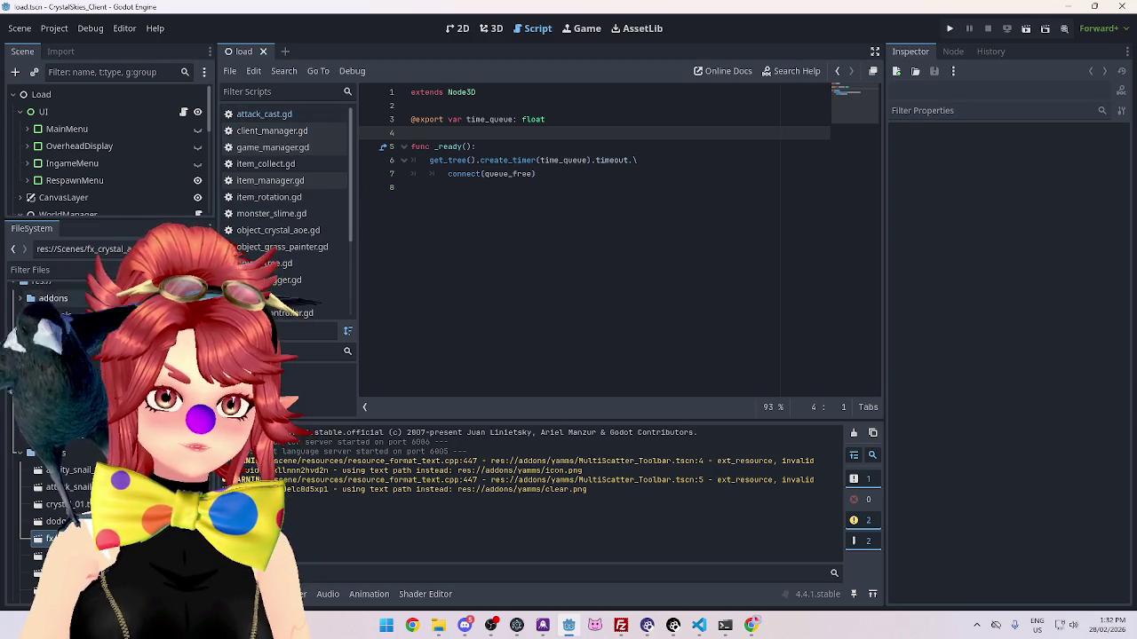
mouse_move(89, 222)
mouse_down()
mouse_move(107, 331)
mouse_move(107, 273)
mouse_up()
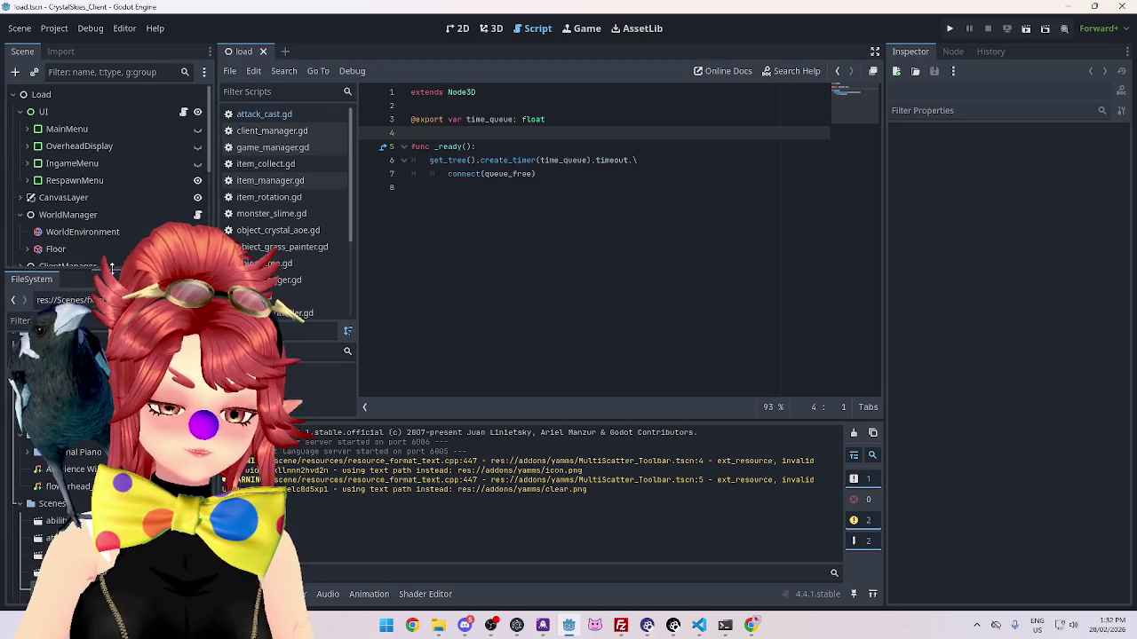
click(531, 231)
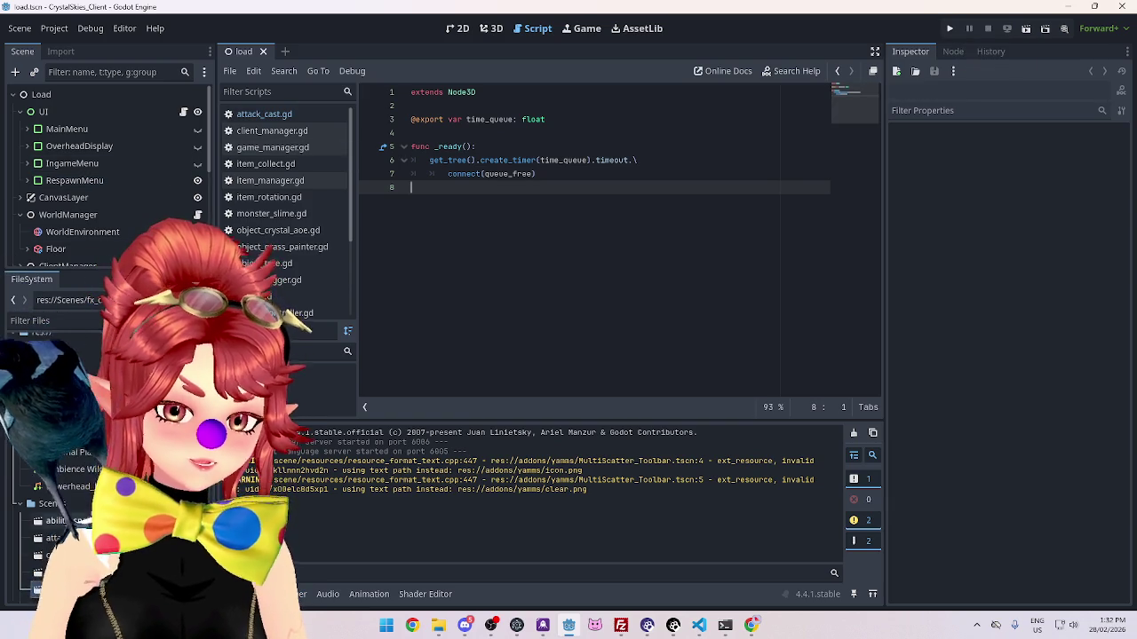
double_click(60, 523)
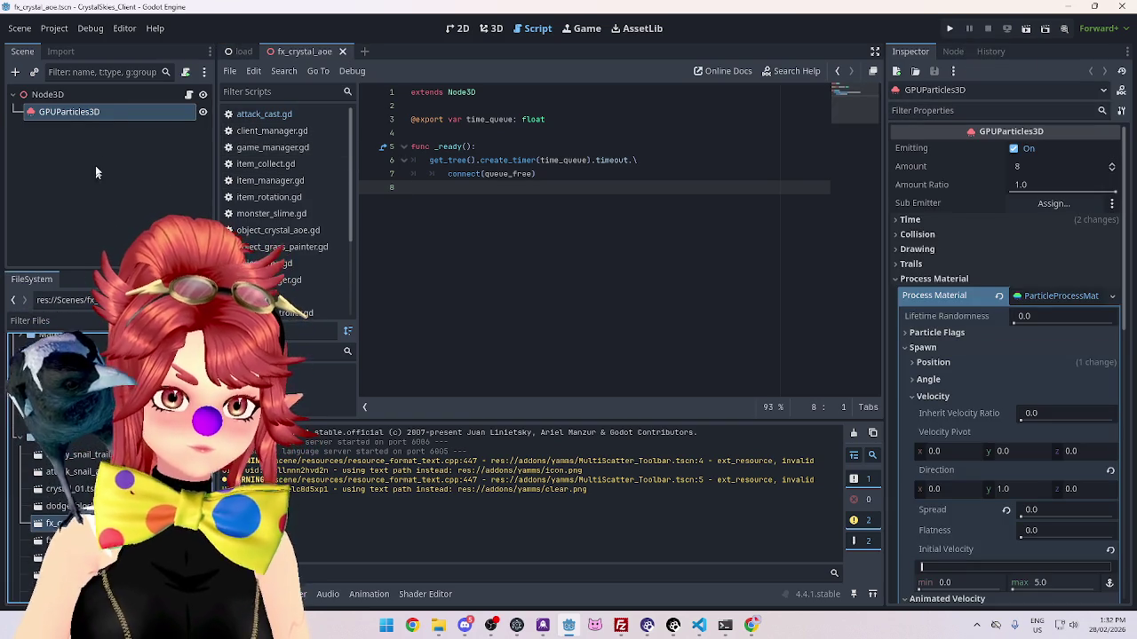
click(491, 28)
Step: Set the crystal particles' Lifetime to 0.3 and save the fx_crystal_aoe scene
mouse_move(482, 313)
mouse_down()
mouse_move(668, 326)
mouse_move(573, 247)
mouse_up()
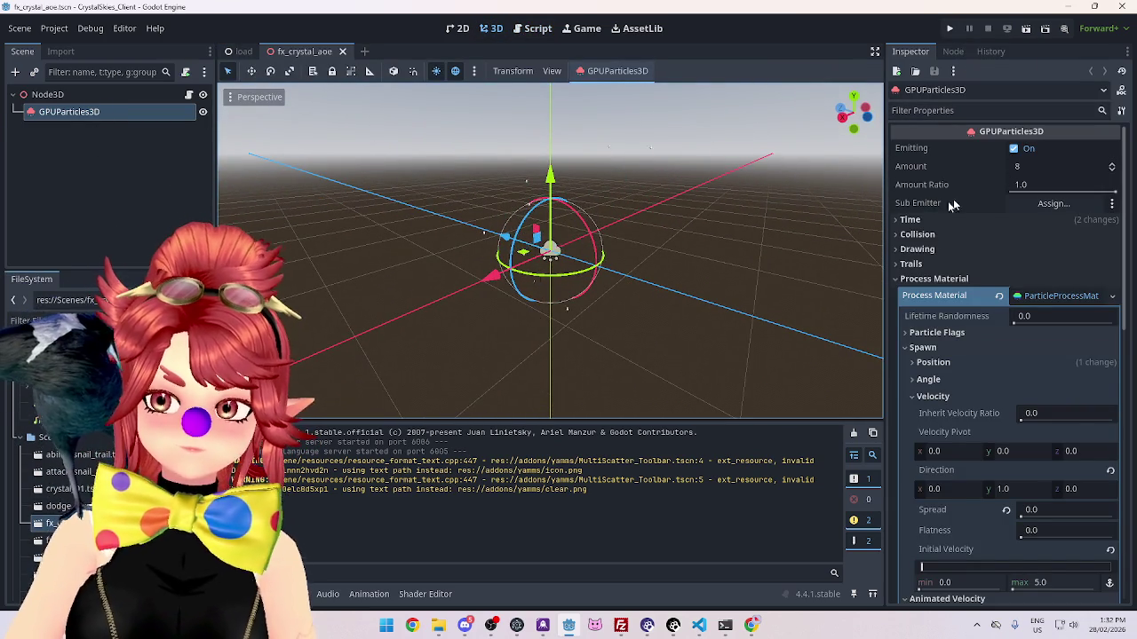
click(913, 219)
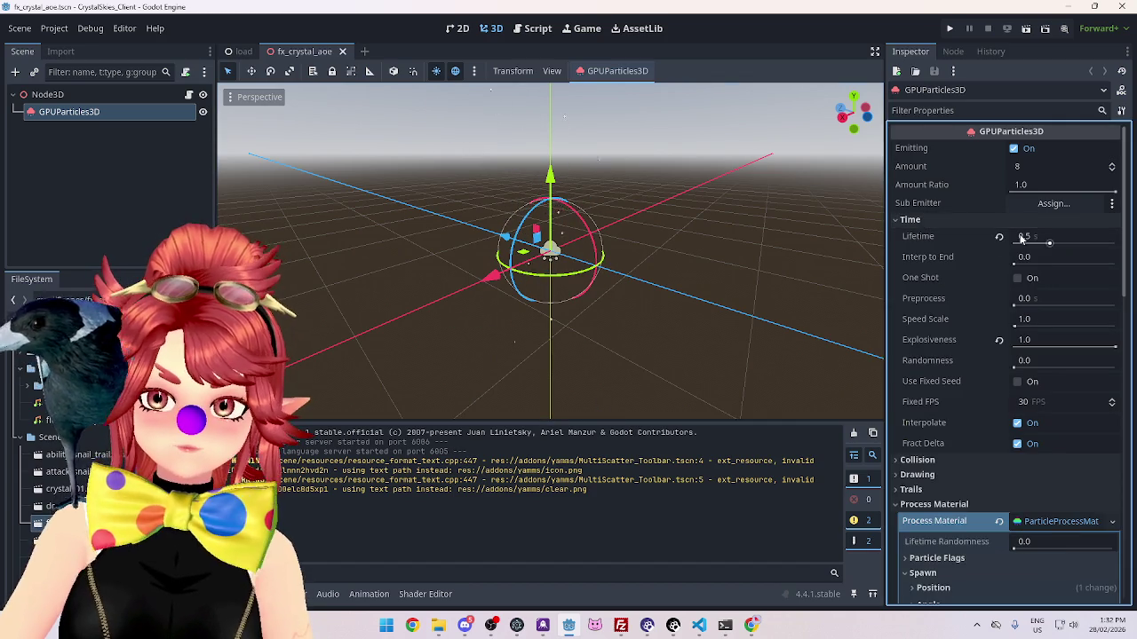
click(1034, 235)
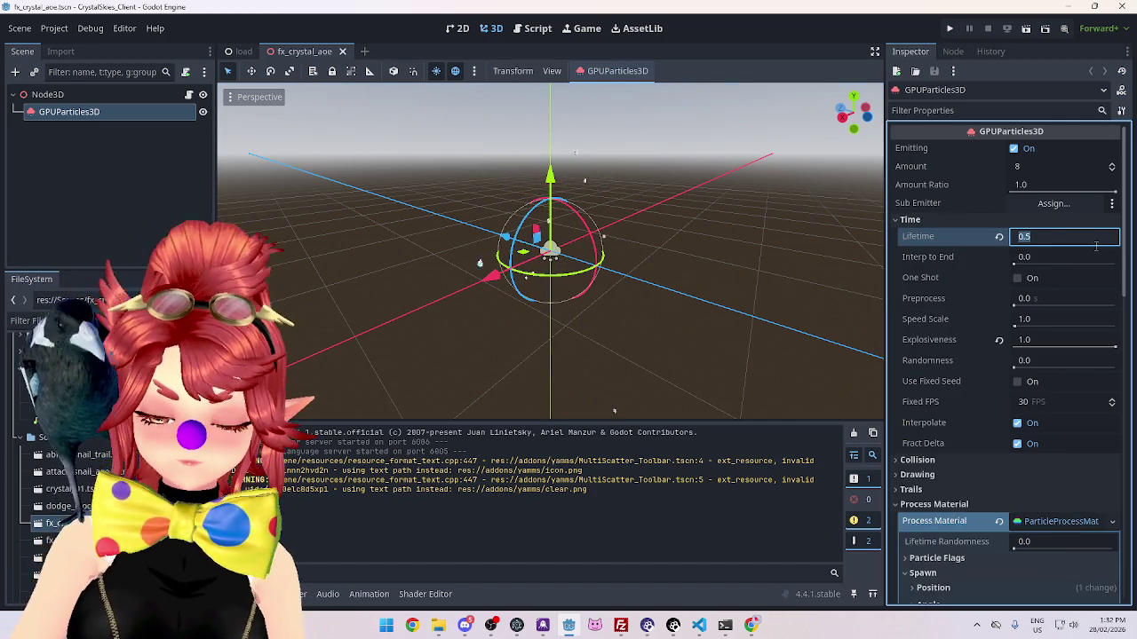
text(0.3)
key(Return)
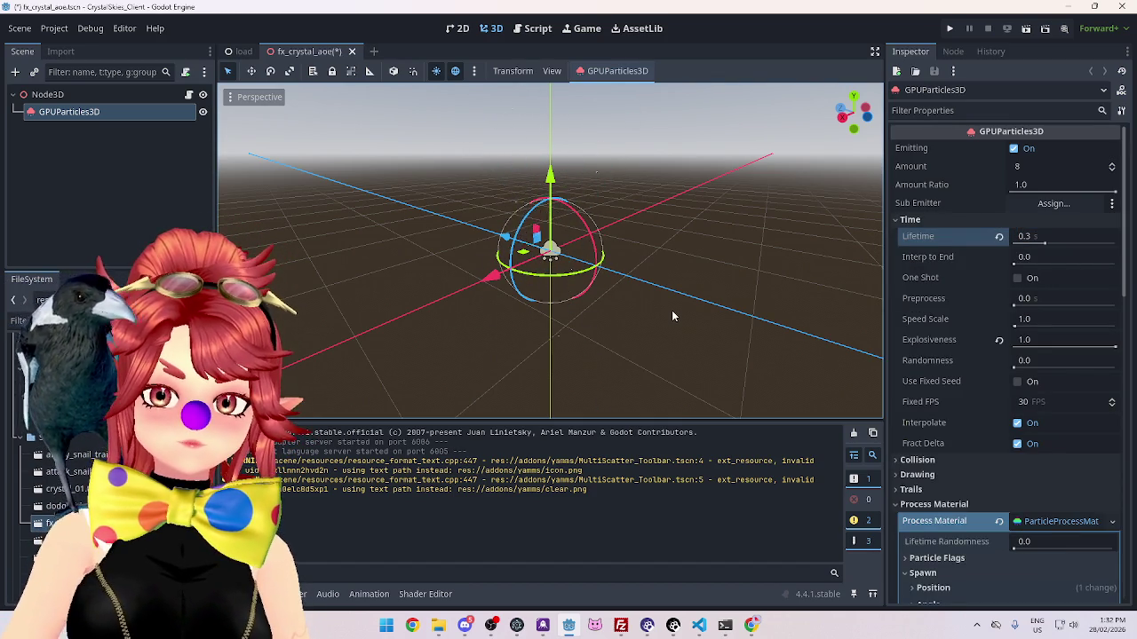
key(ctrl+s)
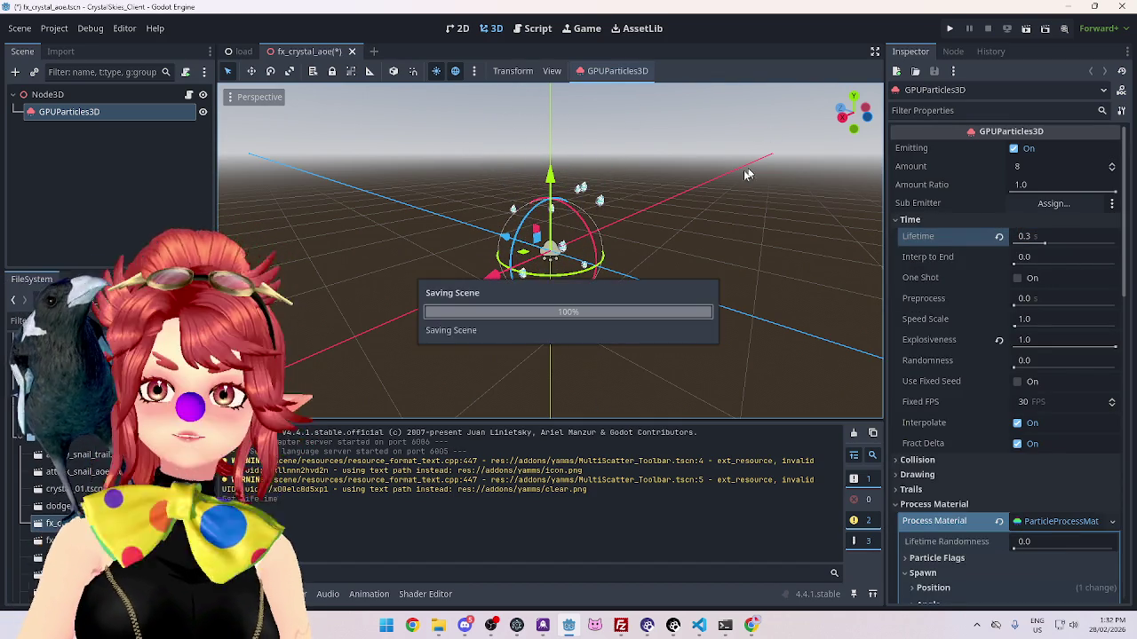
click(83, 96)
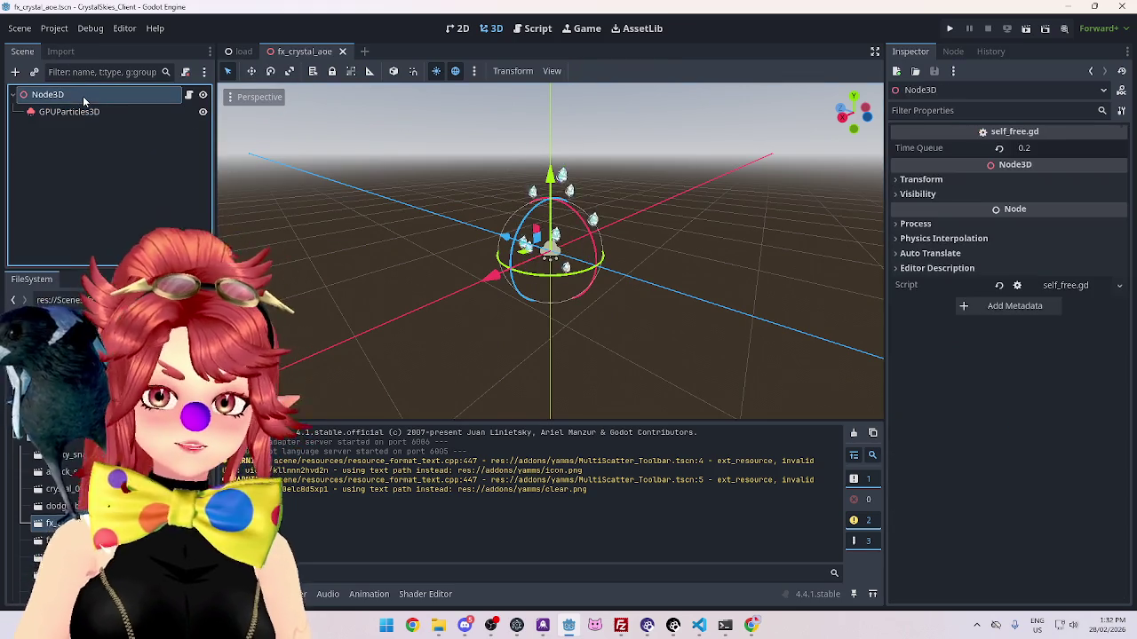
Step: Run the game, enter a display name, and create lobby 'asddd'
click(949, 30)
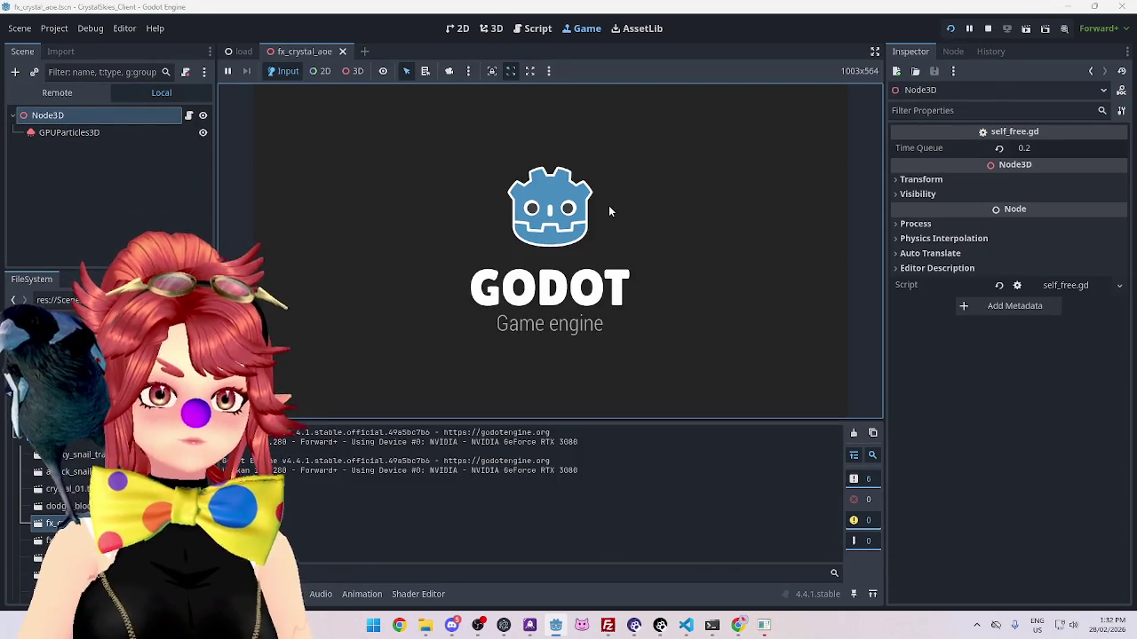
click(598, 290)
text(Phwee)
key(Tab)
key(Tab)
text(asddd)
click(628, 365)
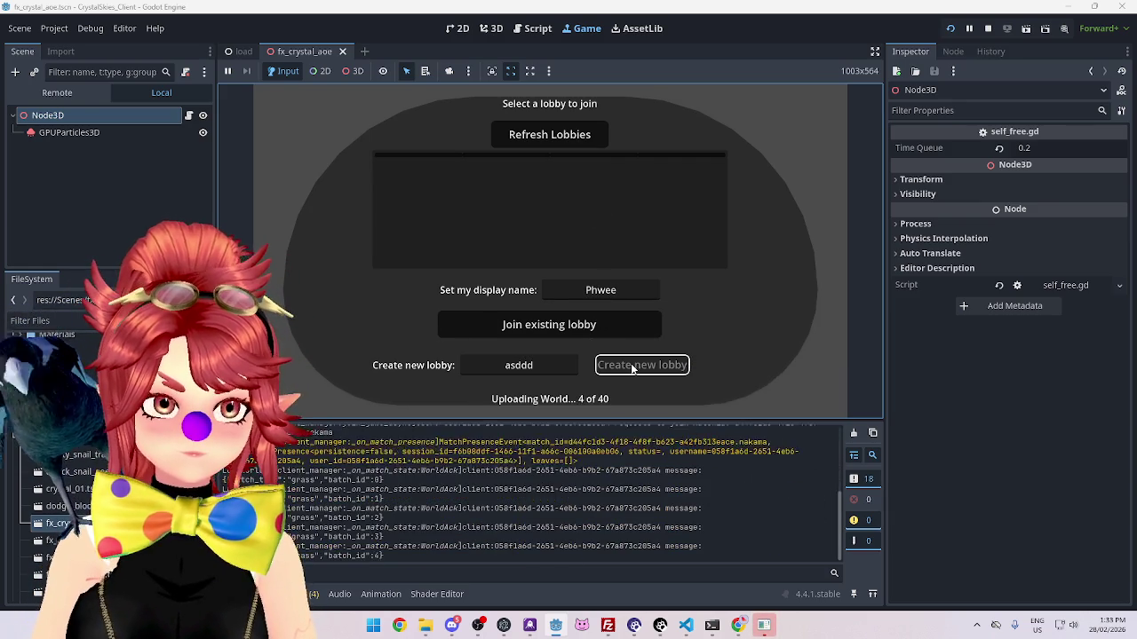
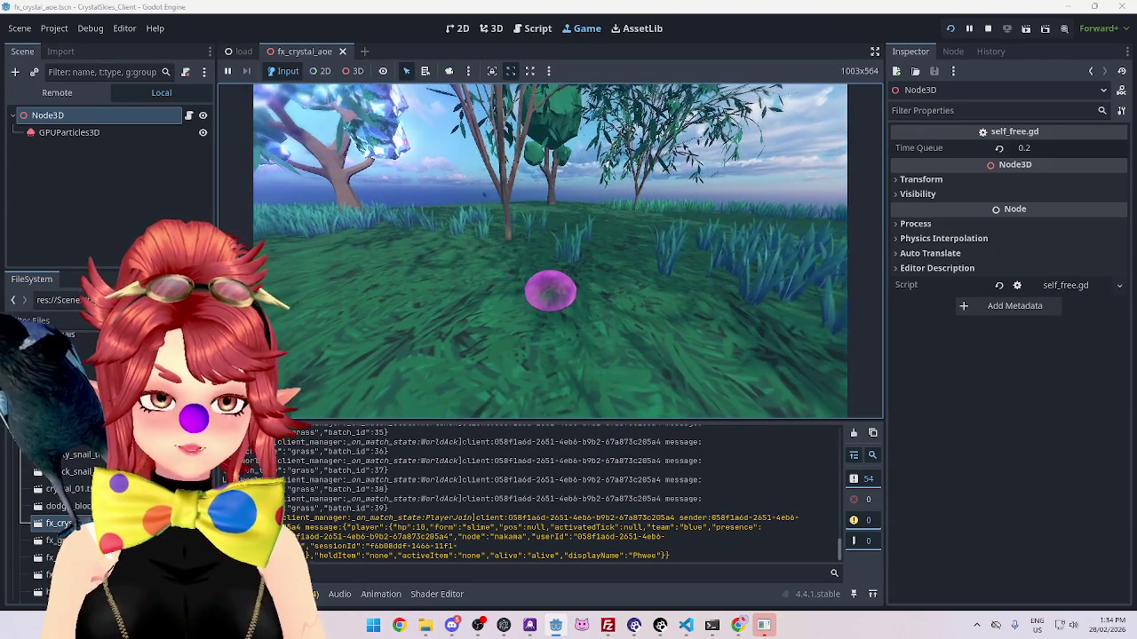
Step: From the second client, refresh lobbies and create lobby 'asddd' with display name 'wee'
key(Escape)
click(766, 627)
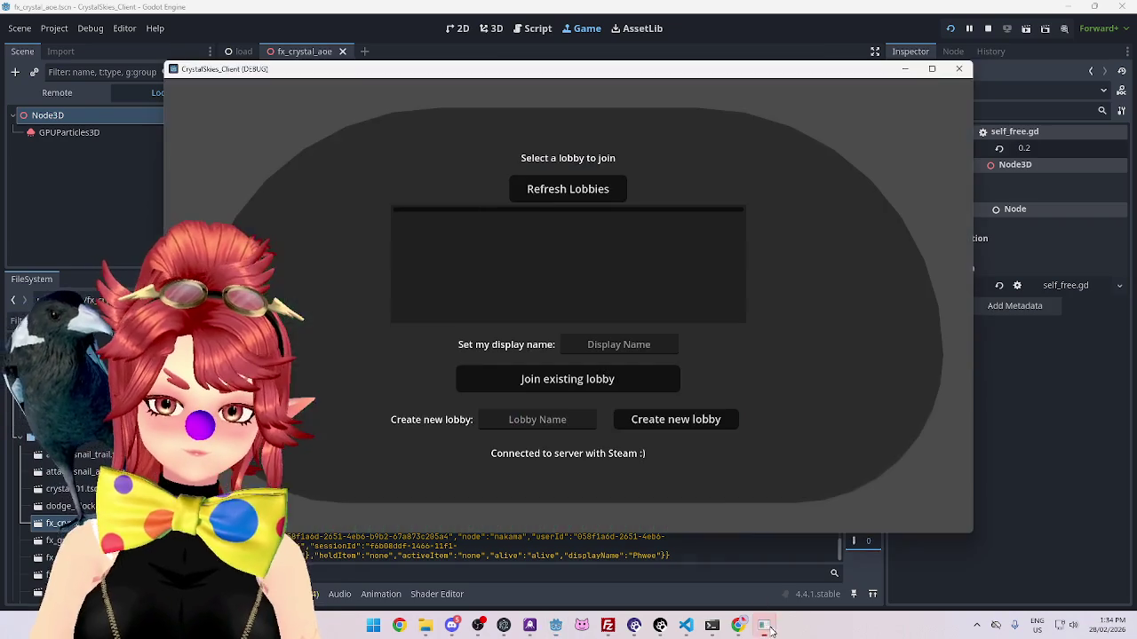
click(561, 192)
click(610, 235)
click(610, 342)
text(wee)
key(Tab)
key(Tab)
text(asddd)
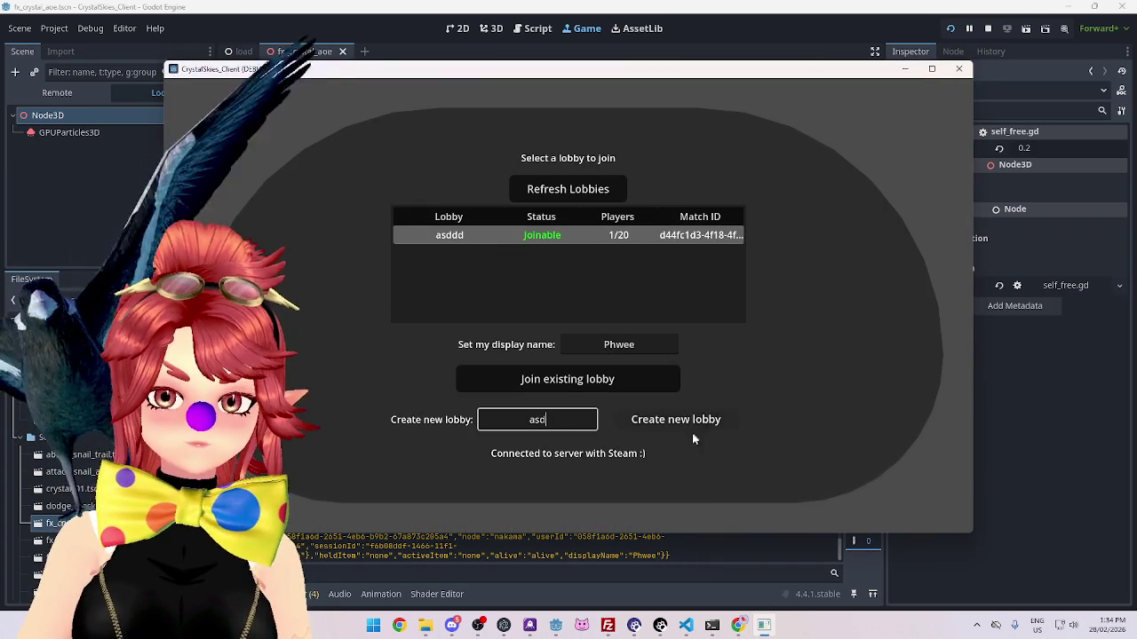
click(668, 433)
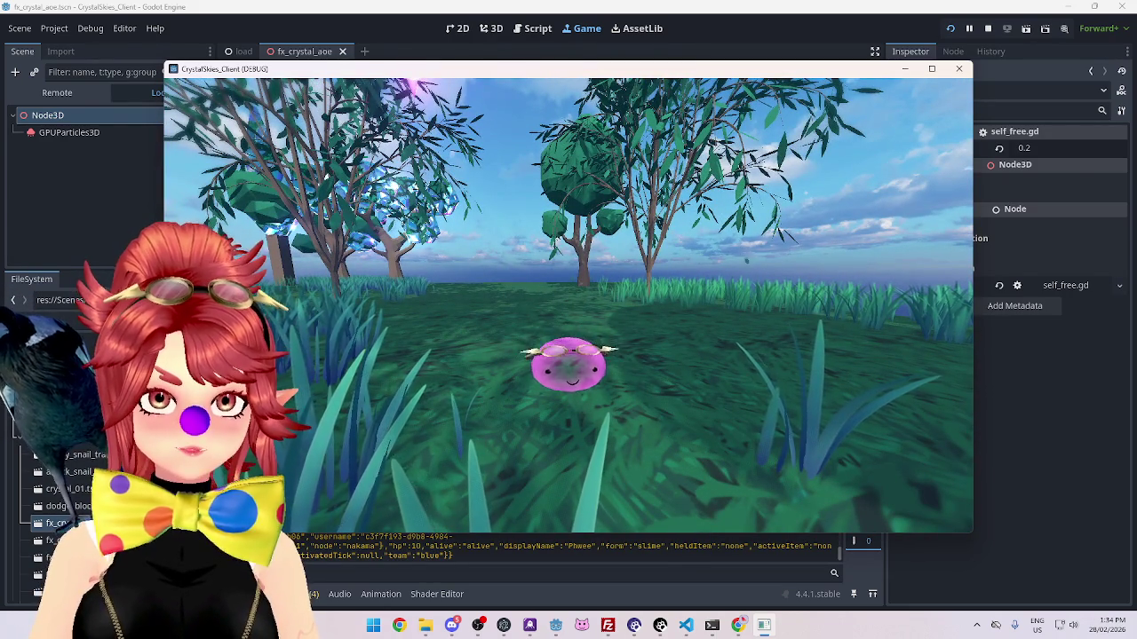
Step: Circle the camera around the slime, then start the Battle Royale battle from host settings
key(a)
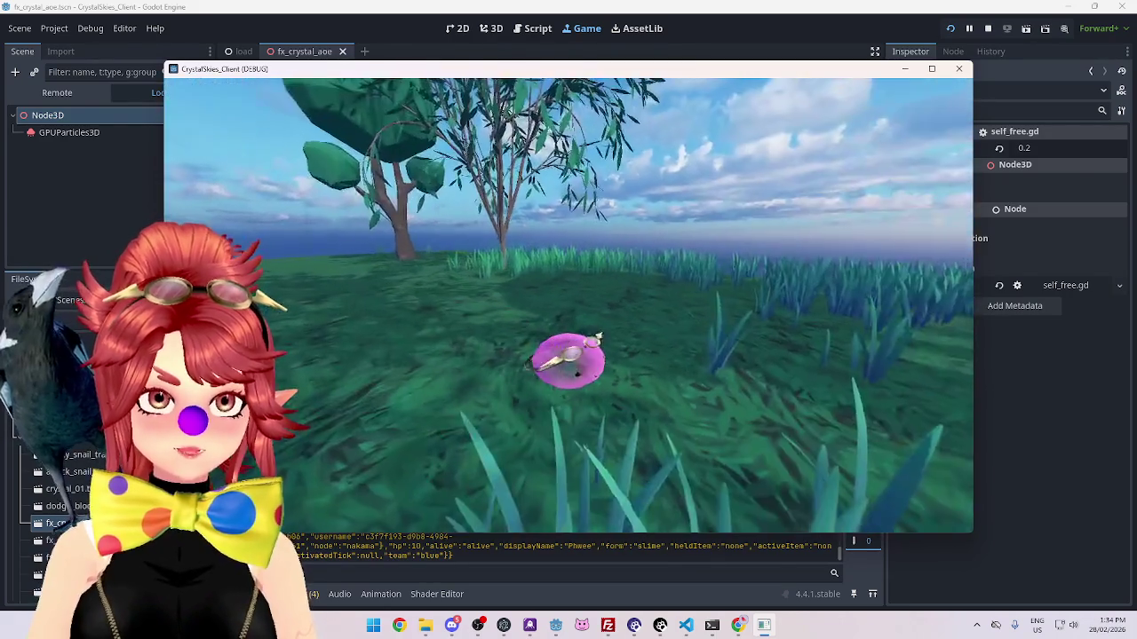
key(a)
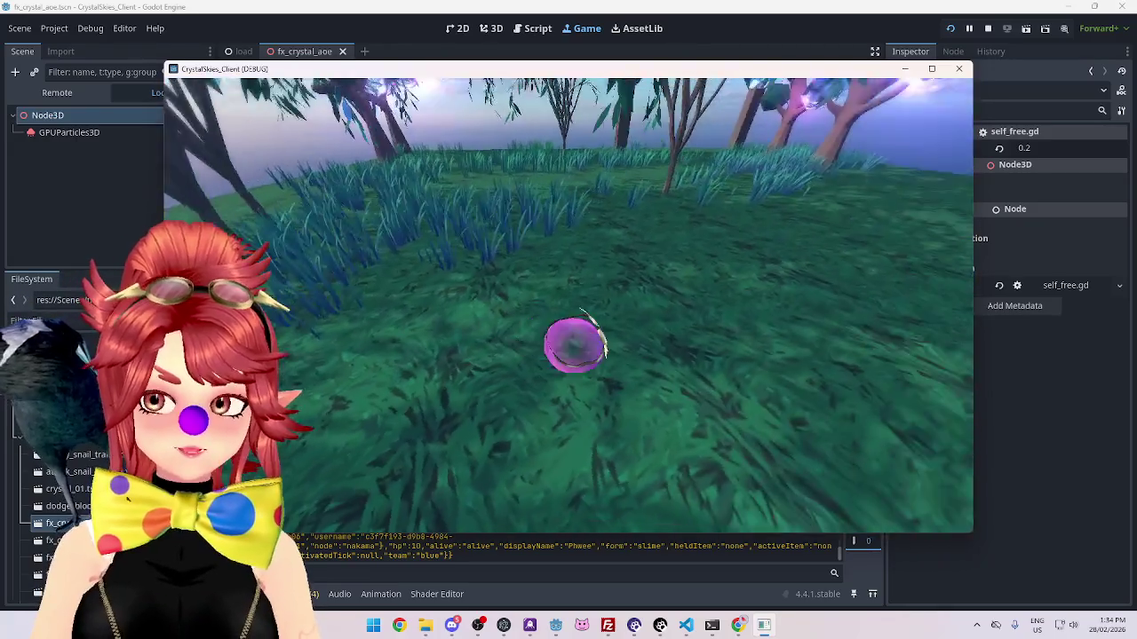
key(a)
key(Escape)
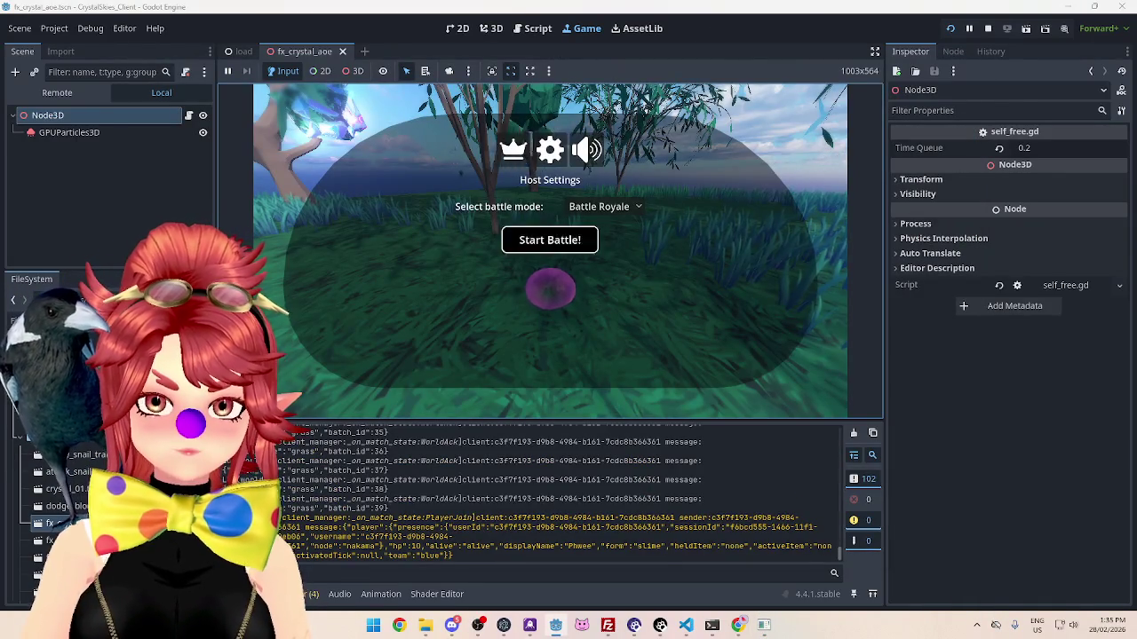
click(529, 245)
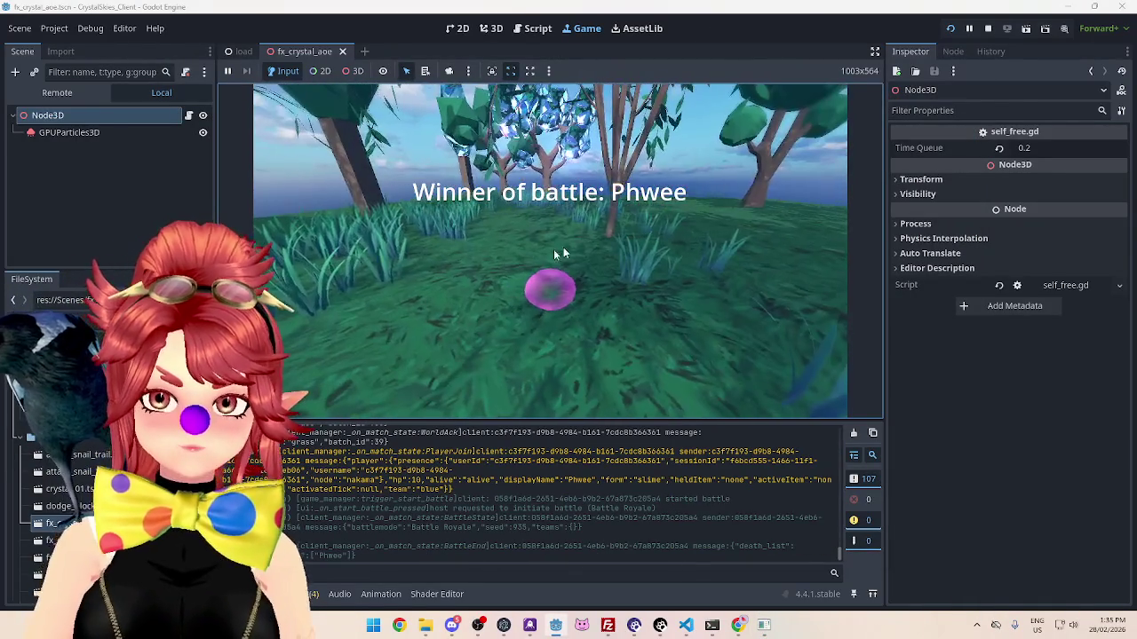
Step: Stop the running game with F8 and relaunch it for another test
key(Escape)
key(F8)
key(ctrl+s)
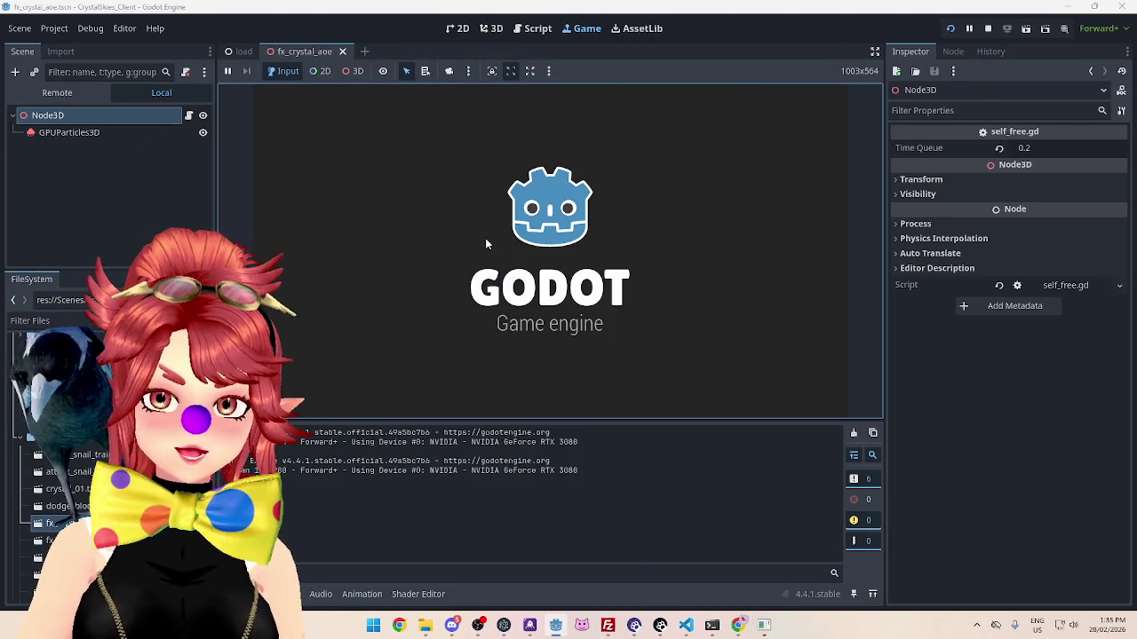
Step: Create the 'asddd' lobby from the first client and move the slime around
click(600, 290)
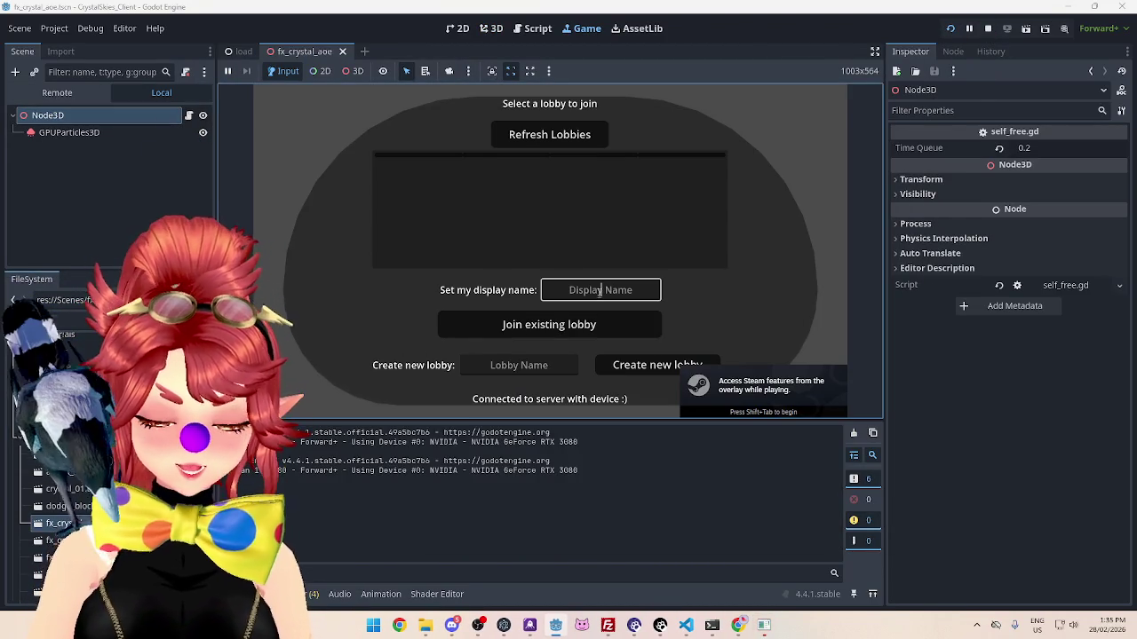
text(Phyee)
click(518, 365)
text(asddd)
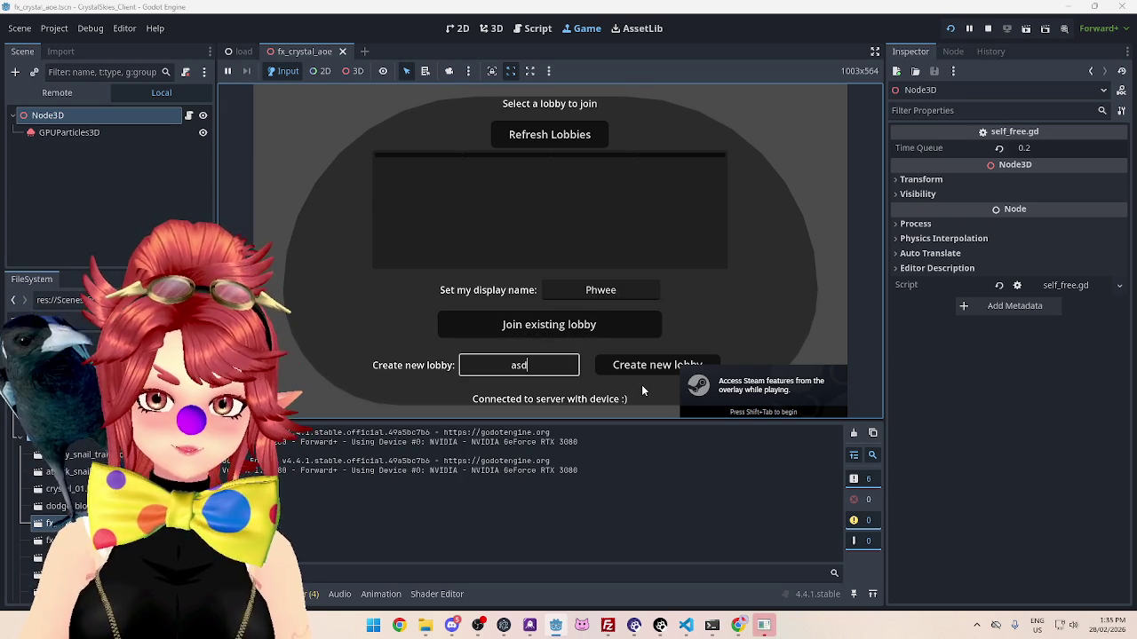
click(650, 367)
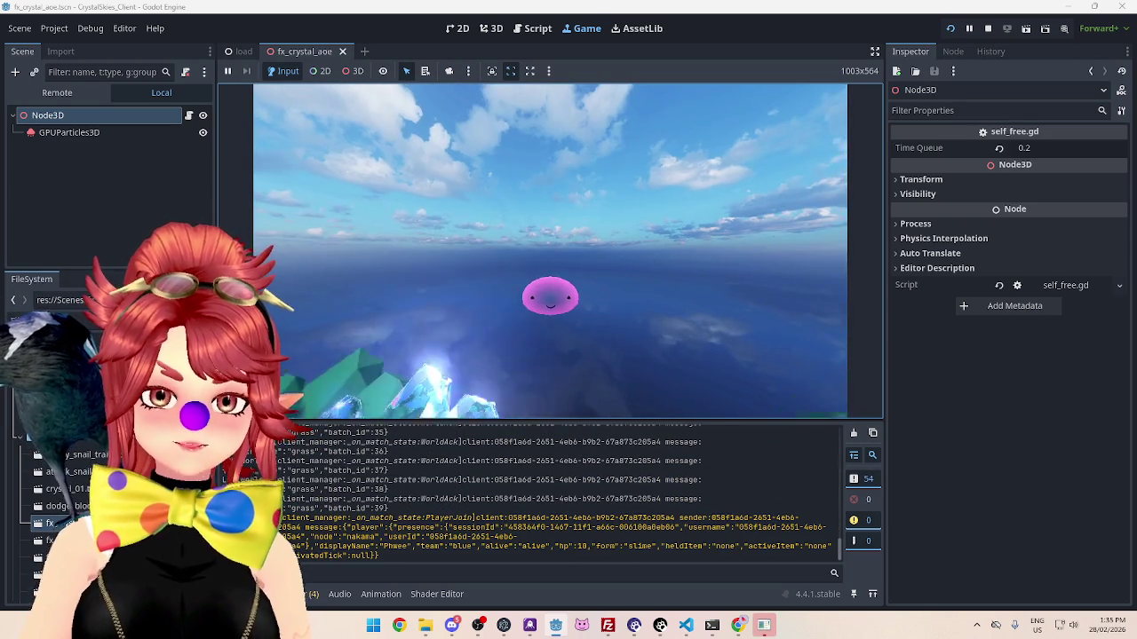
key(w)
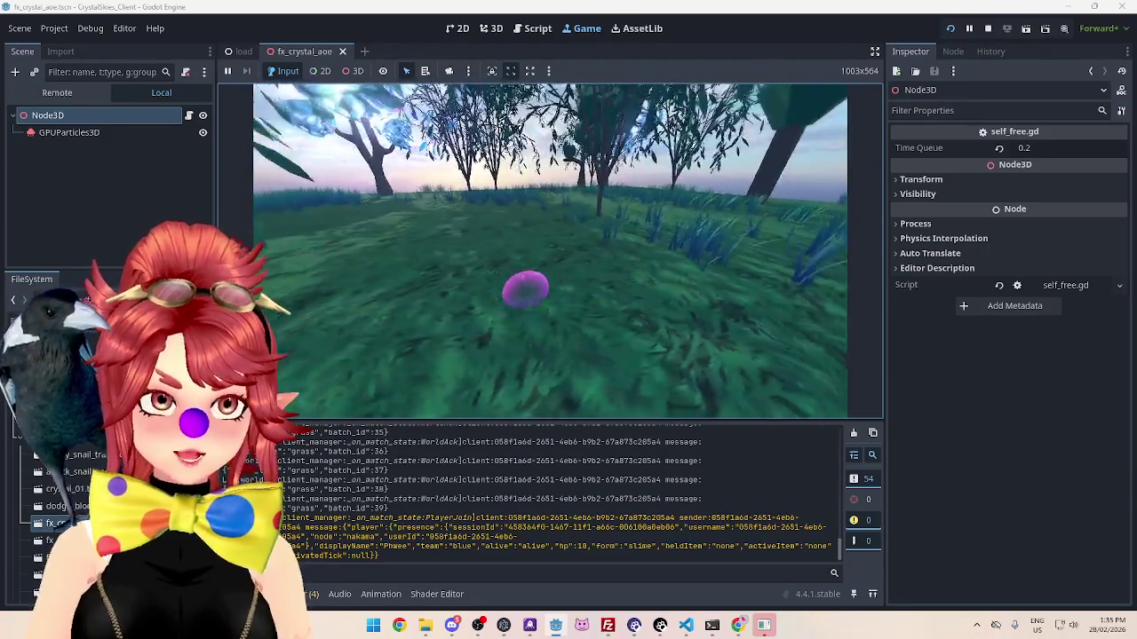
Step: From the second client, refresh lobbies and join the first 'asddd' lobby
key(Escape)
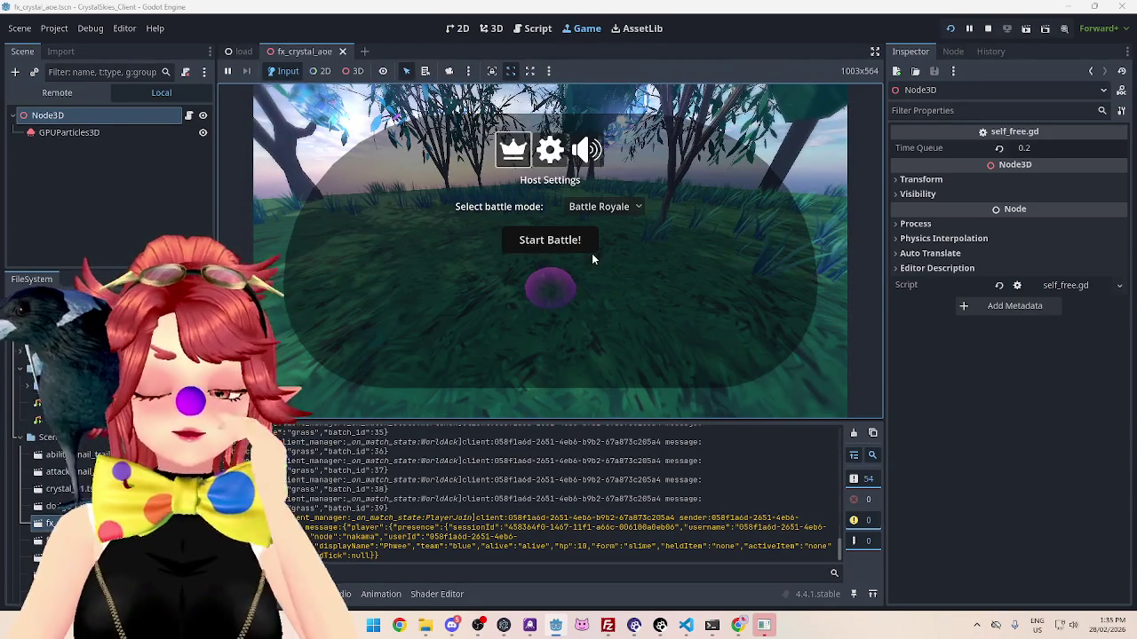
click(763, 625)
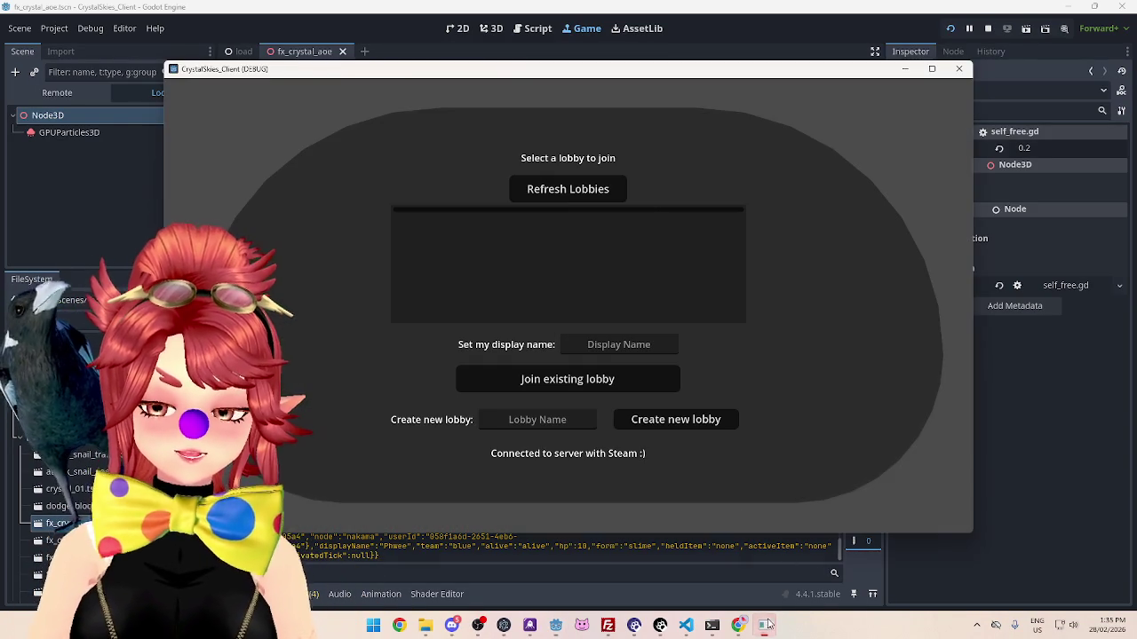
click(601, 191)
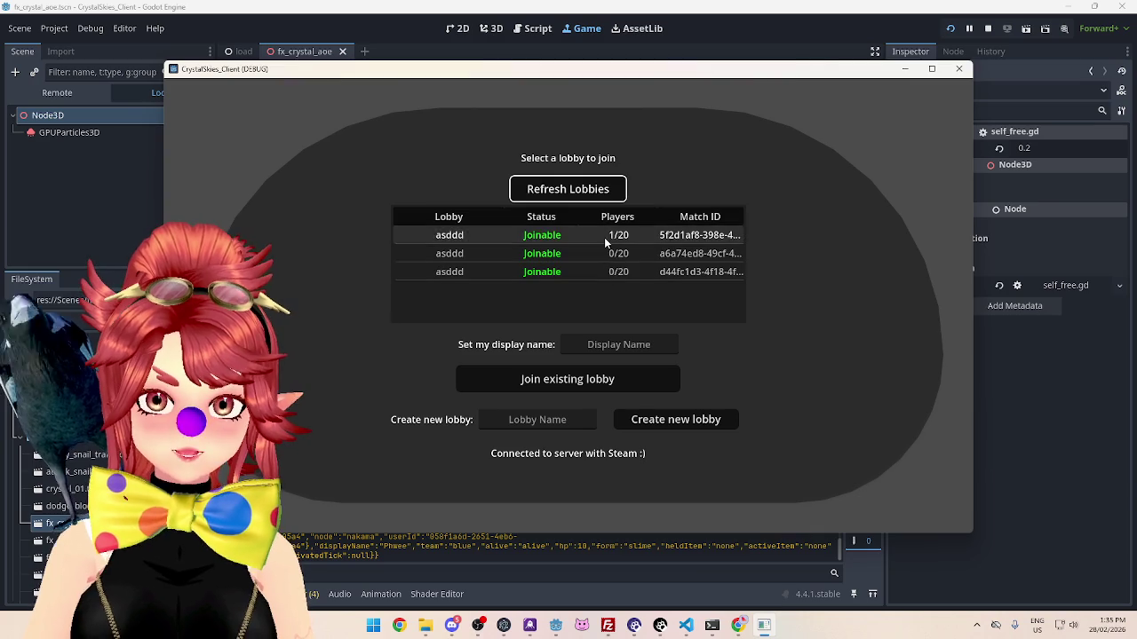
click(604, 235)
click(619, 345)
text(Phwee)
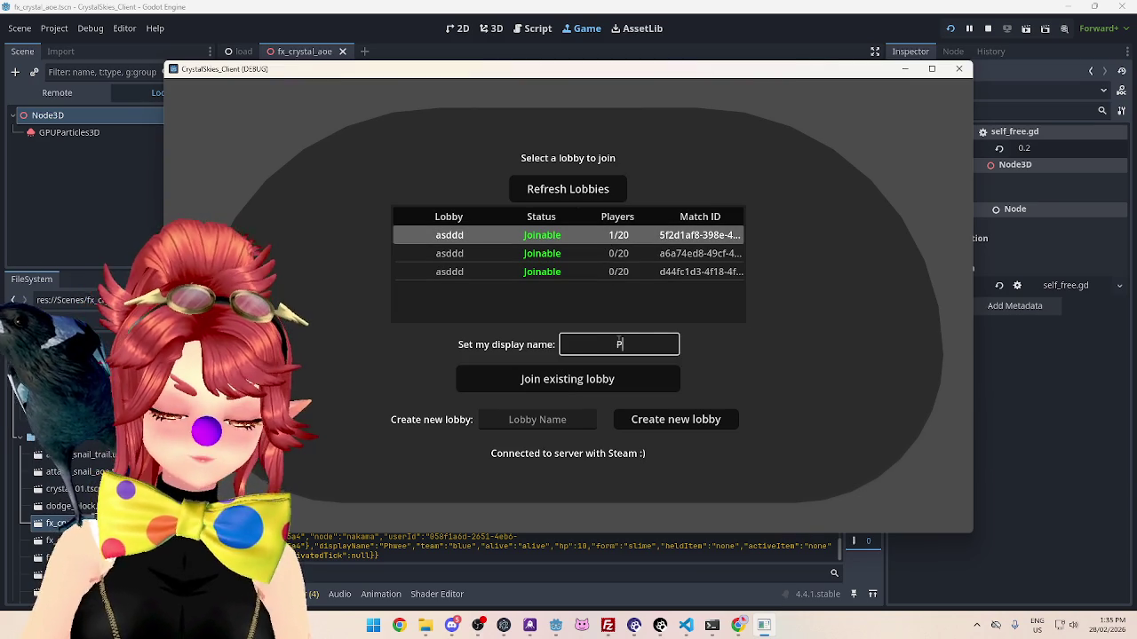
click(563, 381)
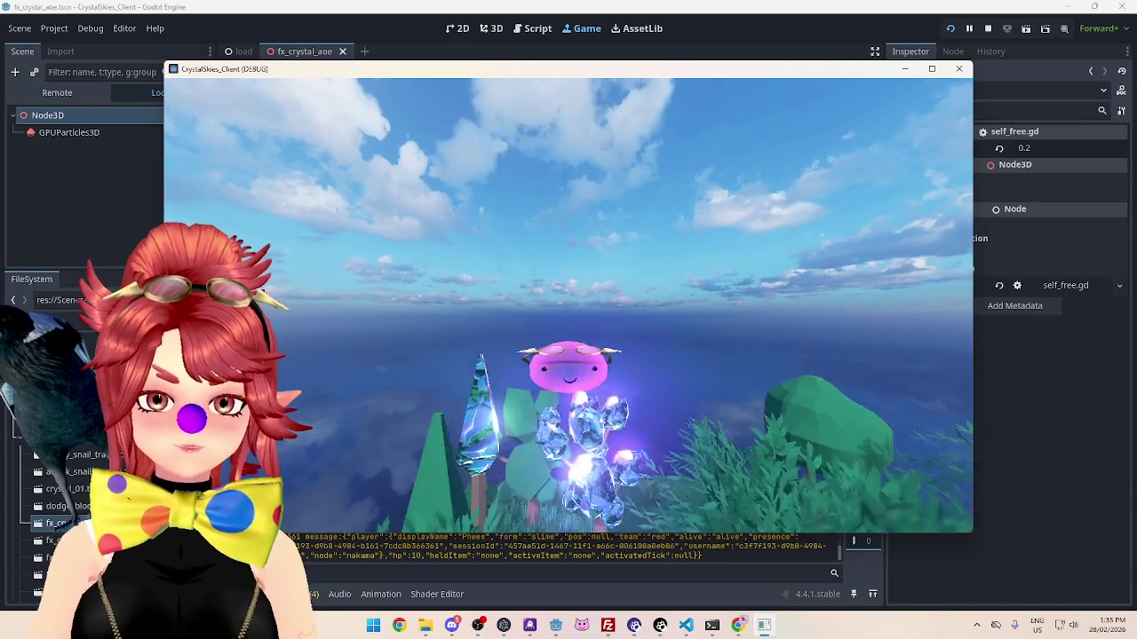
Step: Start the Battle Royale battle, cast the crystal AOE ability with Q, then stop the game
key(w)
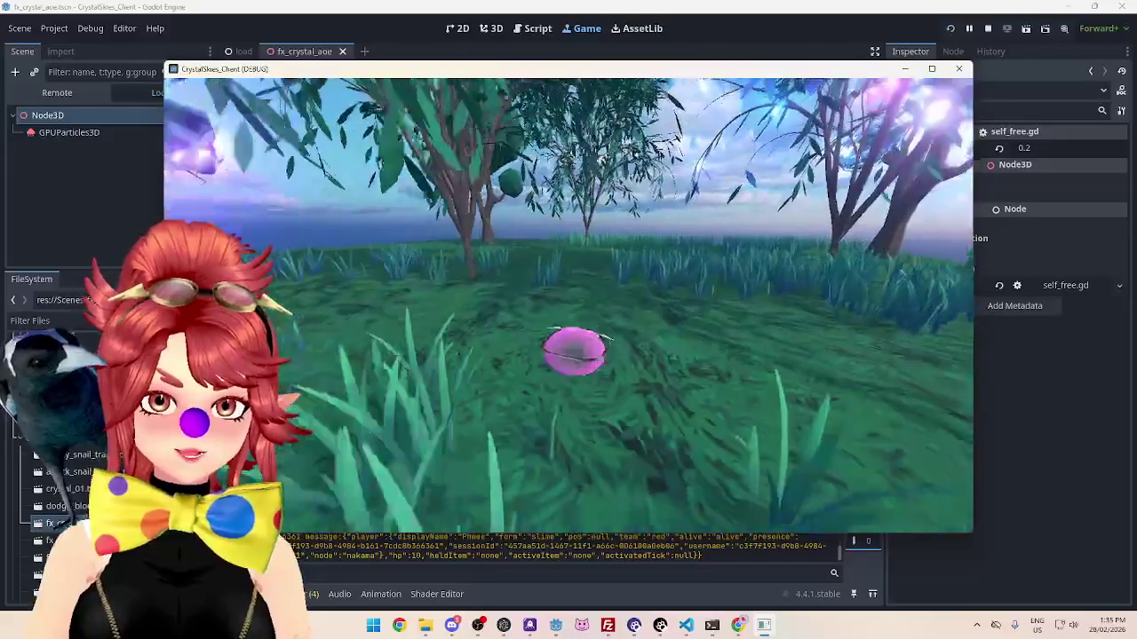
key(Escape)
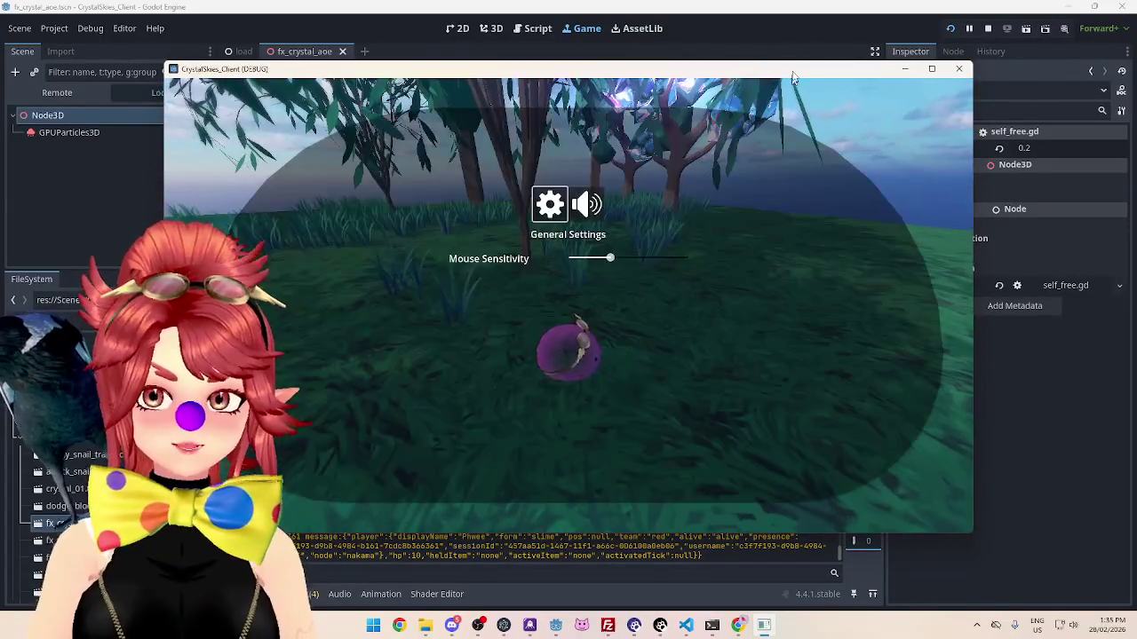
key(Escape)
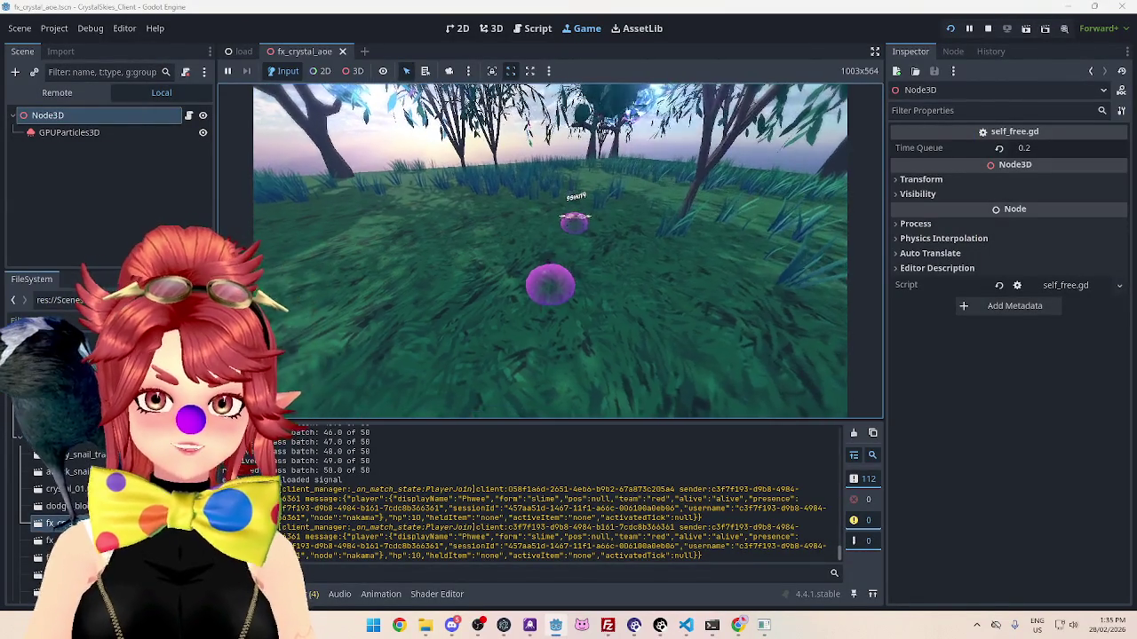
key(Escape)
click(560, 239)
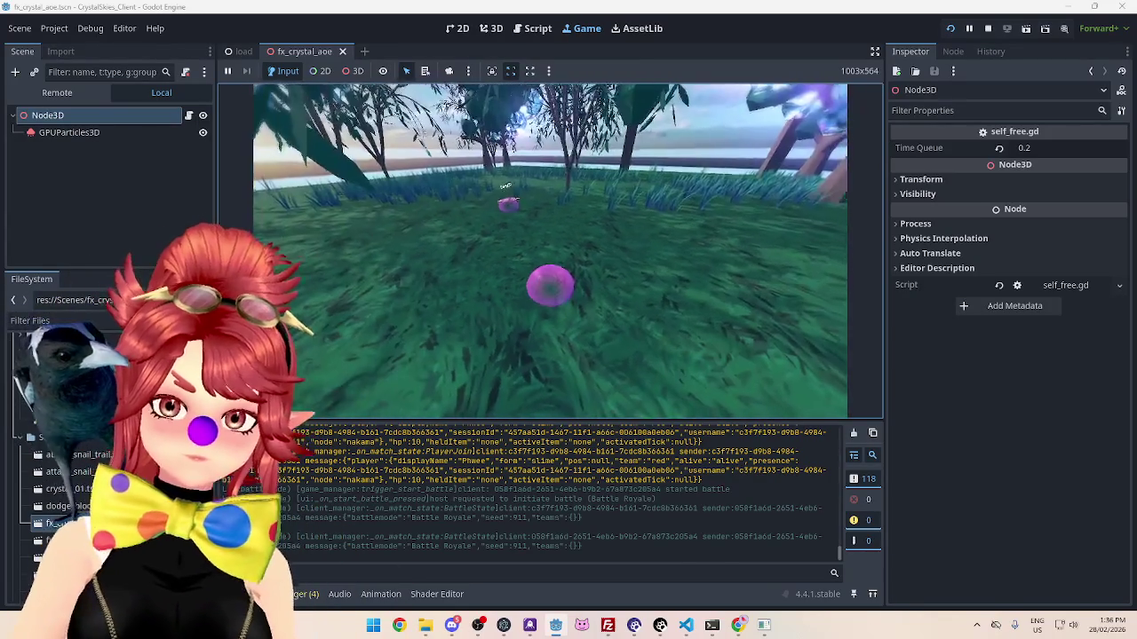
key(q)
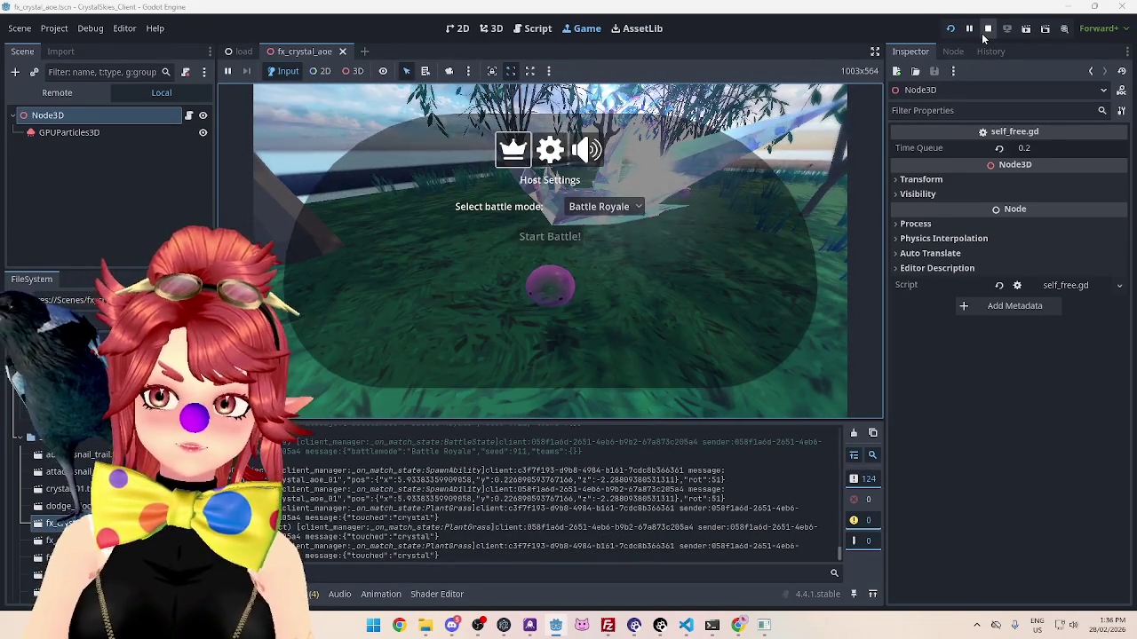
click(981, 33)
Step: Add an AudioStreamPlayer3D child with crystal_contact.mp3 as its stream and Autoplay on
right_click(86, 95)
click(125, 108)
text(audio)
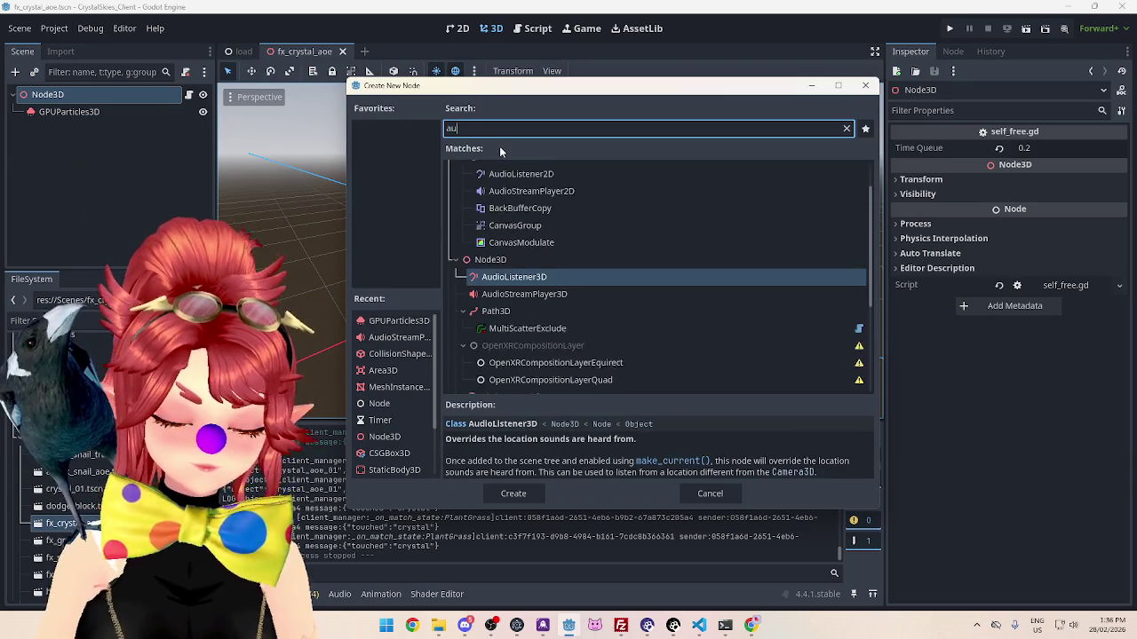
double_click(551, 291)
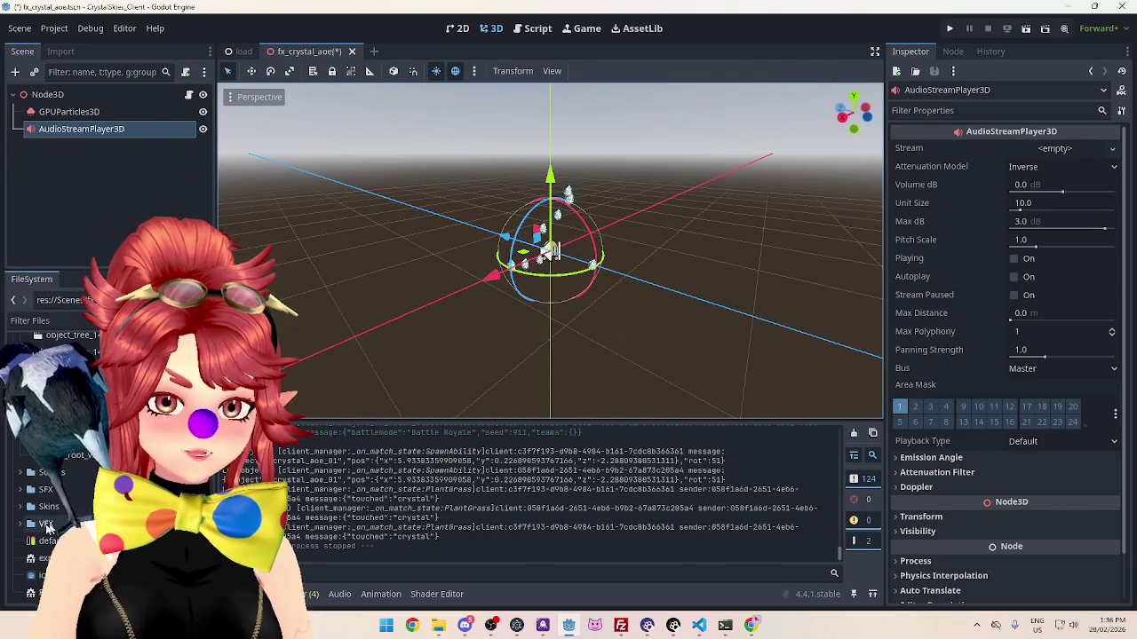
click(20, 491)
mouse_move(86, 515)
mouse_down()
mouse_move(1048, 142)
mouse_move(1061, 149)
mouse_up()
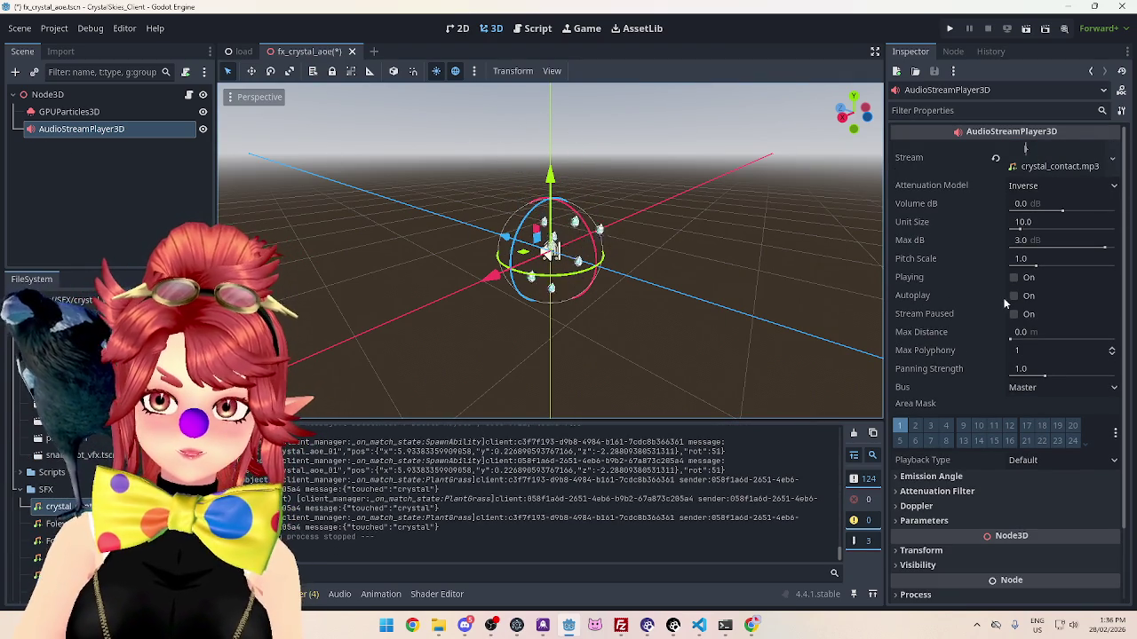
click(1006, 300)
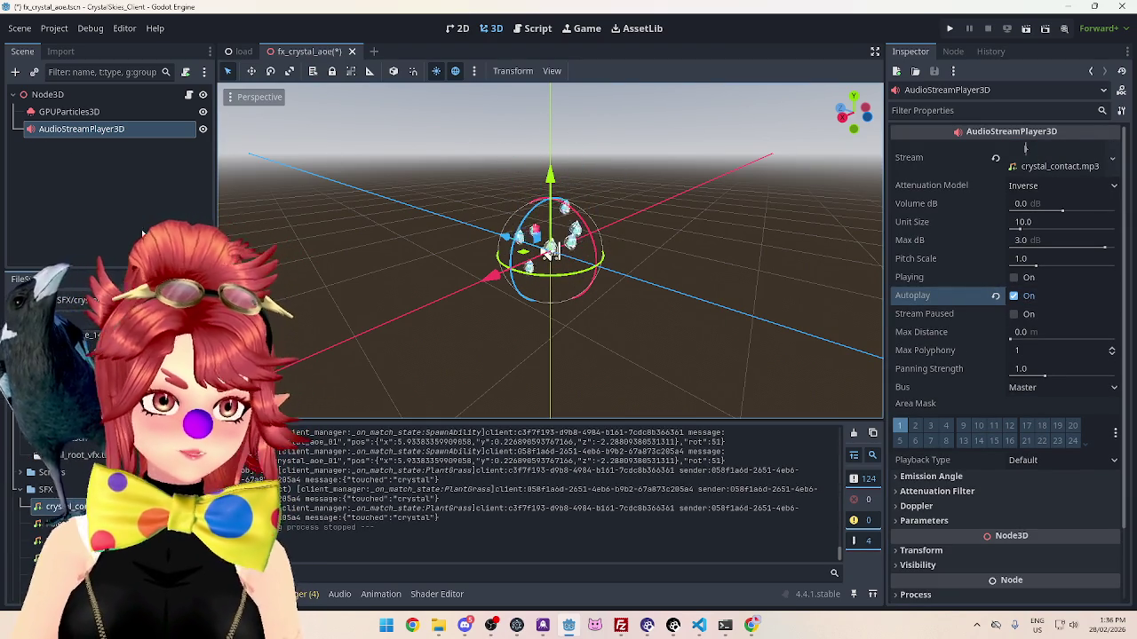
Step: Reimport crystal_contact.mp3, save the fx_crystal_aoe scene, and run the project
double_click(57, 506)
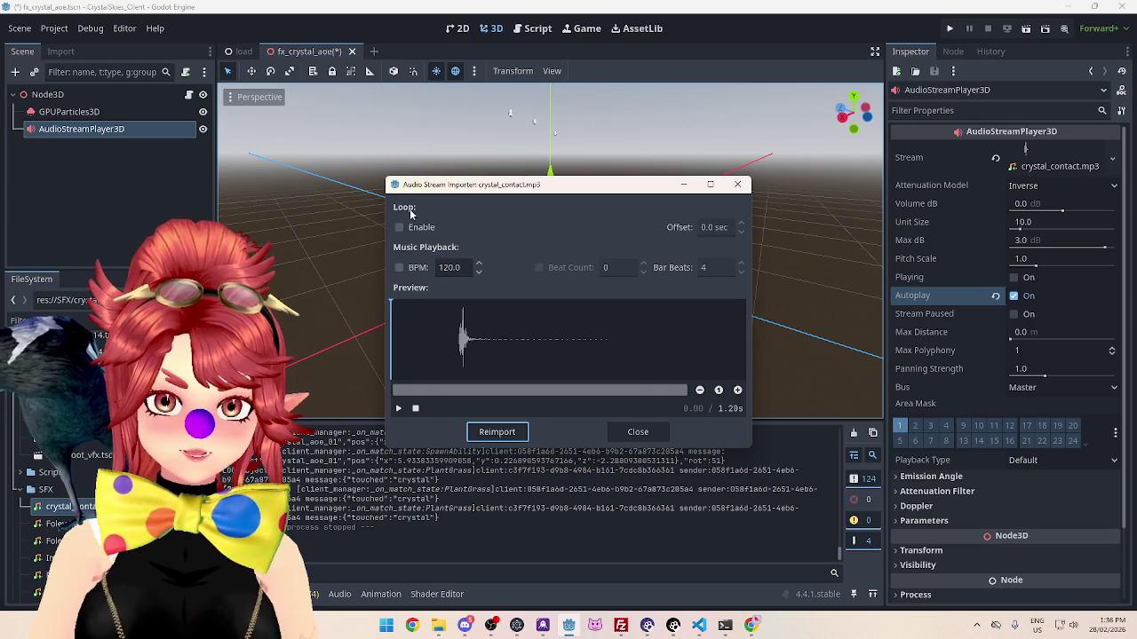
click(497, 433)
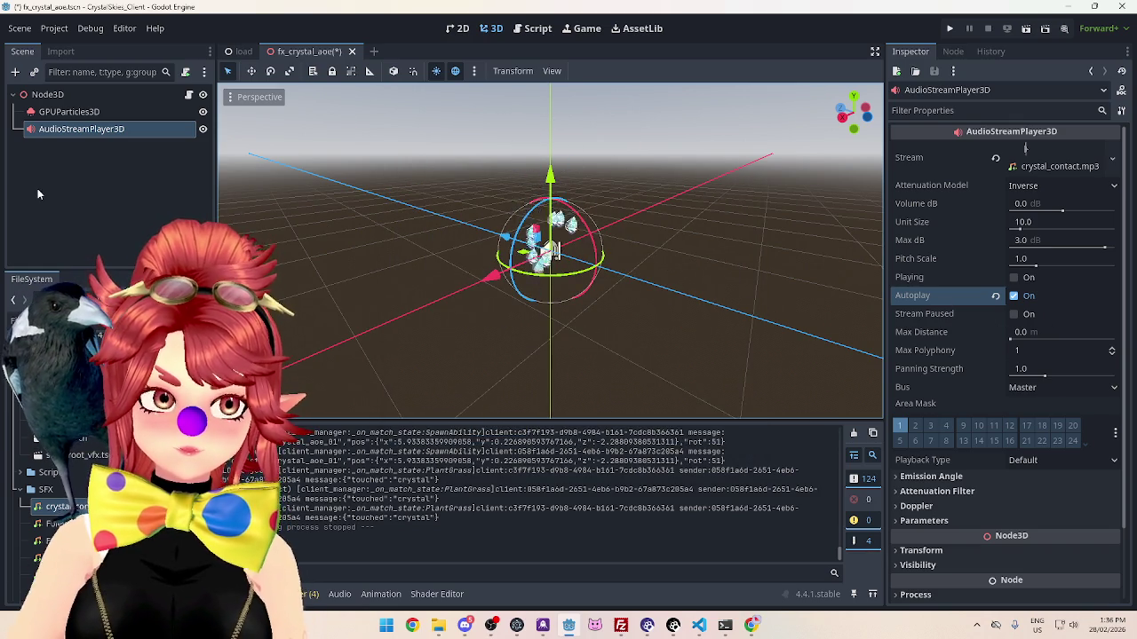
key(ctrl+s)
click(948, 29)
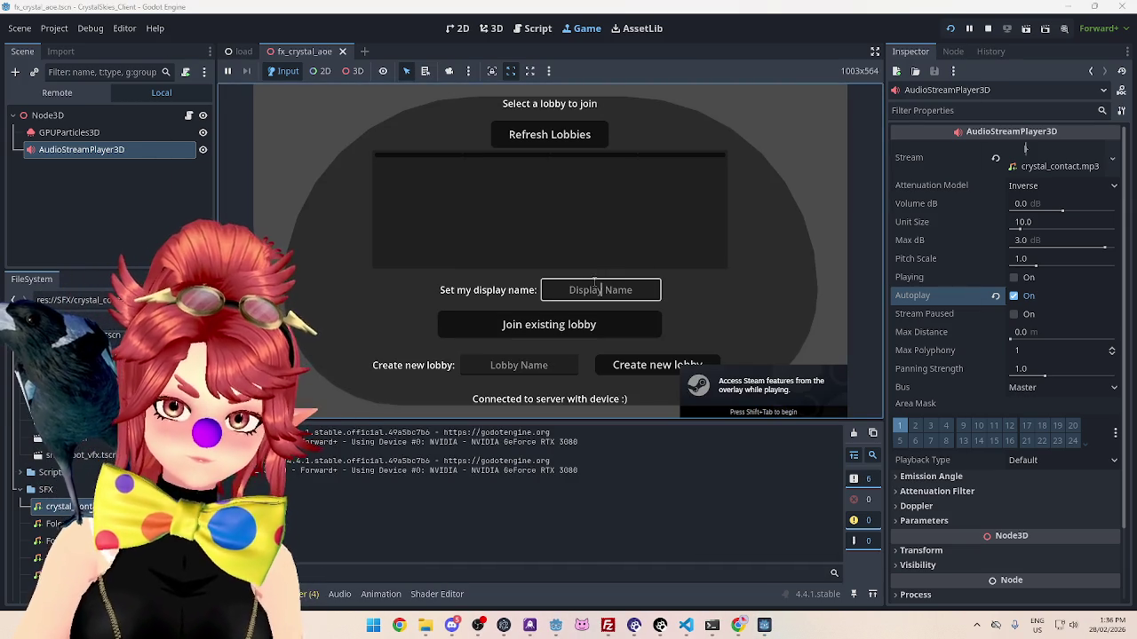
text(Phwee)
Step: Create the 'asddd' lobby, then join it from the second client with '2' added to its display name
key(Tab)
key(Tab)
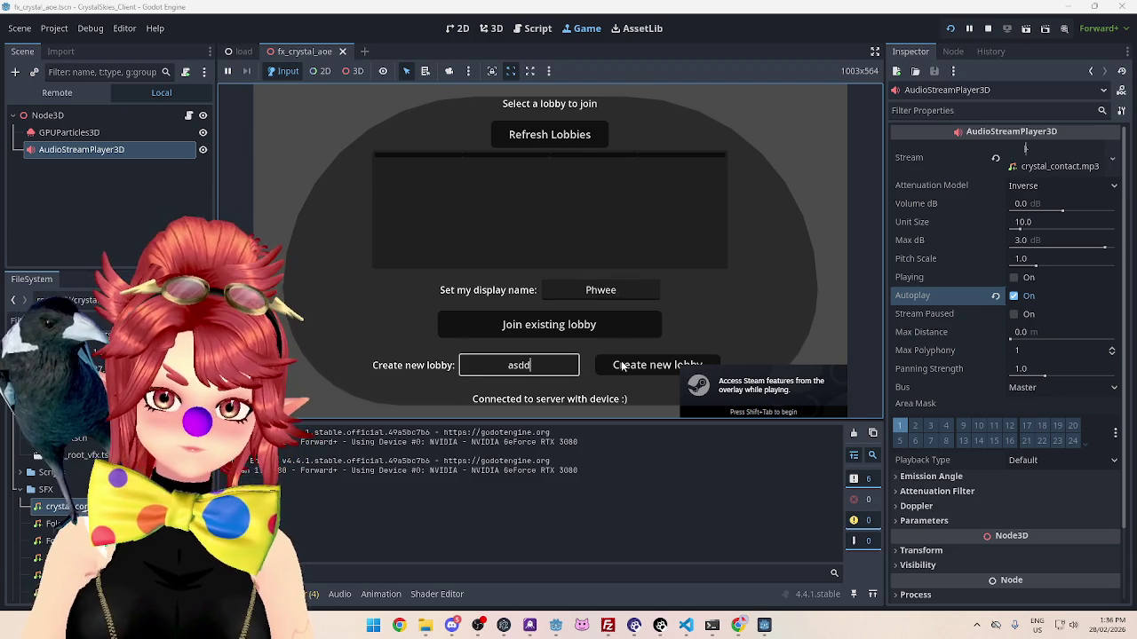
click(622, 365)
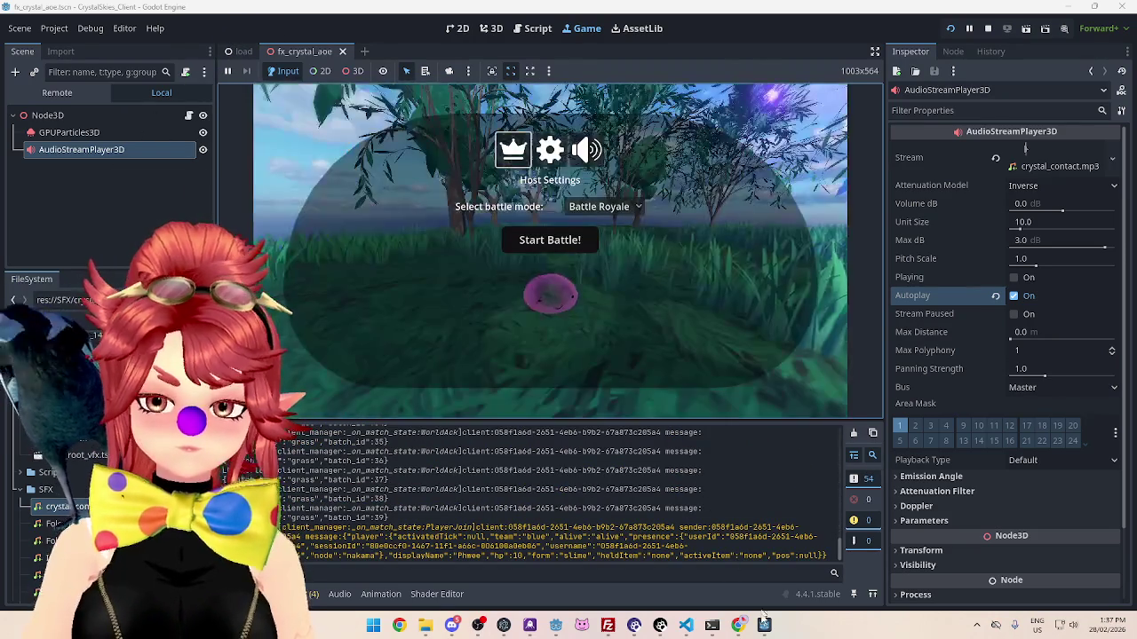
click(764, 626)
click(585, 191)
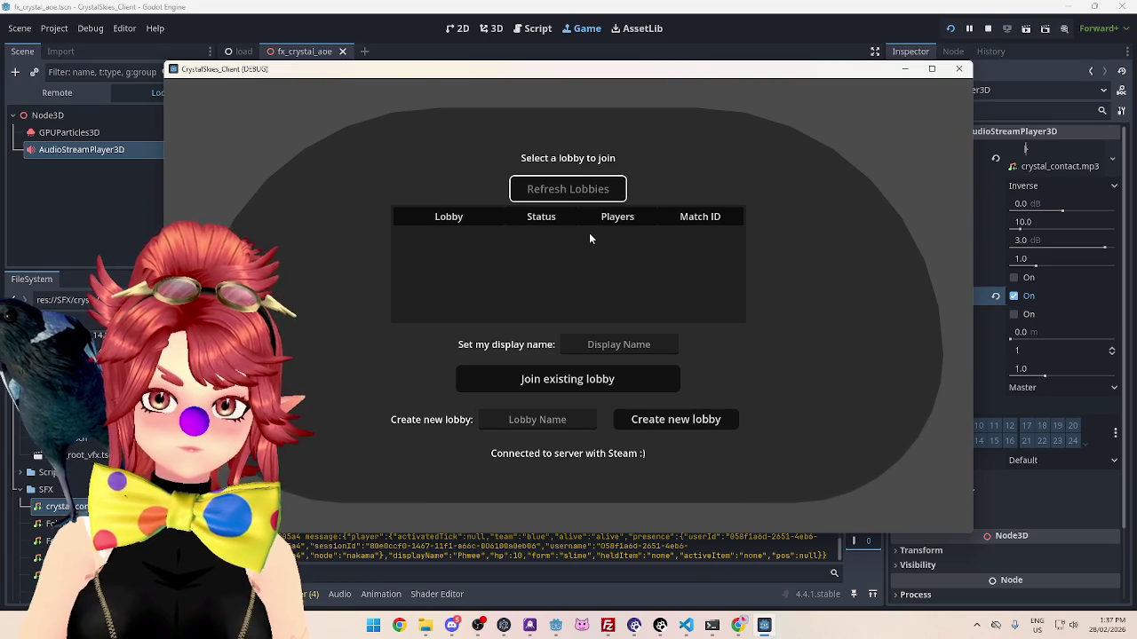
click(589, 234)
click(600, 345)
text(Phwee)
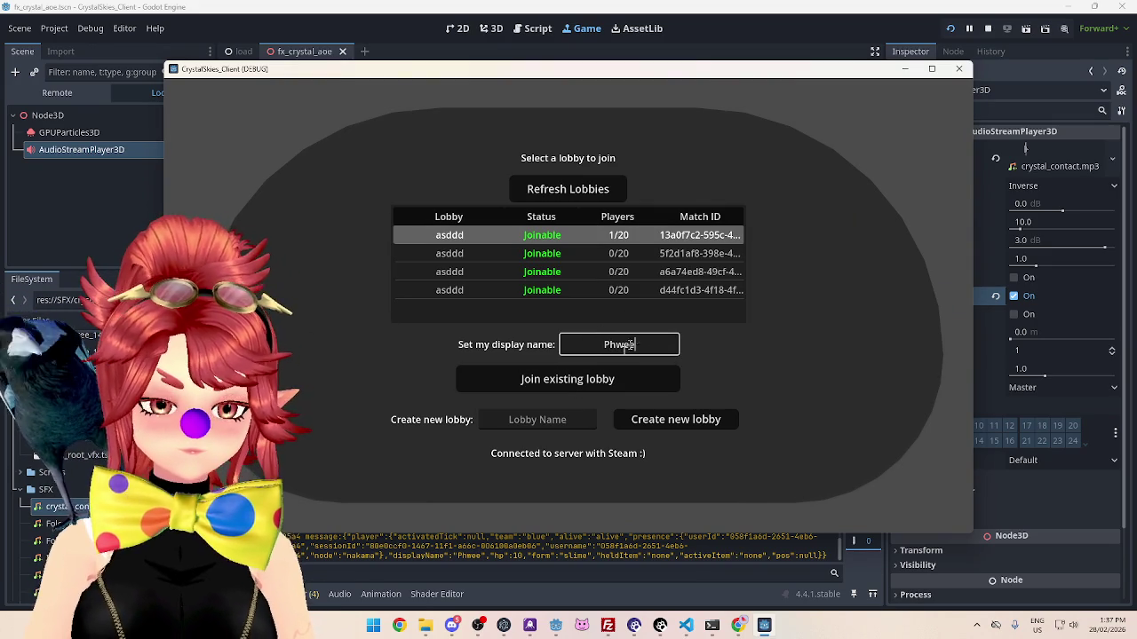
text(2)
click(599, 382)
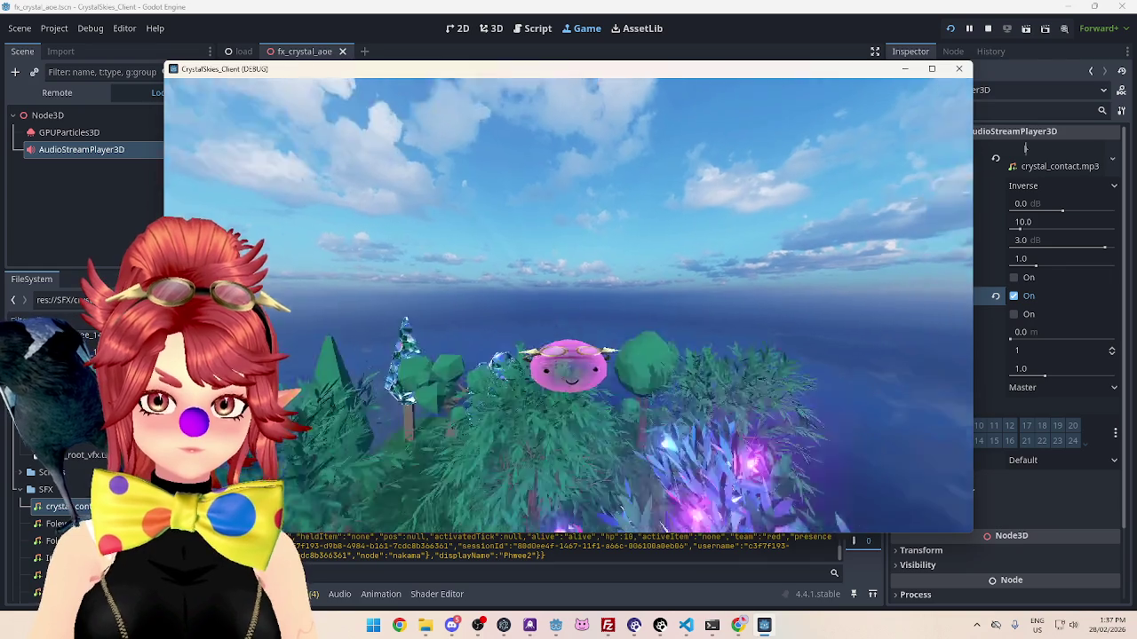
Step: Start the Battle Royale match, play it out, then stop the project
key(Escape)
key(alt+Tab)
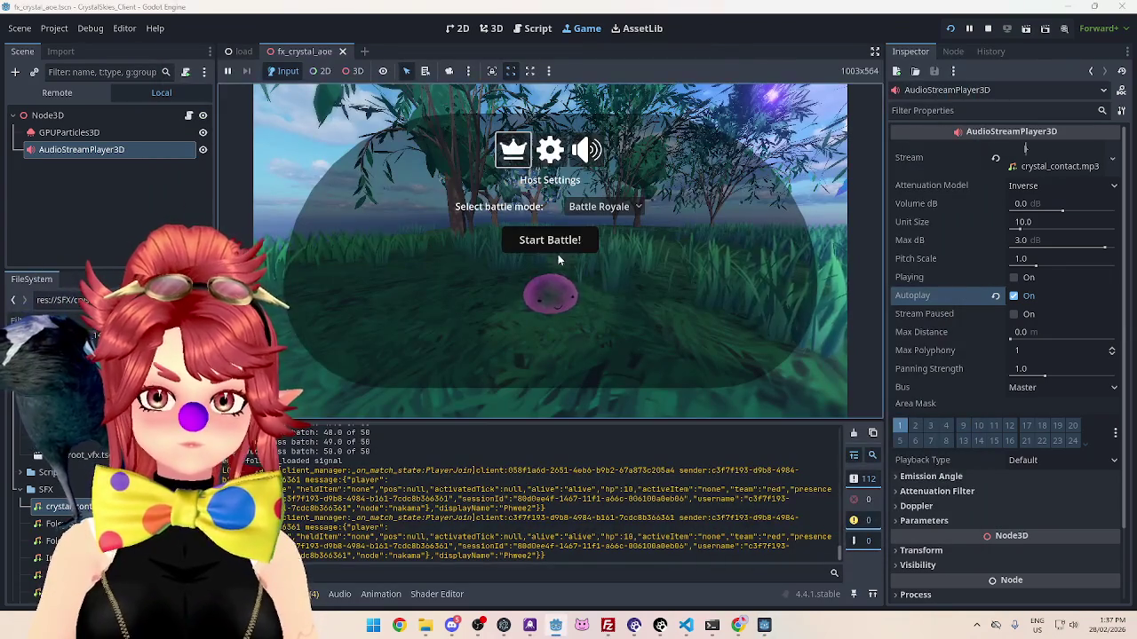
click(563, 242)
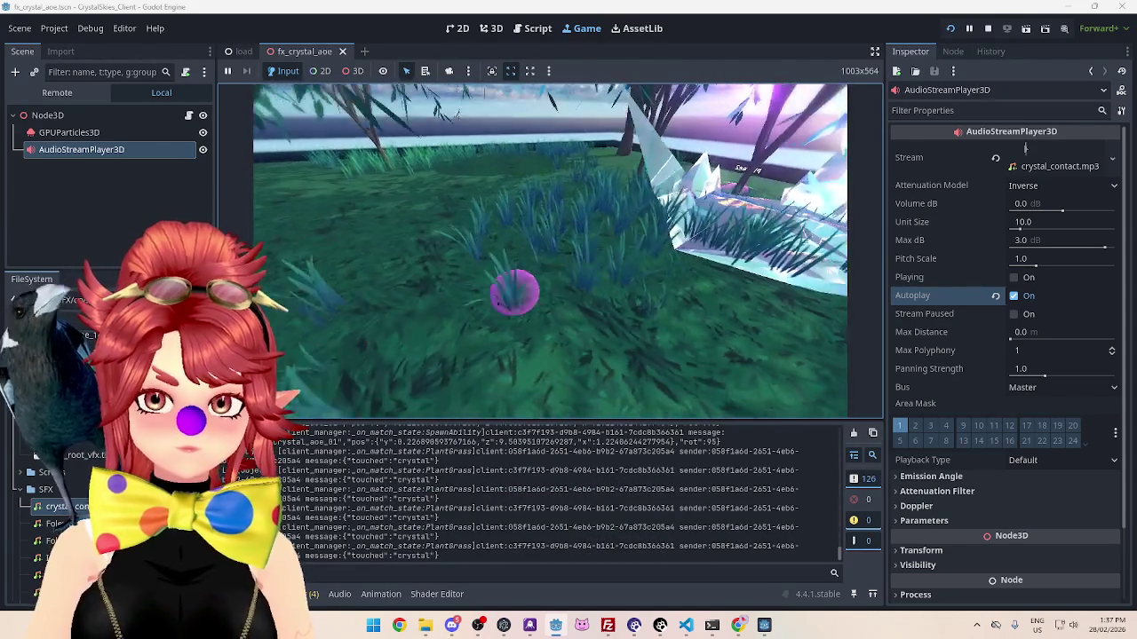
click(950, 28)
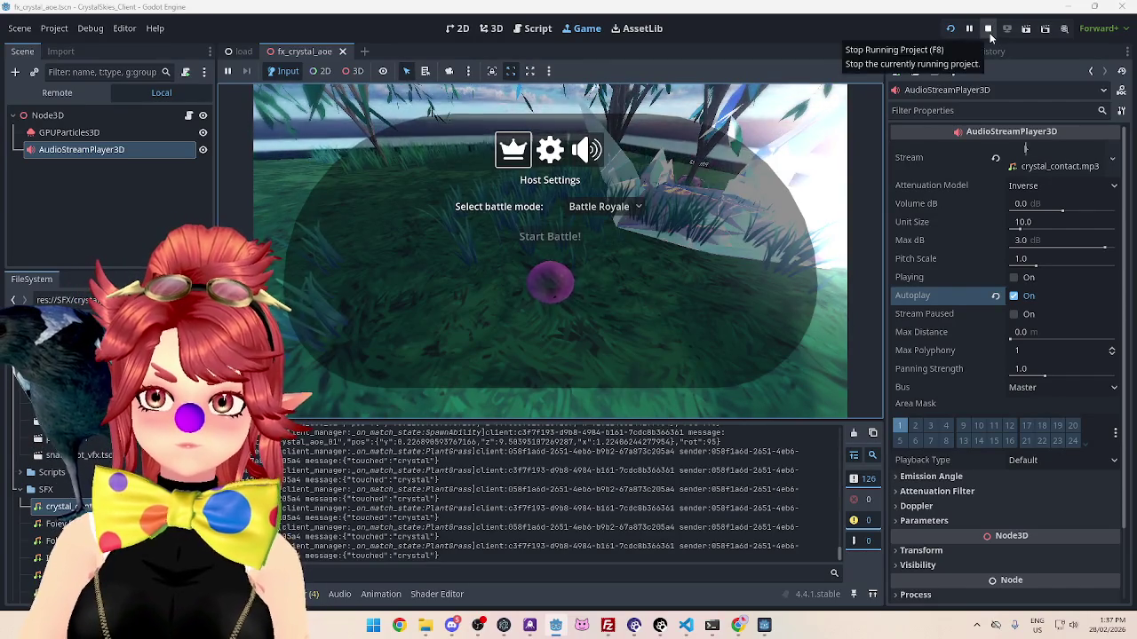
click(988, 28)
Step: In the fx_crystal_aoe script, comment out the timer and queue_free lines and make _ready just pass
click(1057, 159)
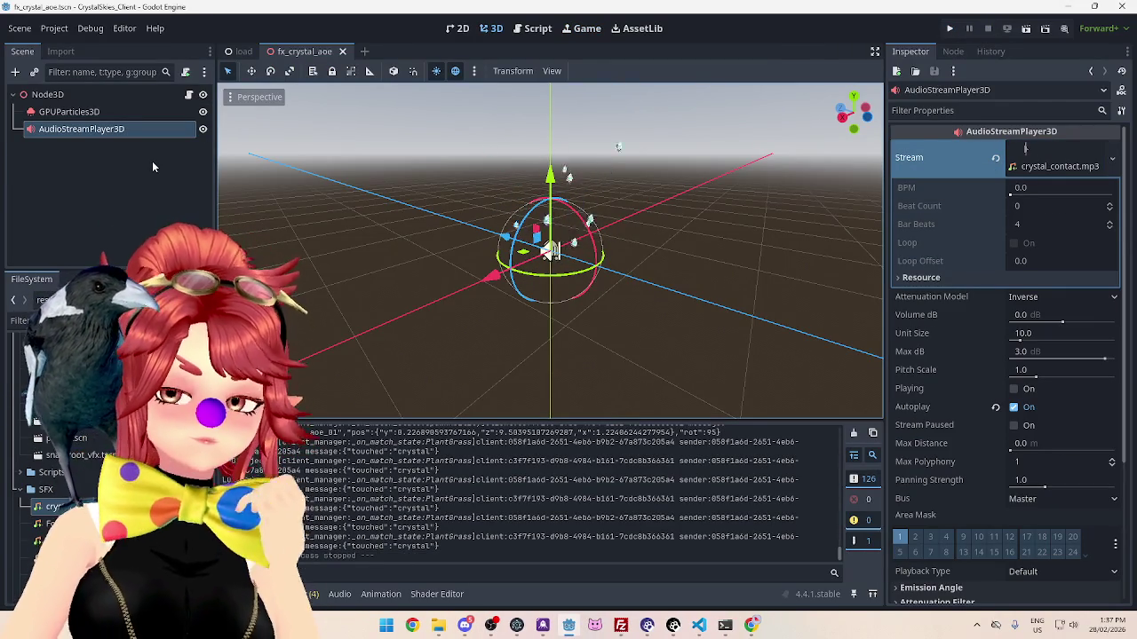
click(539, 35)
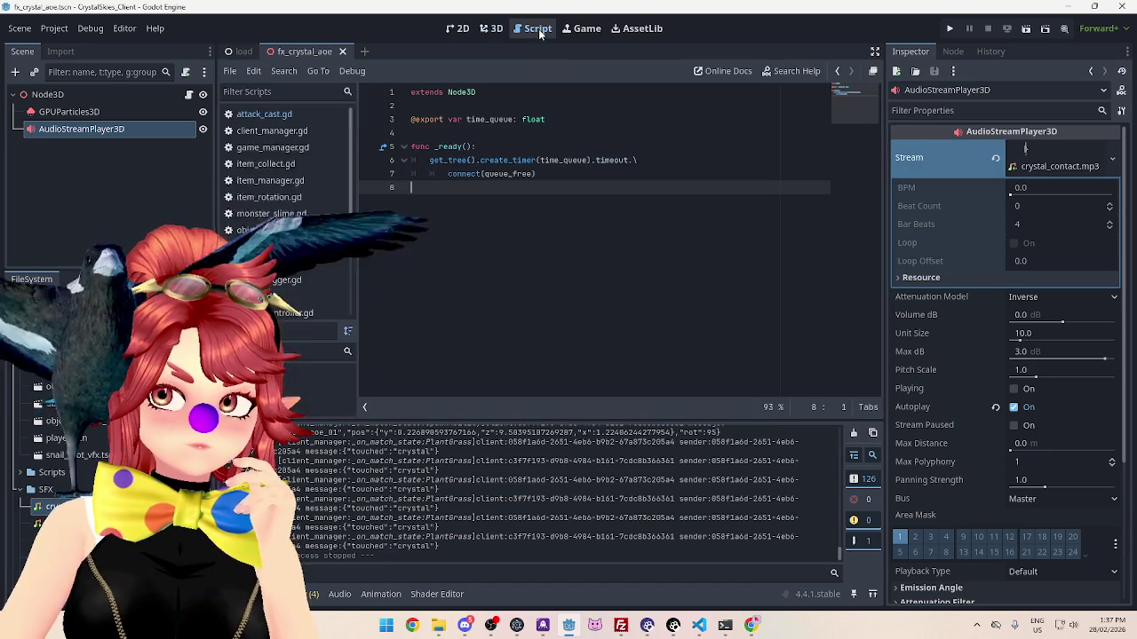
drag(429, 160, 411, 187)
key(ctrl+k)
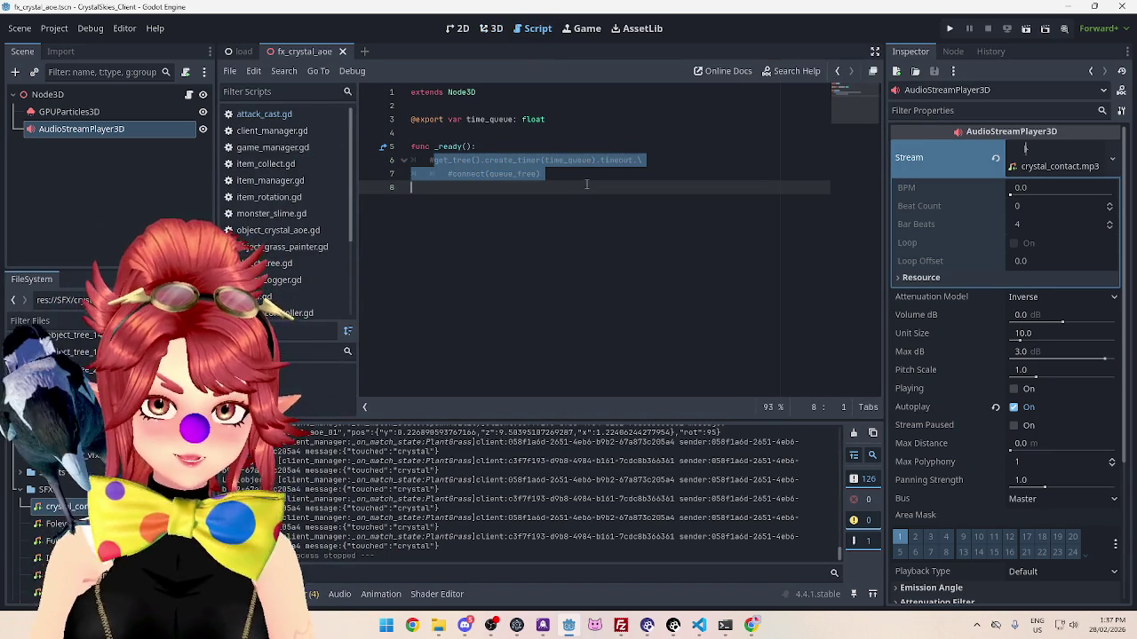
click(544, 187)
key(Tab)
text(pass)
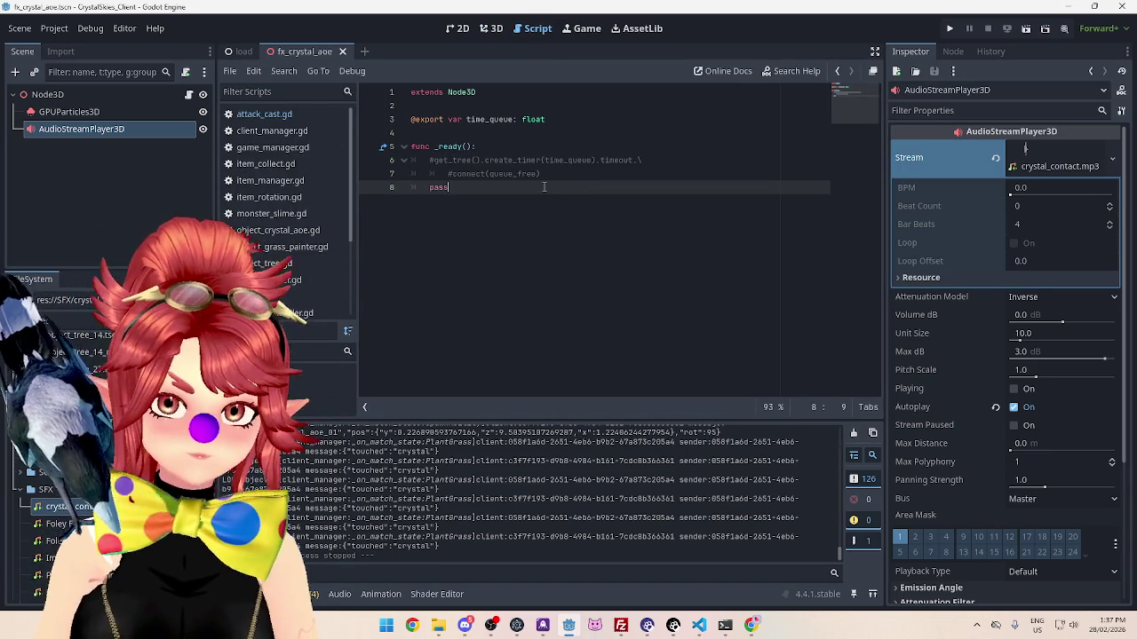
click(411, 92)
key(Return)
key(Up)
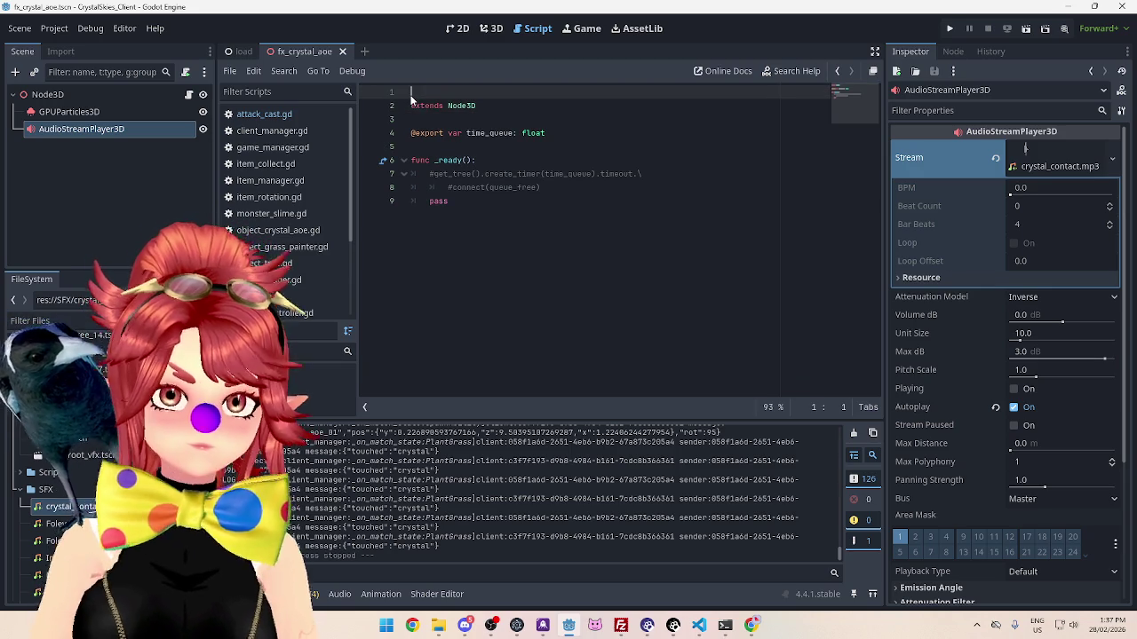
text(@tool)
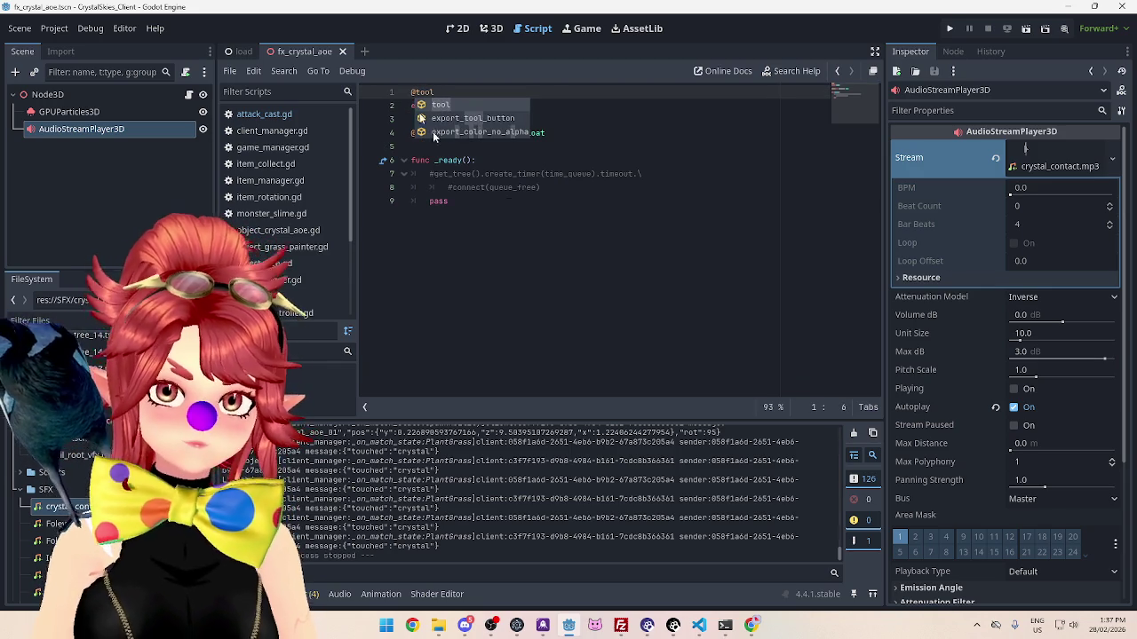
click(497, 201)
key(ctrl+s)
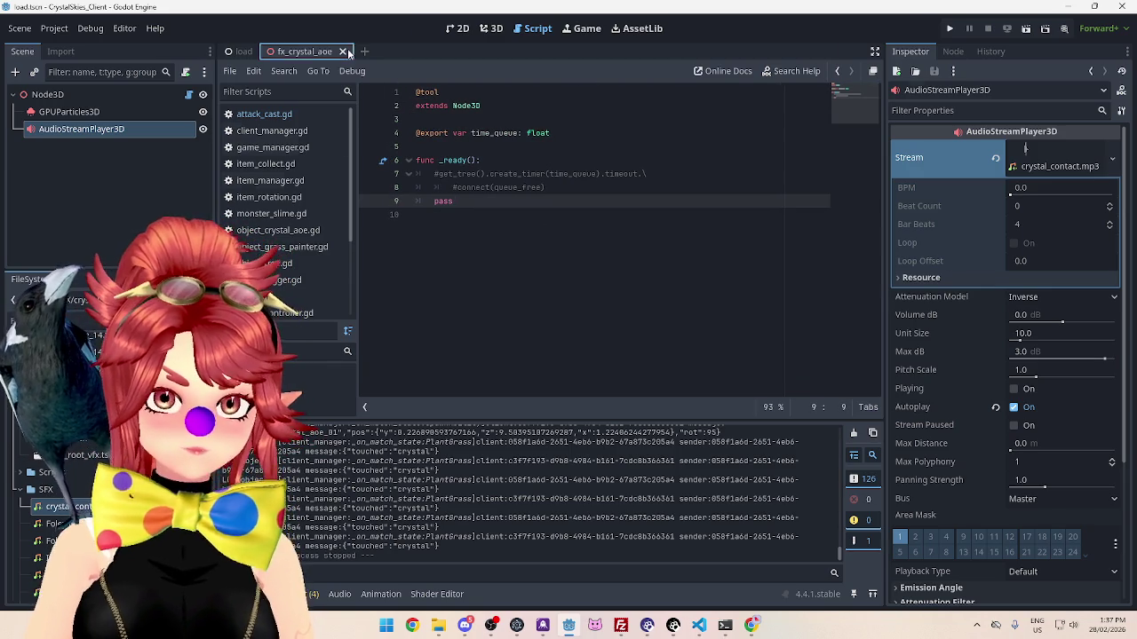
click(342, 52)
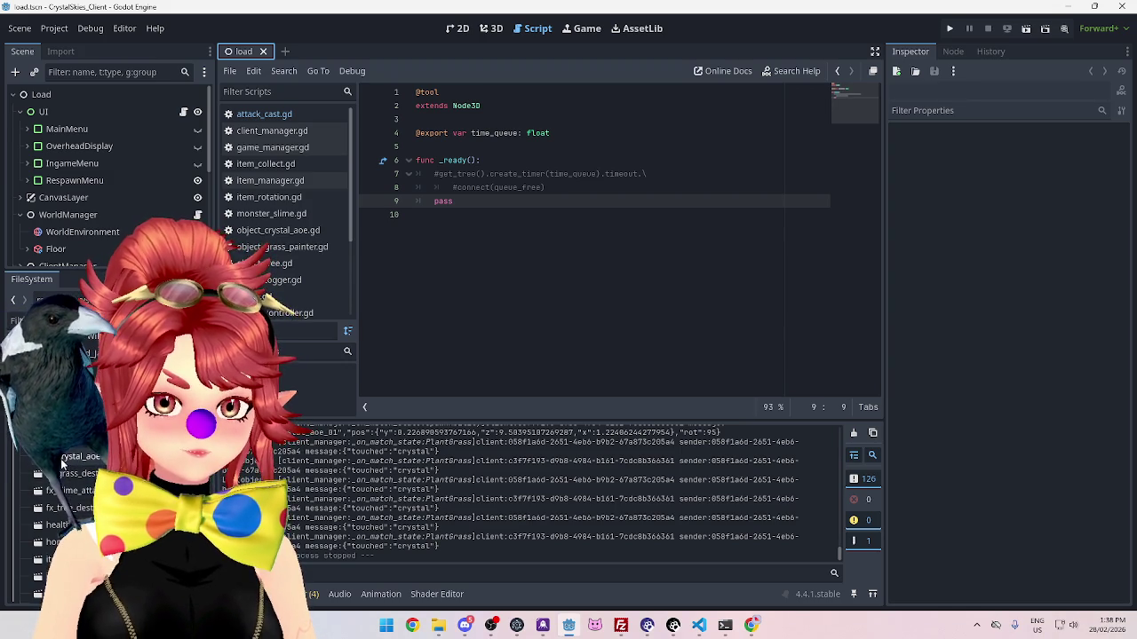
double_click(62, 460)
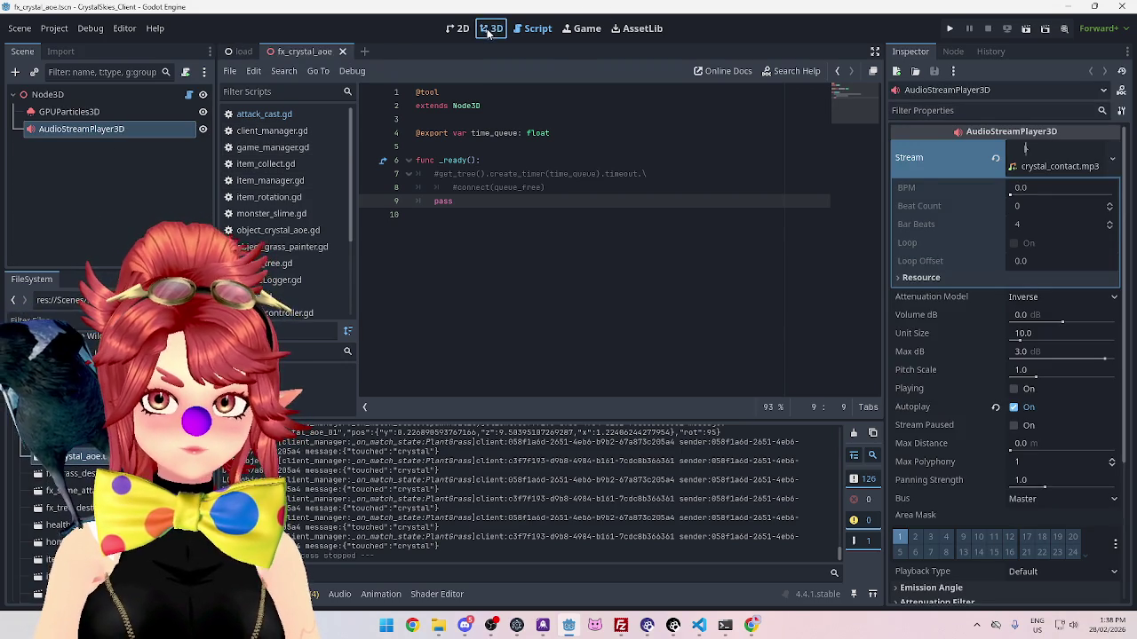
Step: In the 3D view, raise Volume dB to 3.425 and preview the crystal contact sound
click(491, 28)
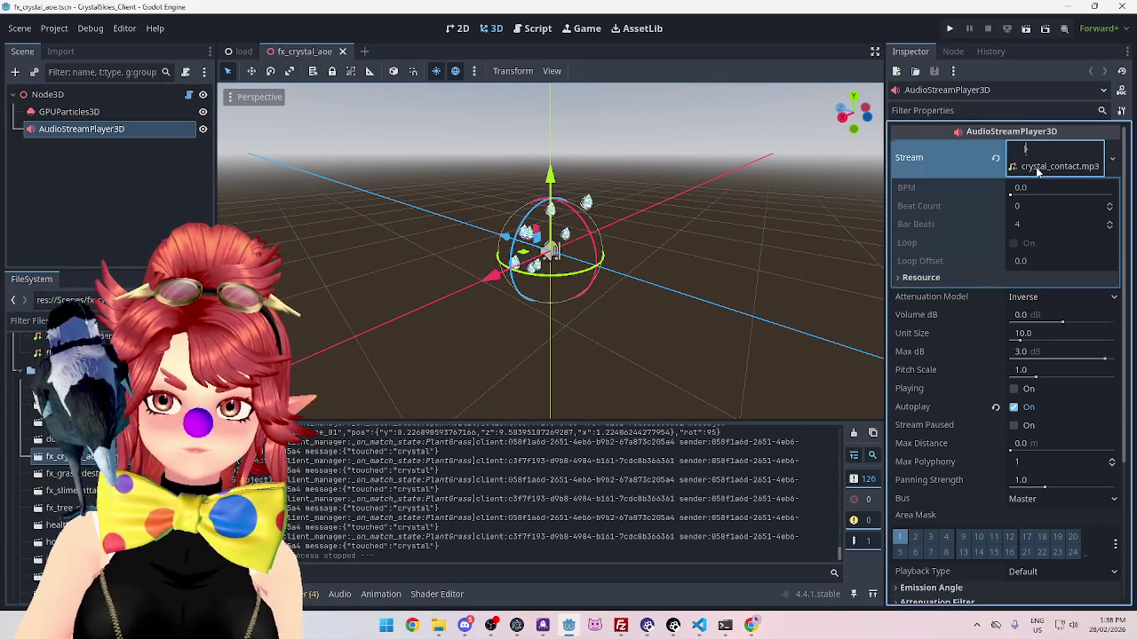
click(1037, 171)
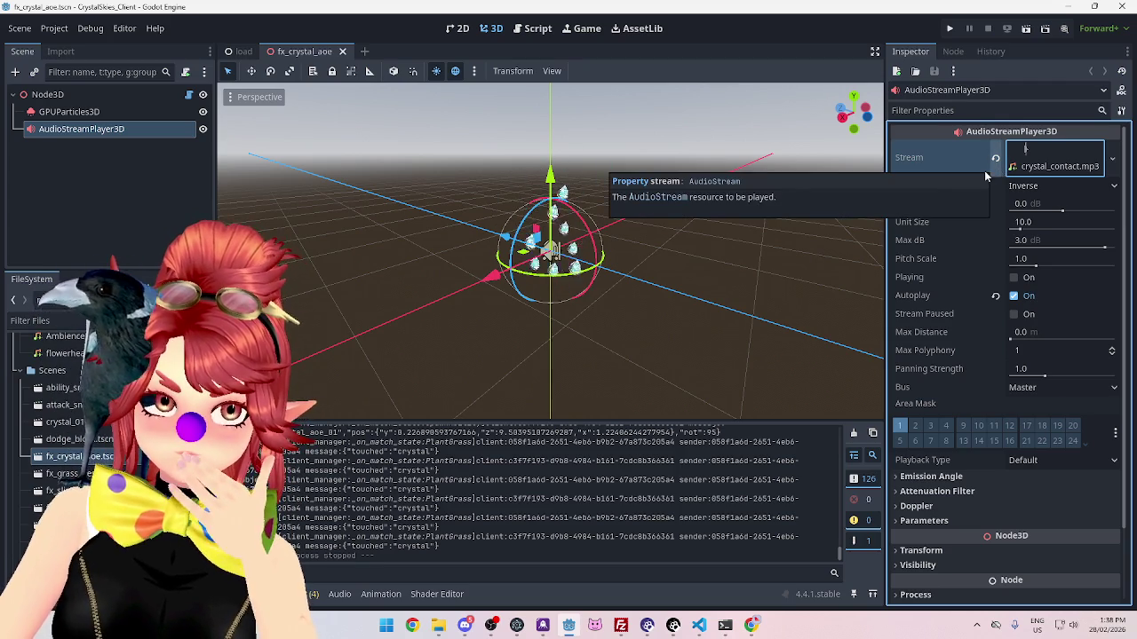
drag(1066, 211, 1068, 211)
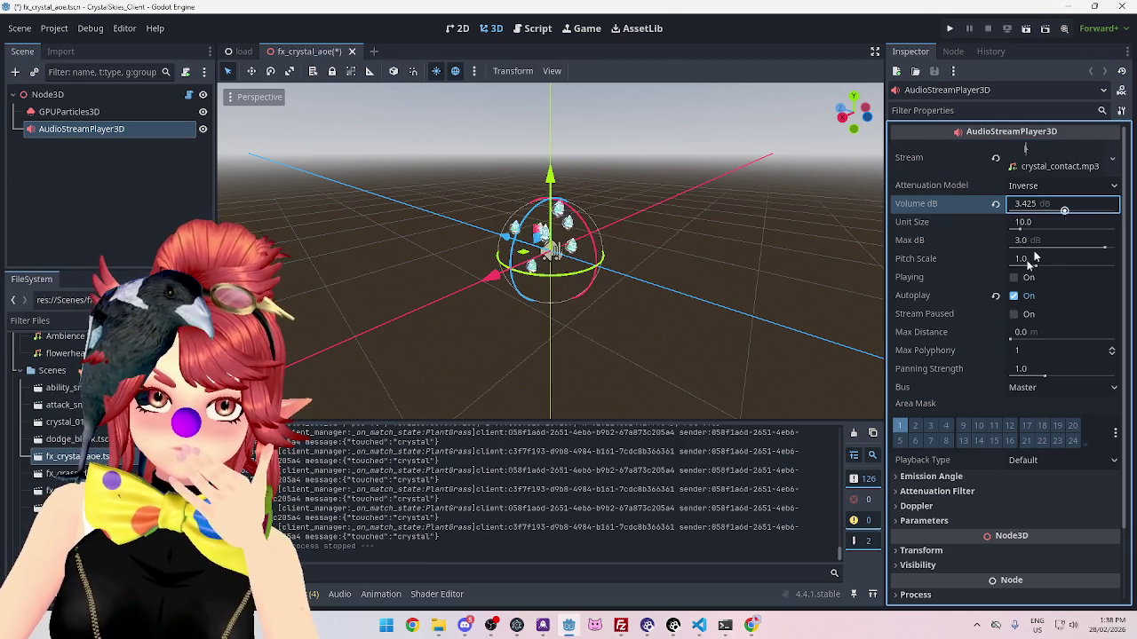
click(1013, 278)
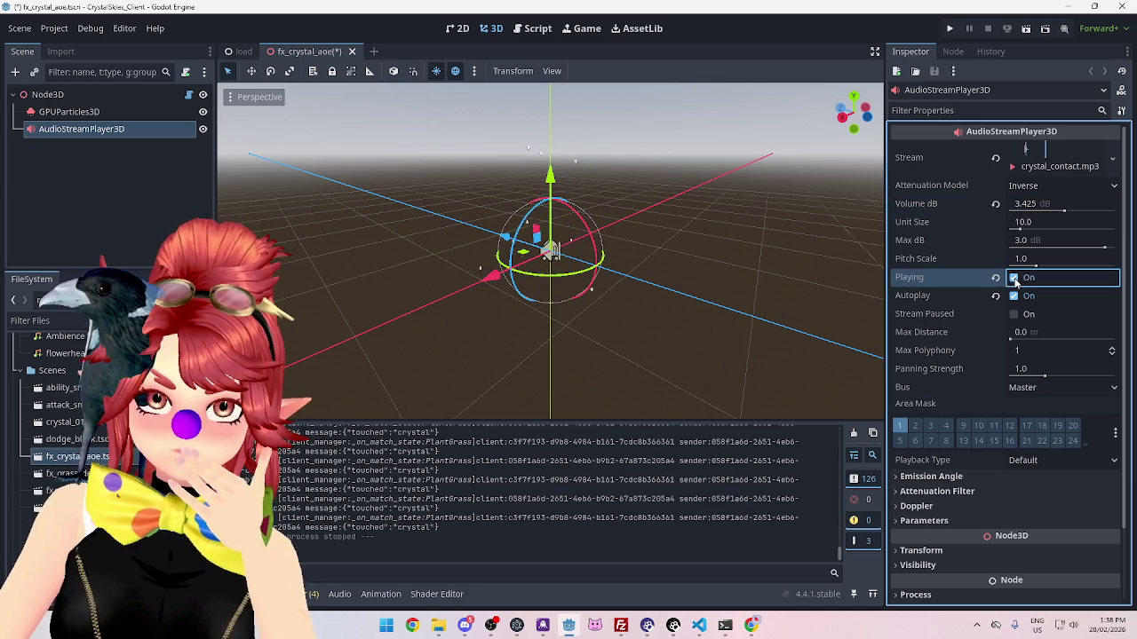
click(1013, 278)
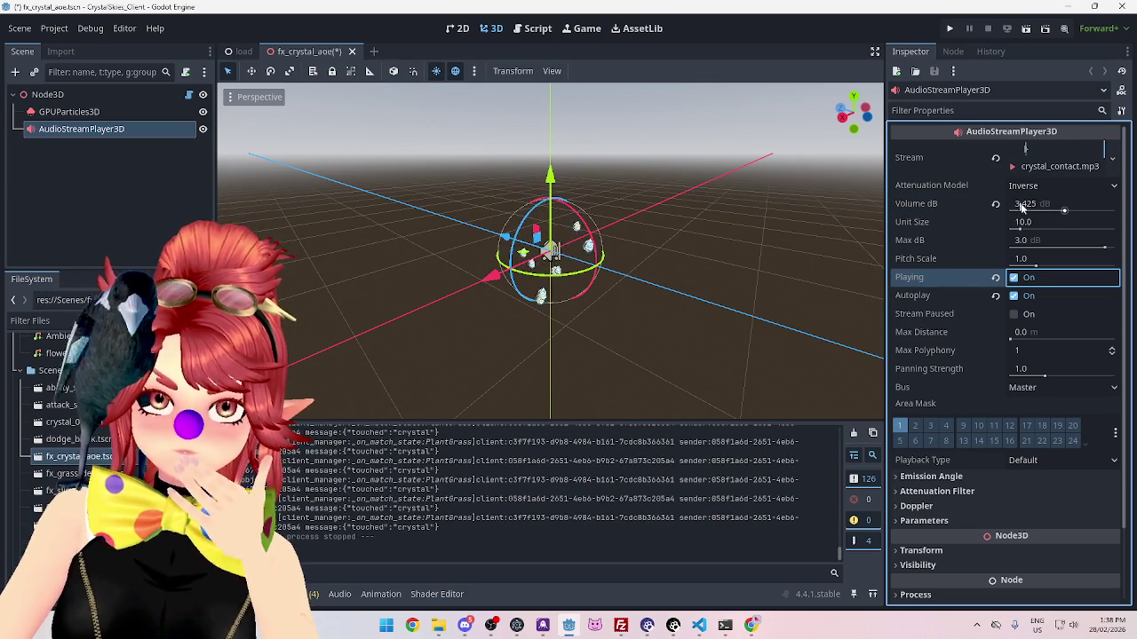
Step: Reset Volume dB to 0, preview the sound several more times, and save the scene
click(1030, 204)
text(0)
key(Return)
click(1013, 278)
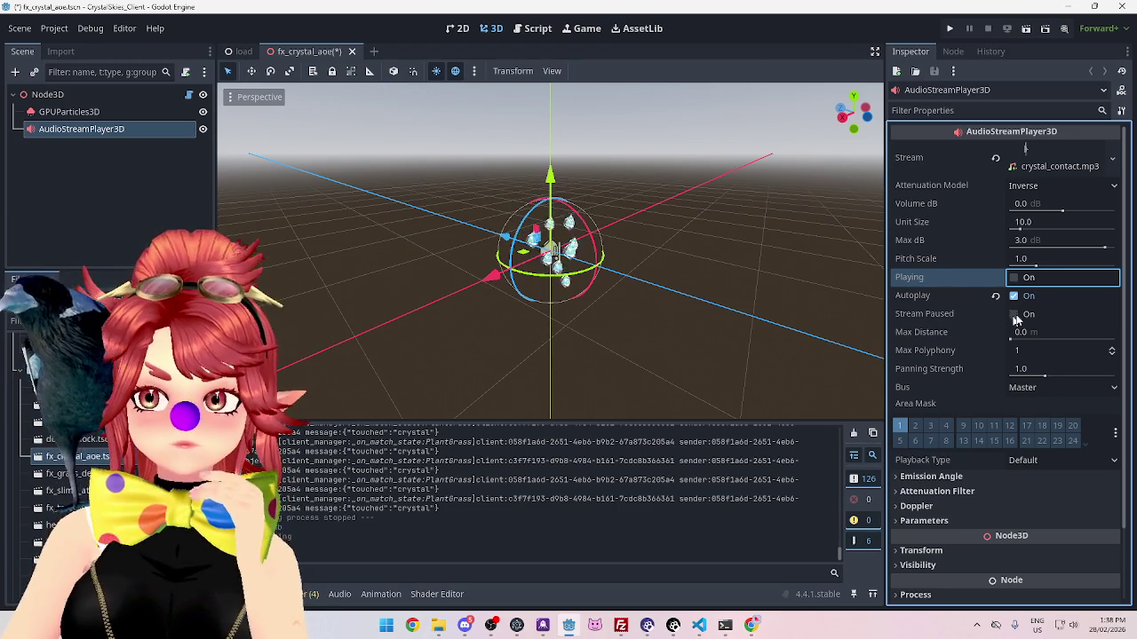
click(1016, 280)
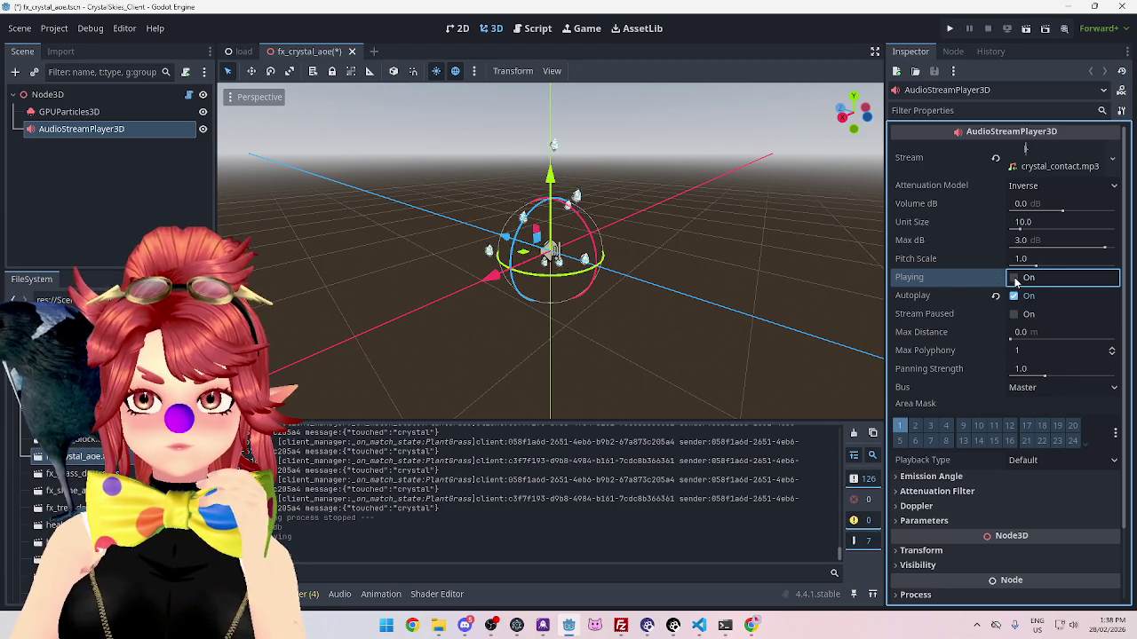
click(1016, 280)
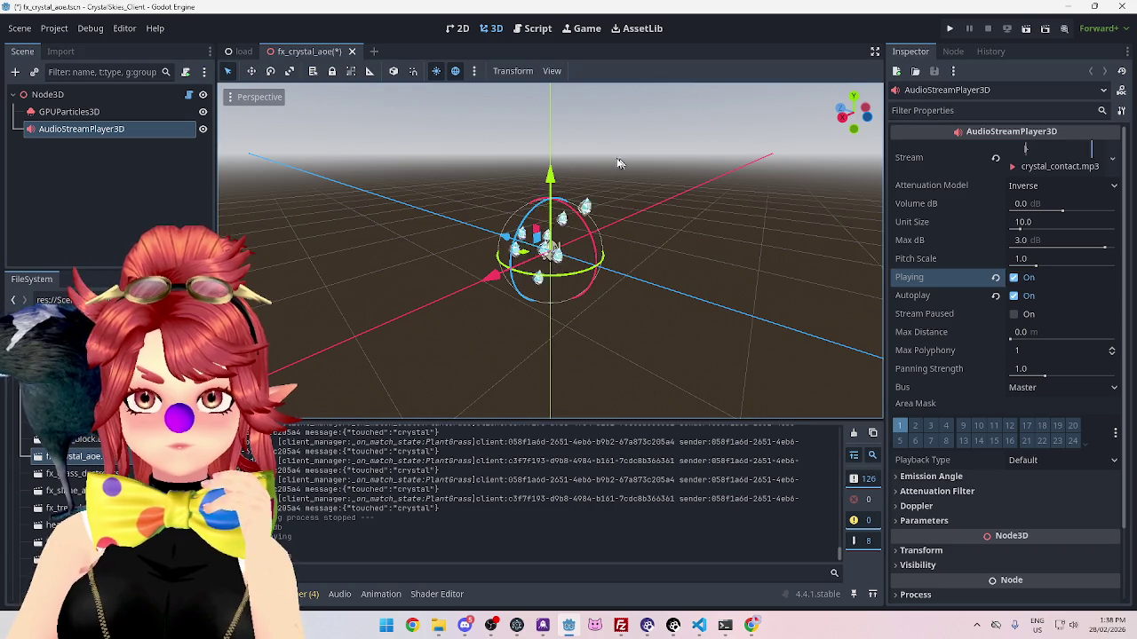
key(ctrl+s)
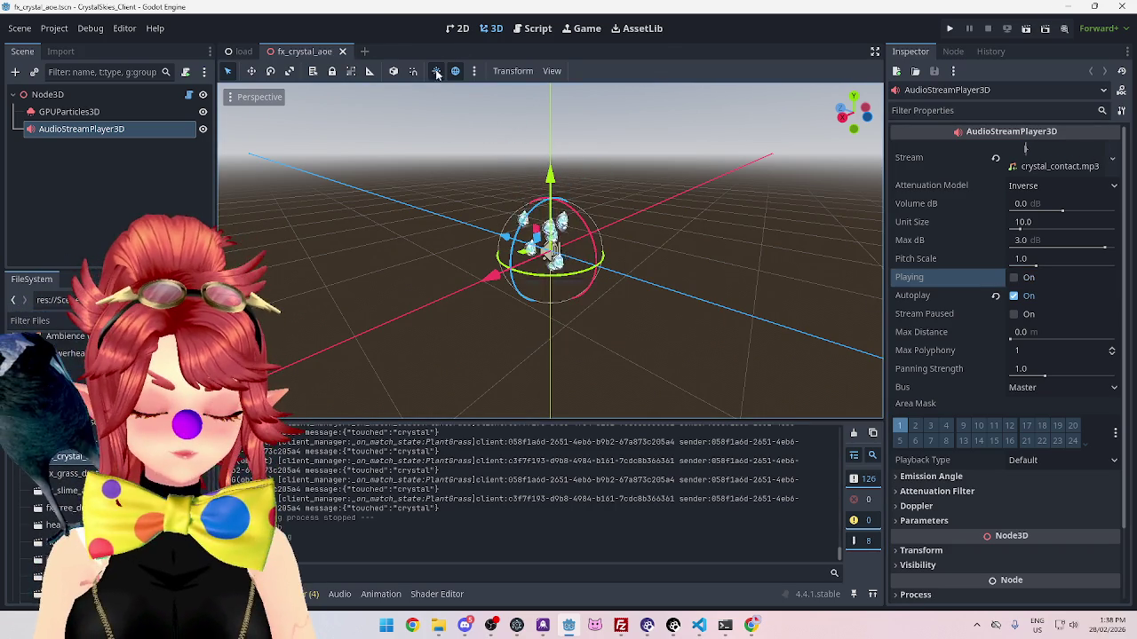
click(533, 29)
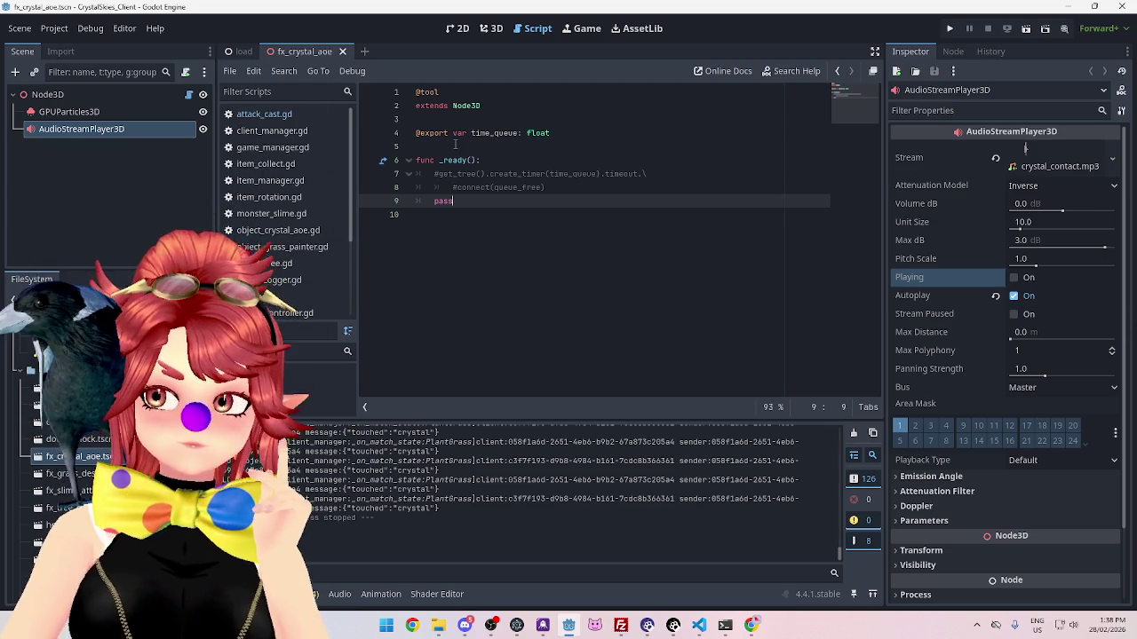
Step: Close and reopen fx_crystal_aoe twice, previewing the crystal contact sound in the editor
click(343, 51)
double_click(84, 456)
click(492, 28)
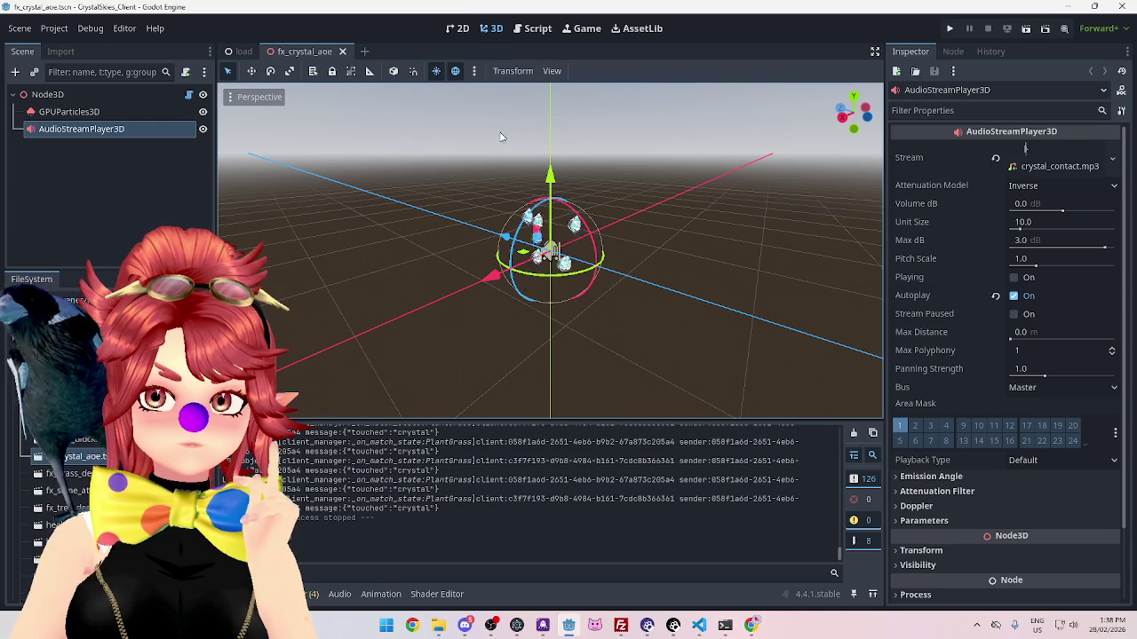
key(ctrl+shift+w)
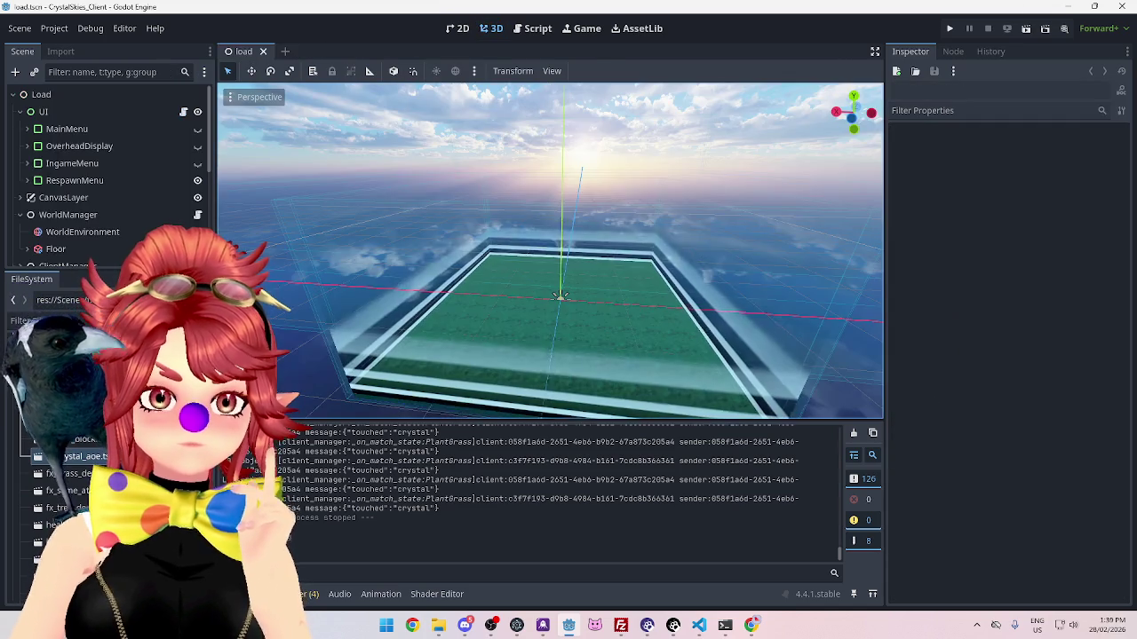
double_click(87, 457)
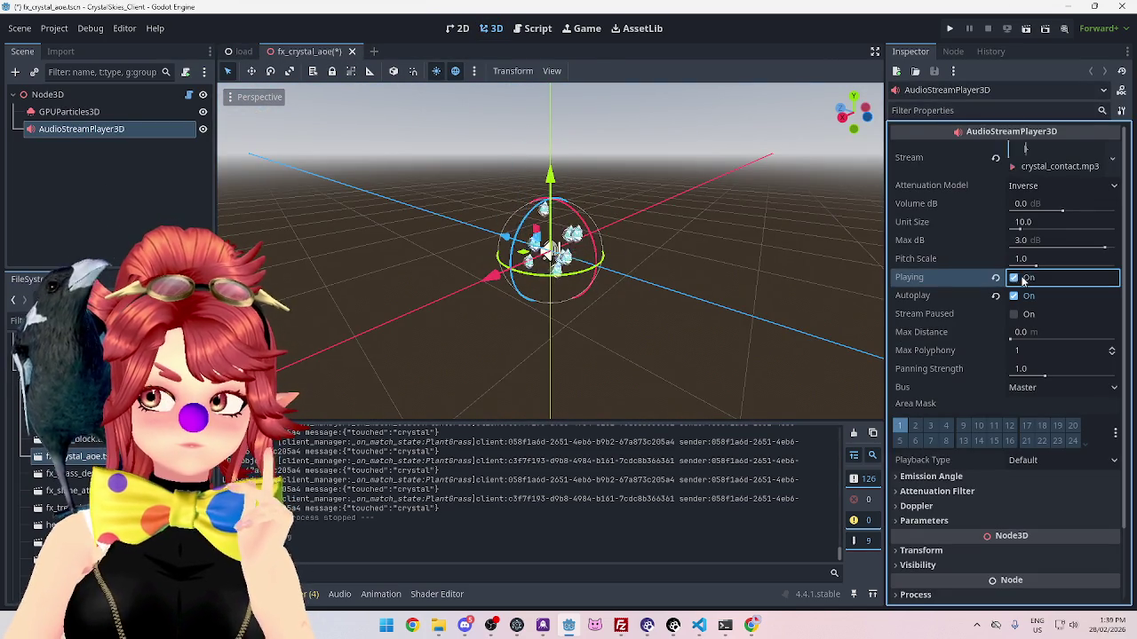
click(1015, 278)
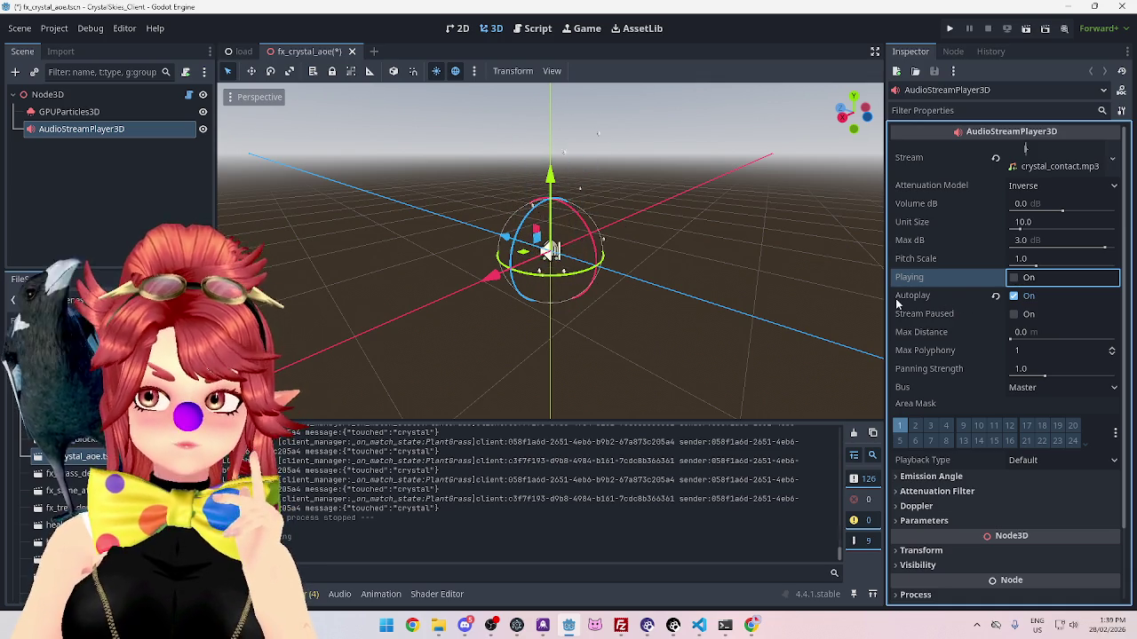
click(537, 28)
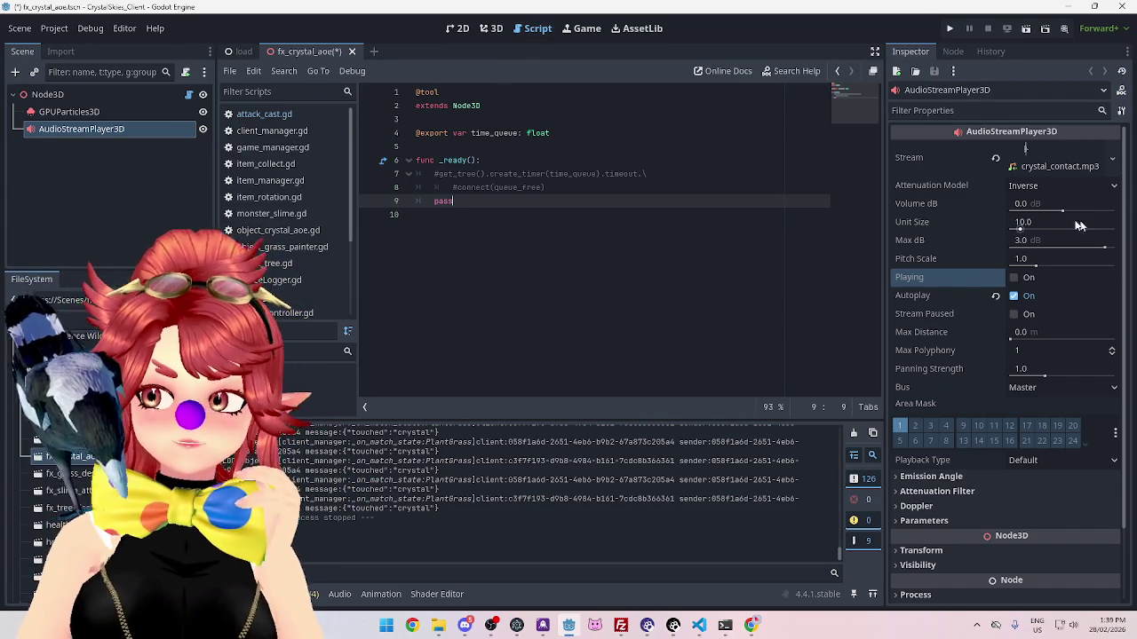
click(1014, 278)
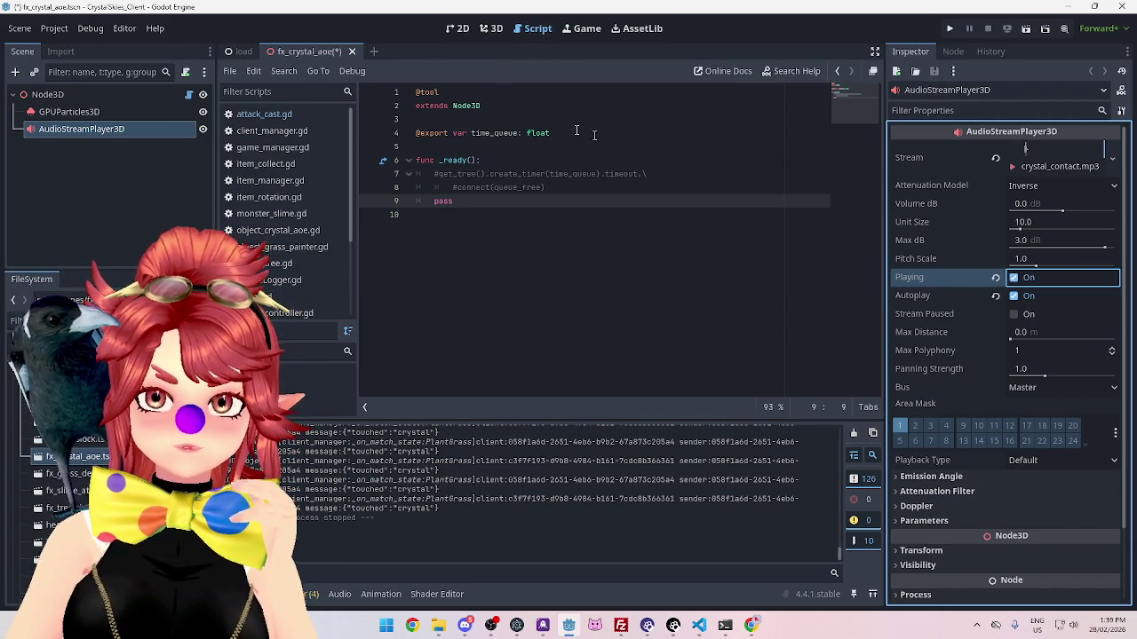
Step: Save & Close the scene, reopen fx_crystal_aoe.tscn, and view it in 3D
click(353, 53)
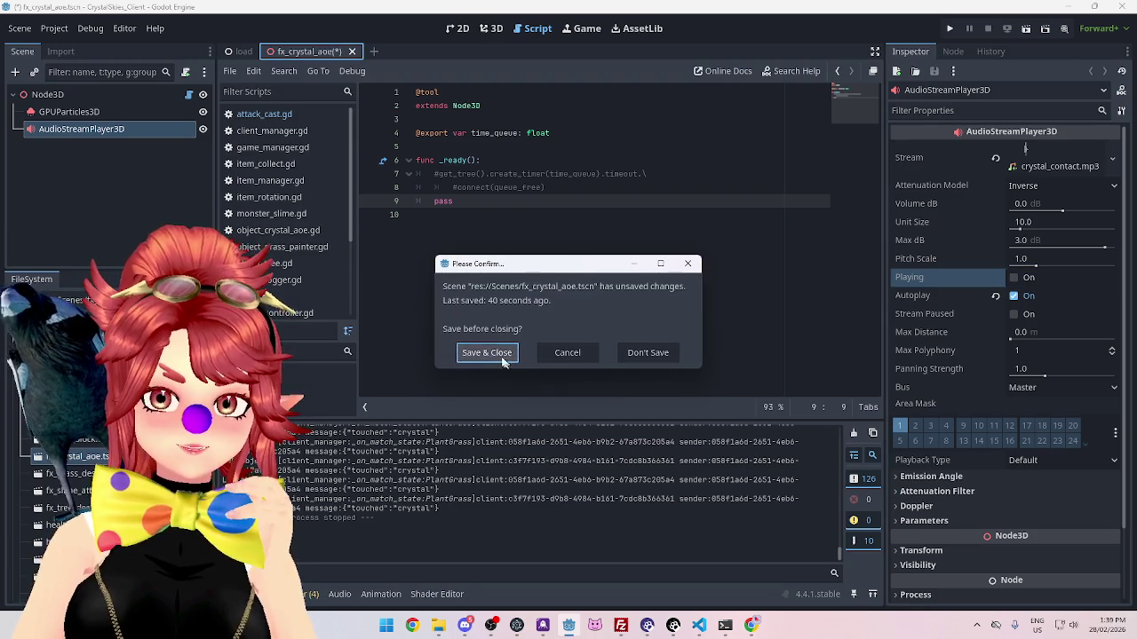
click(508, 354)
double_click(85, 456)
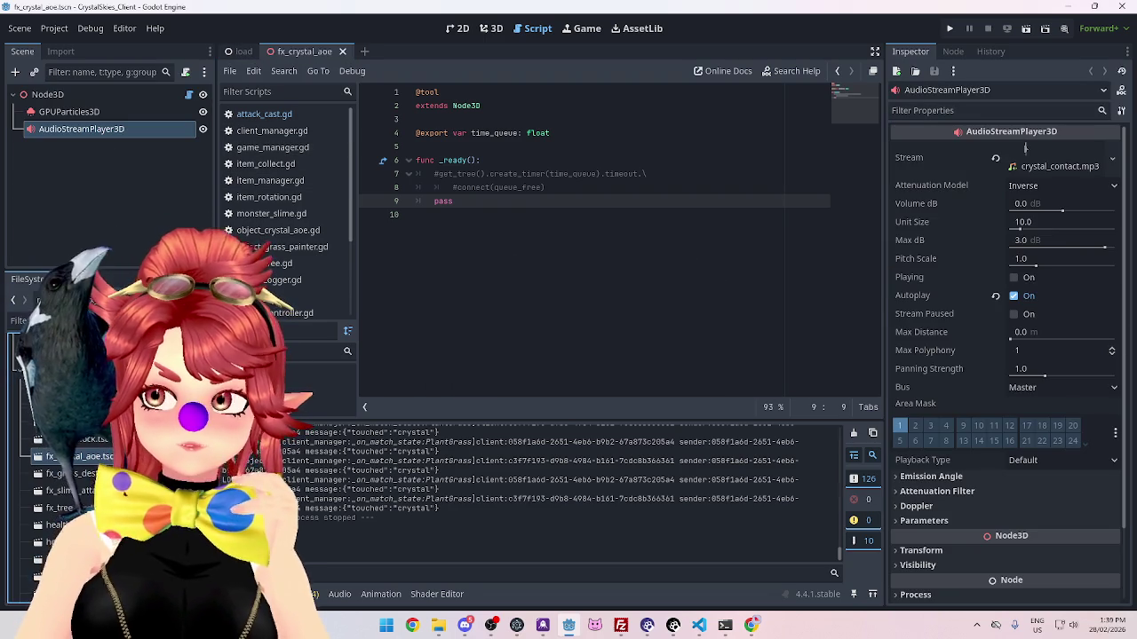
click(491, 28)
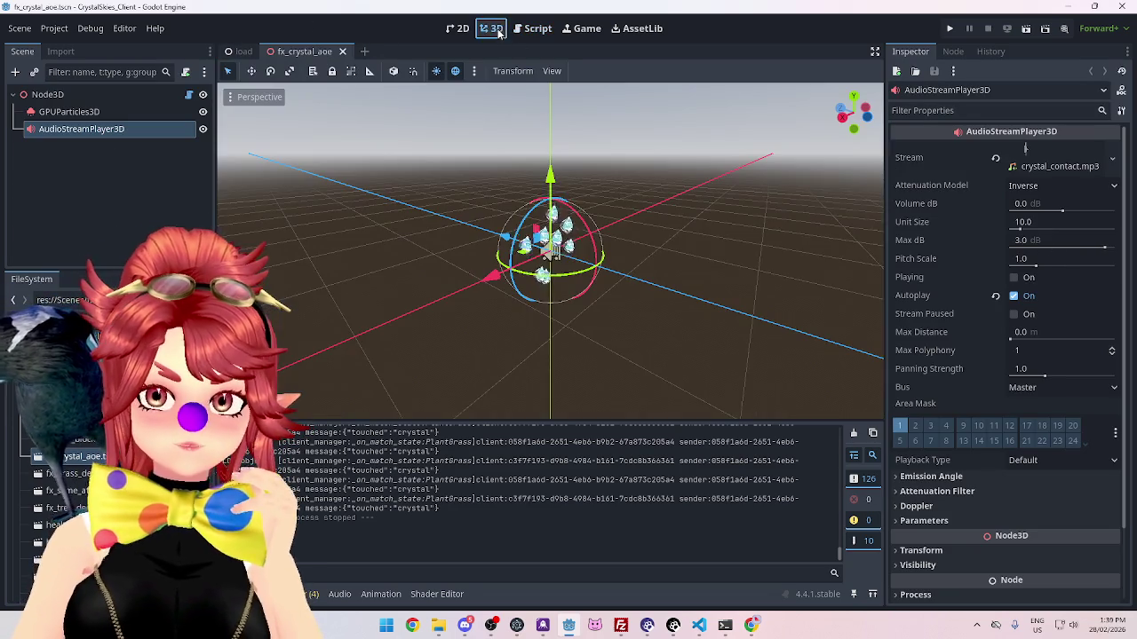
Step: Preview the crystal particles in 3D, then return to the script and select the commented timer lines 7–8
click(1014, 277)
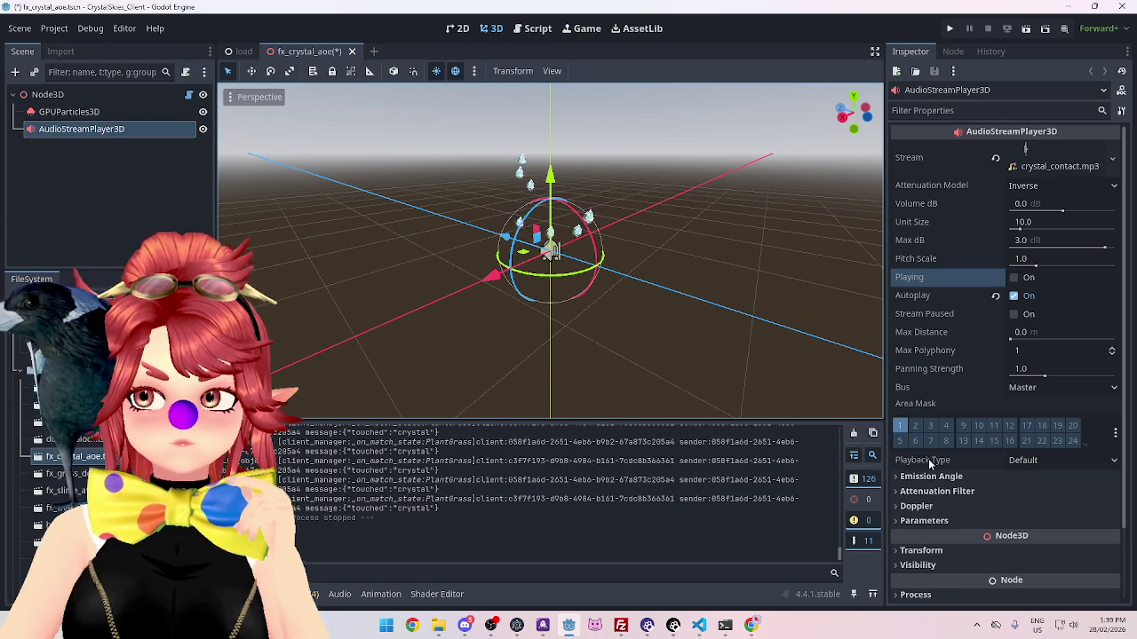
click(531, 28)
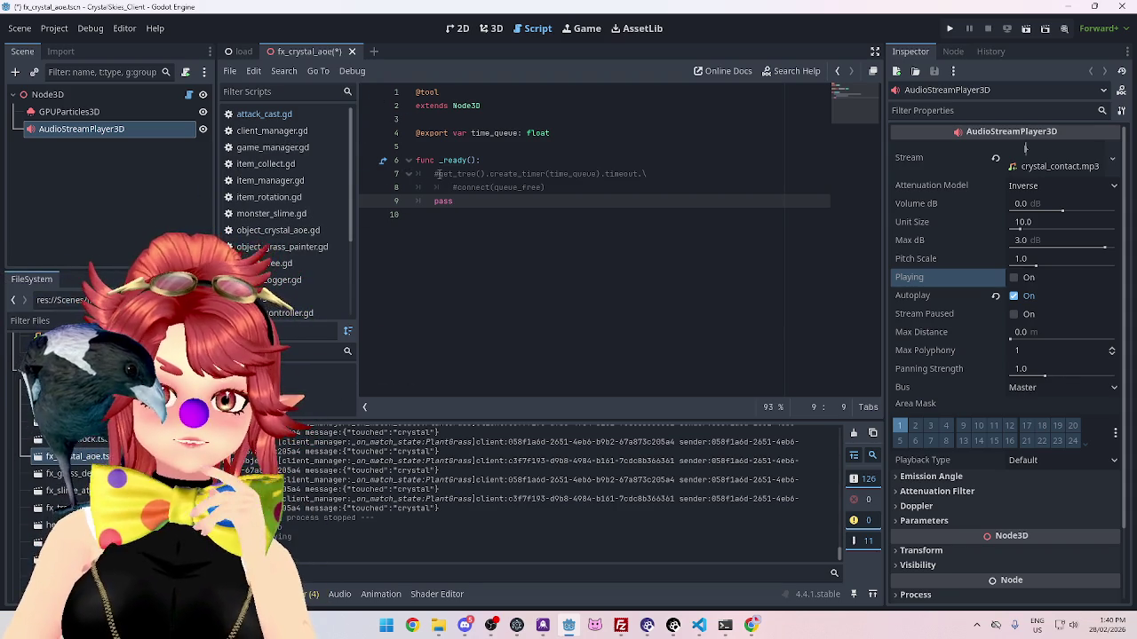
drag(435, 174, 544, 188)
Step: Uncomment the timer and queue_free lines, then preview the sound at a raised volume and at 0.0 dB
key(ctrl+k)
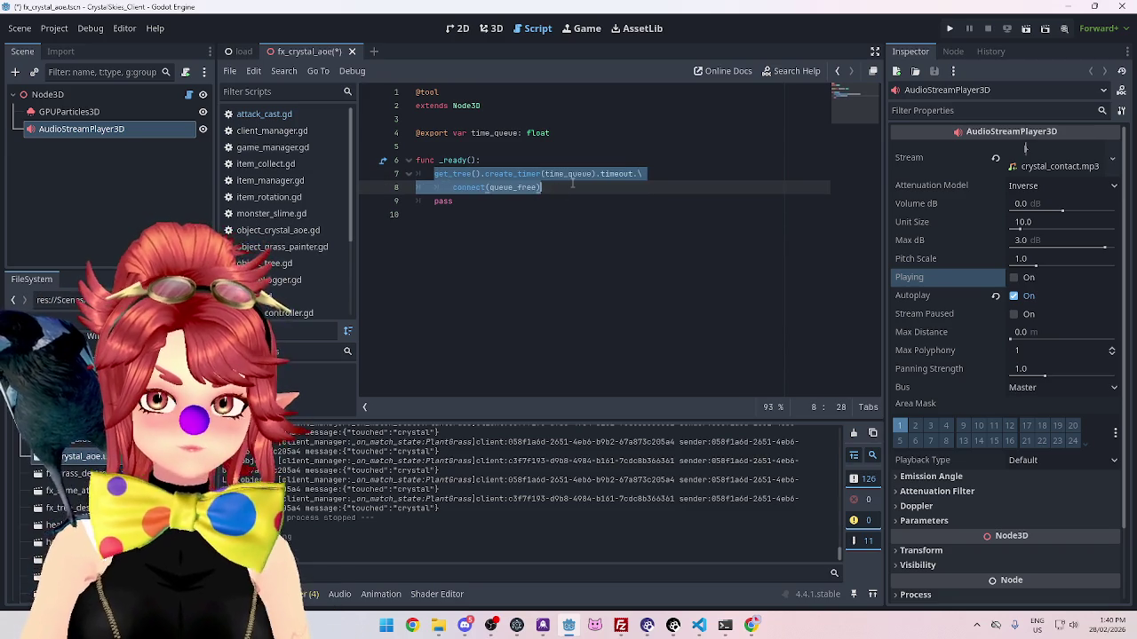
click(536, 209)
drag(1063, 211, 1066, 211)
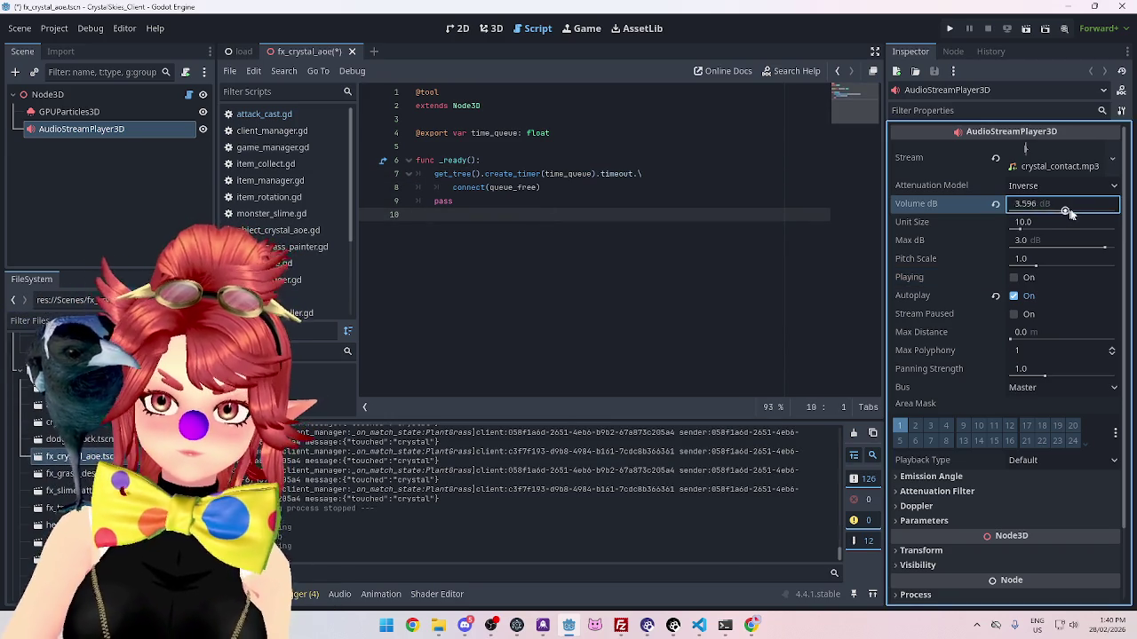
click(1020, 279)
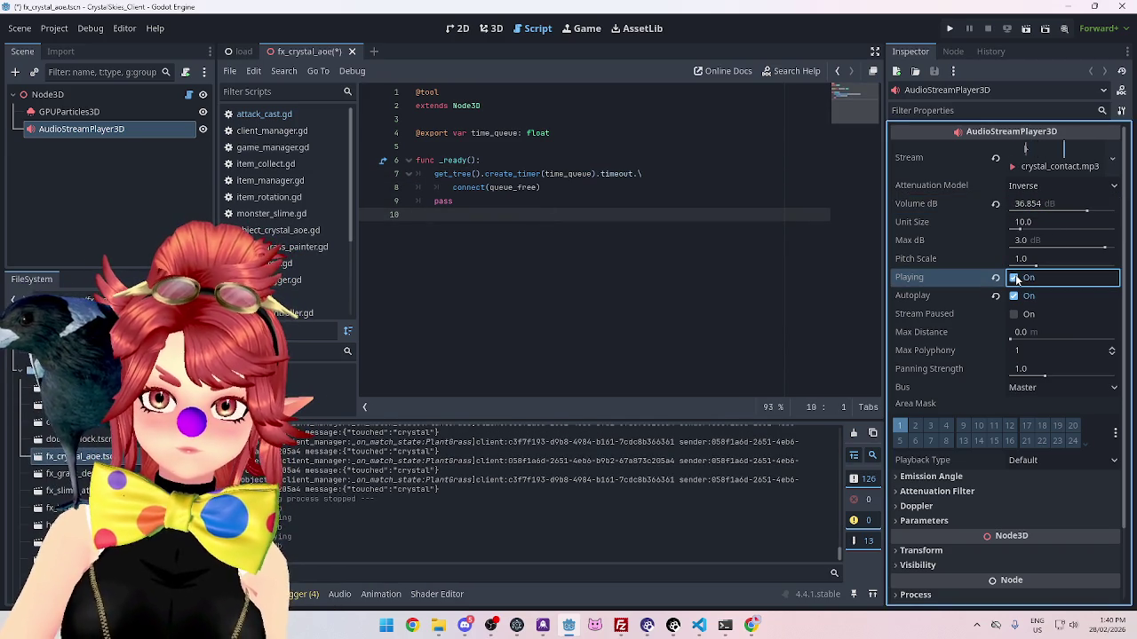
click(1028, 203)
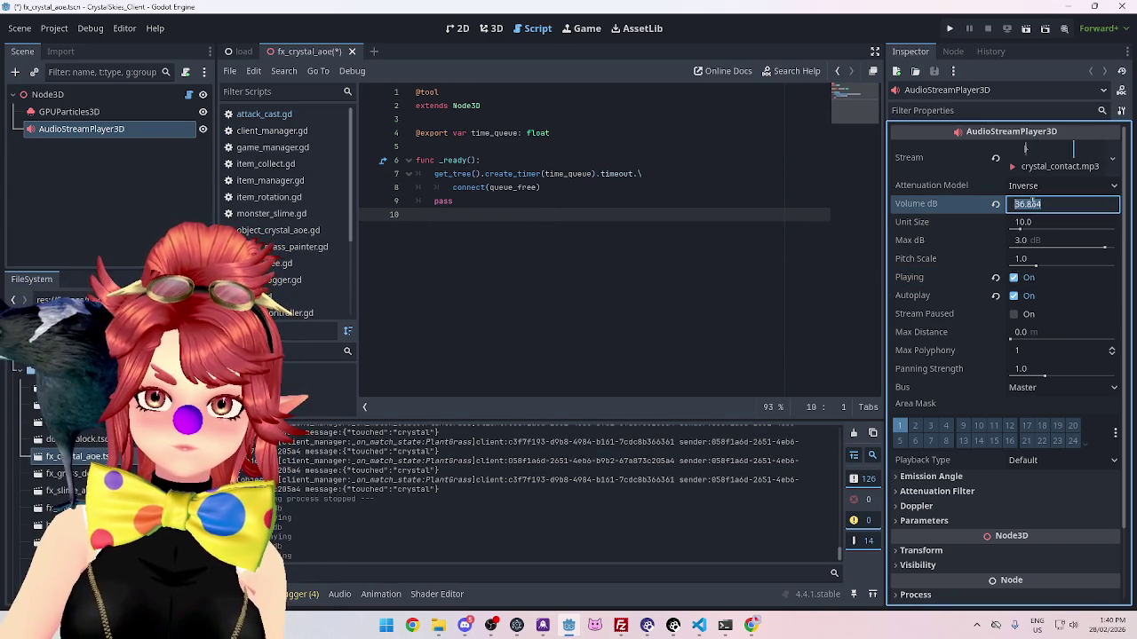
click(995, 203)
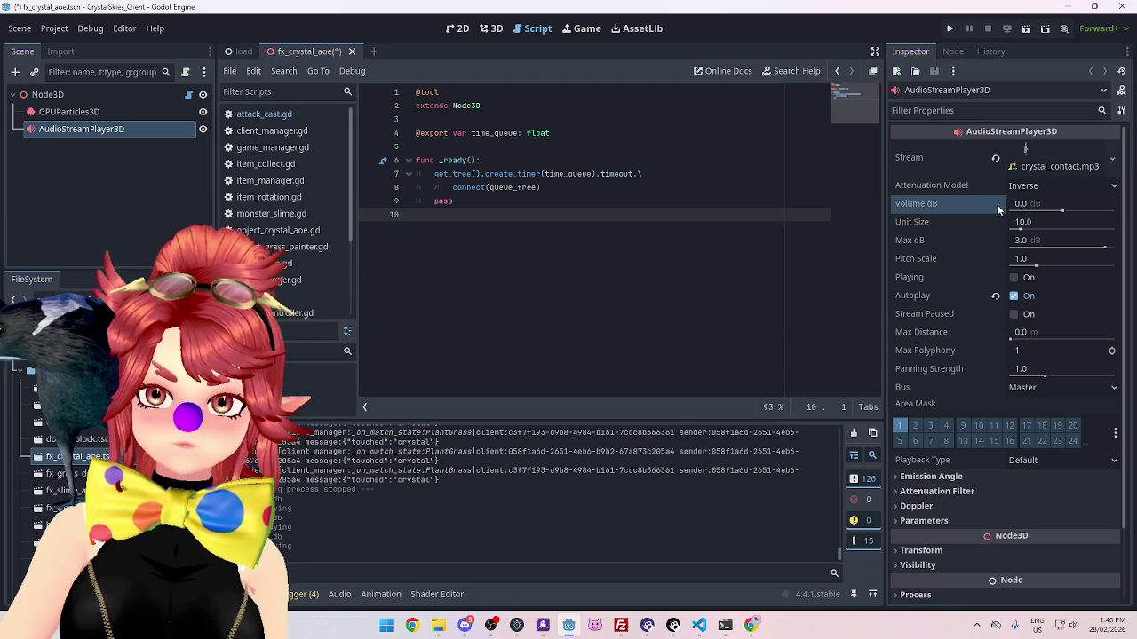
click(1015, 278)
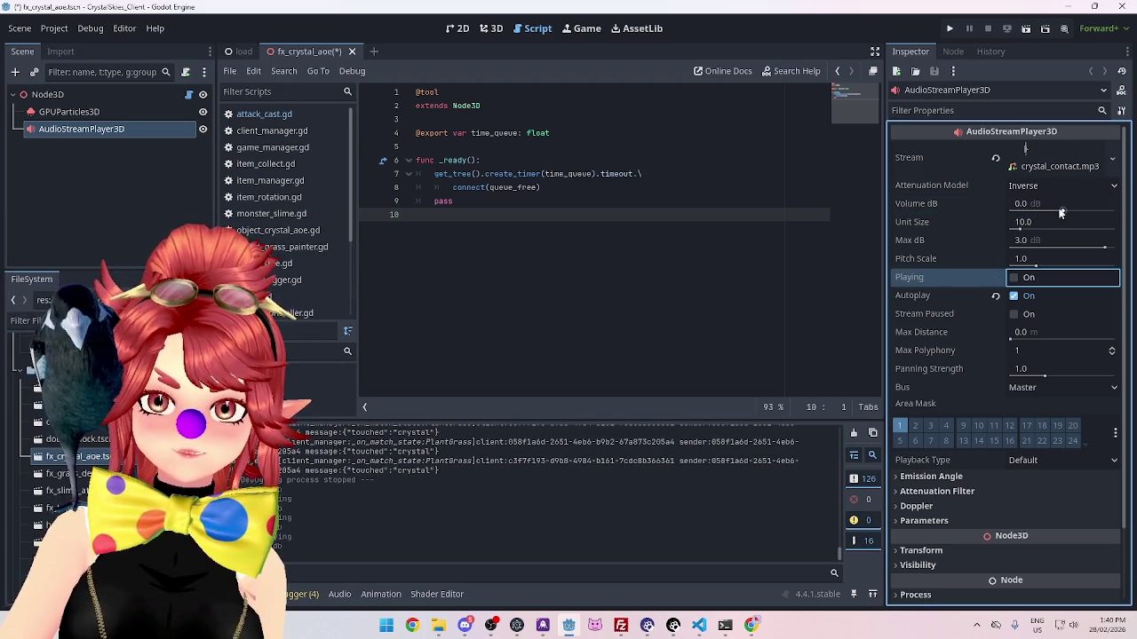
Step: Preview the sound again with the volume pushed to 80 dB and back at 0.0 dB
click(1015, 278)
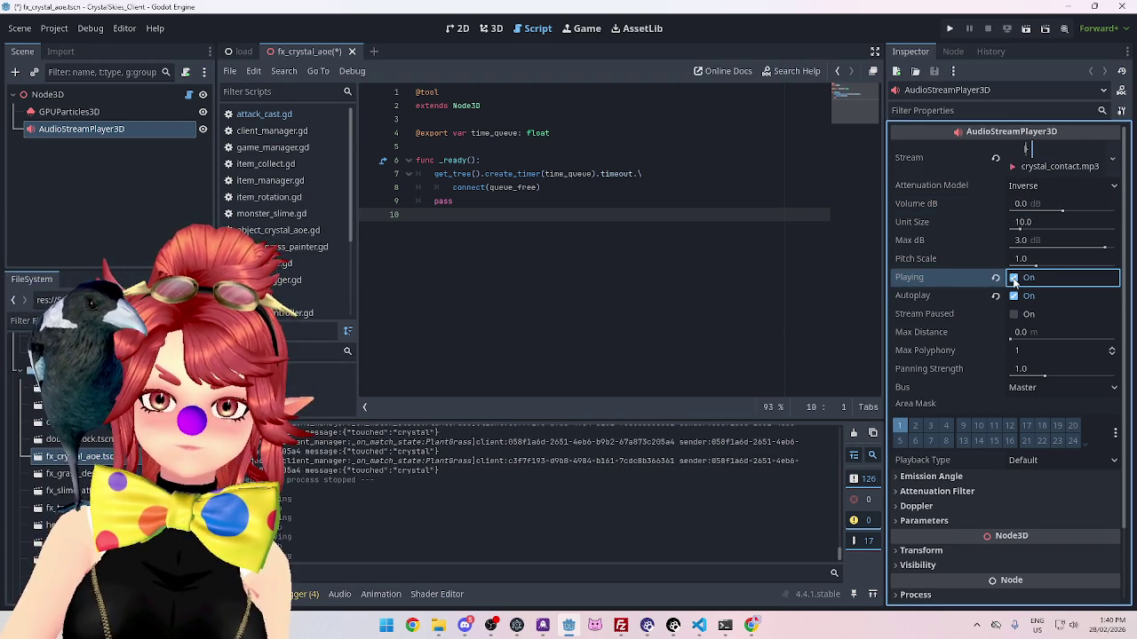
drag(1063, 211, 1115, 210)
click(1014, 278)
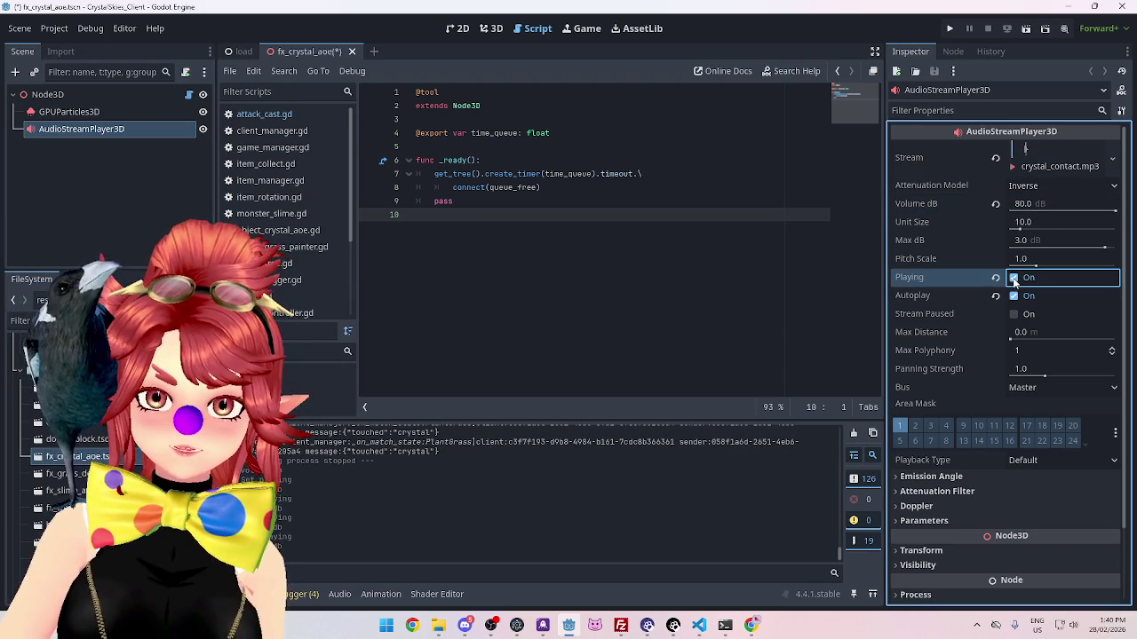
click(996, 203)
click(1014, 278)
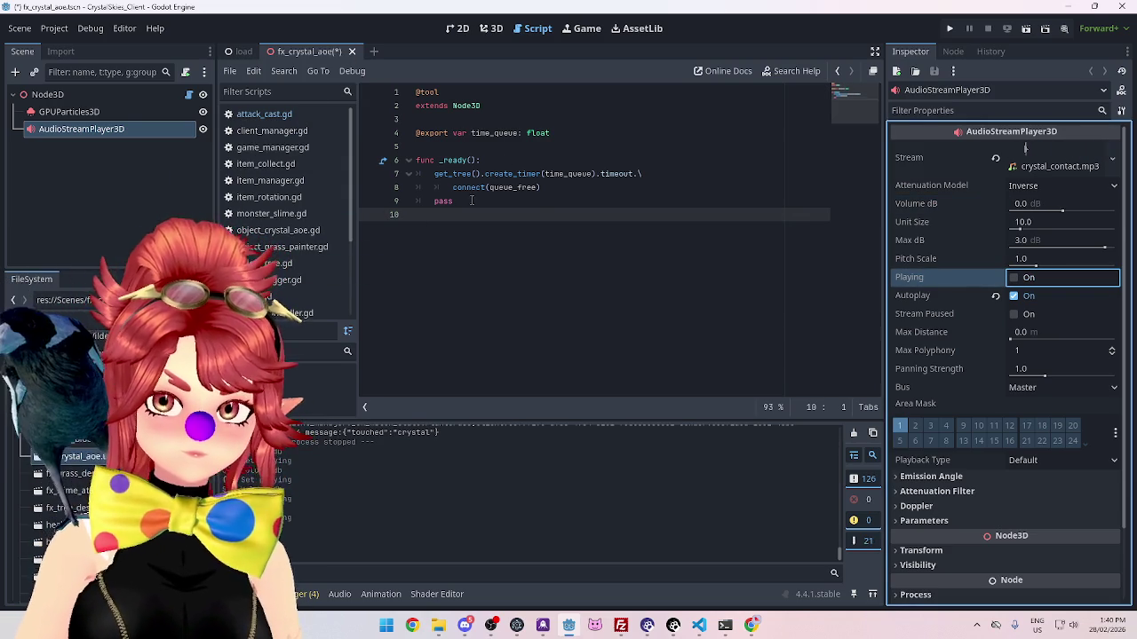
drag(472, 200, 362, 203)
key(BackSpace)
key(BackSpace)
key(ctrl+Home)
key(Delete)
key(Delete)
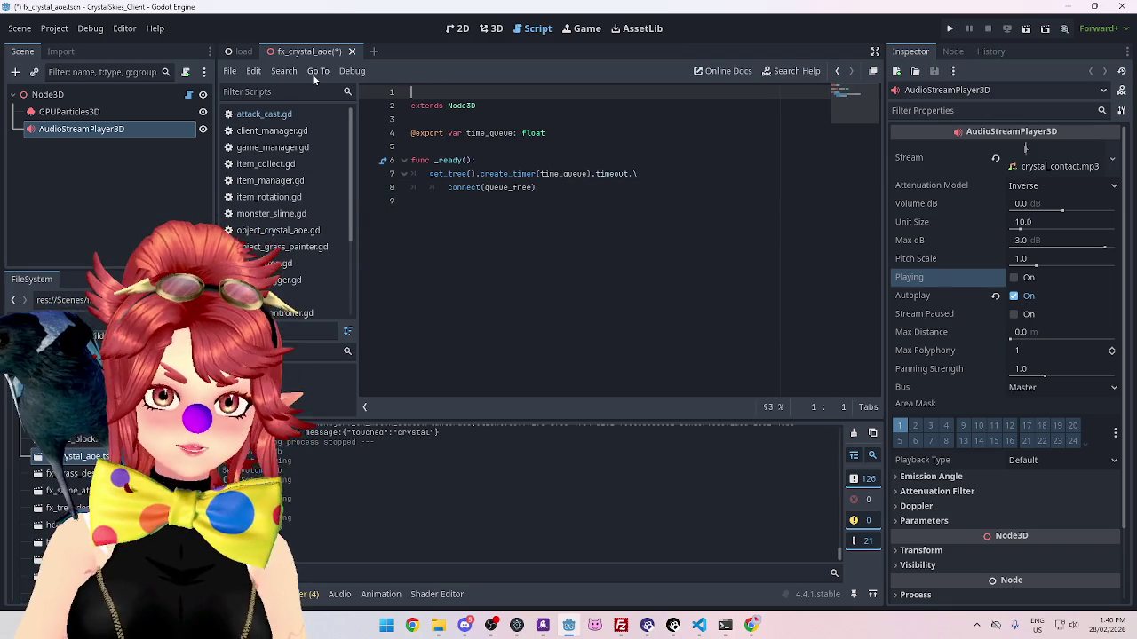
click(571, 225)
key(ctrl+s)
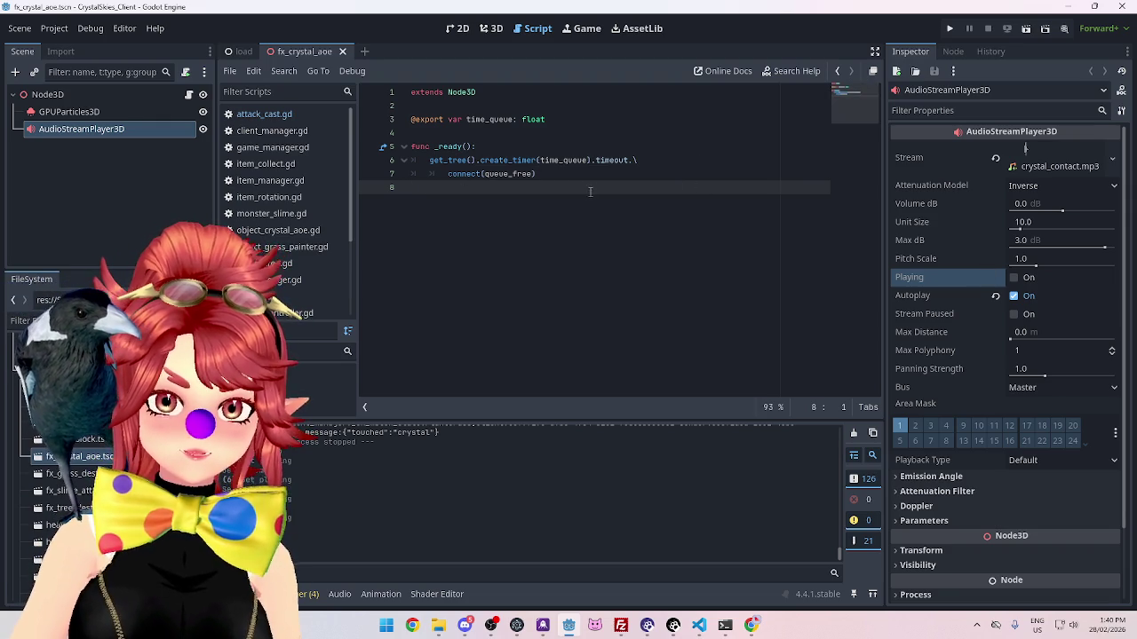
mouse_move(562, 160)
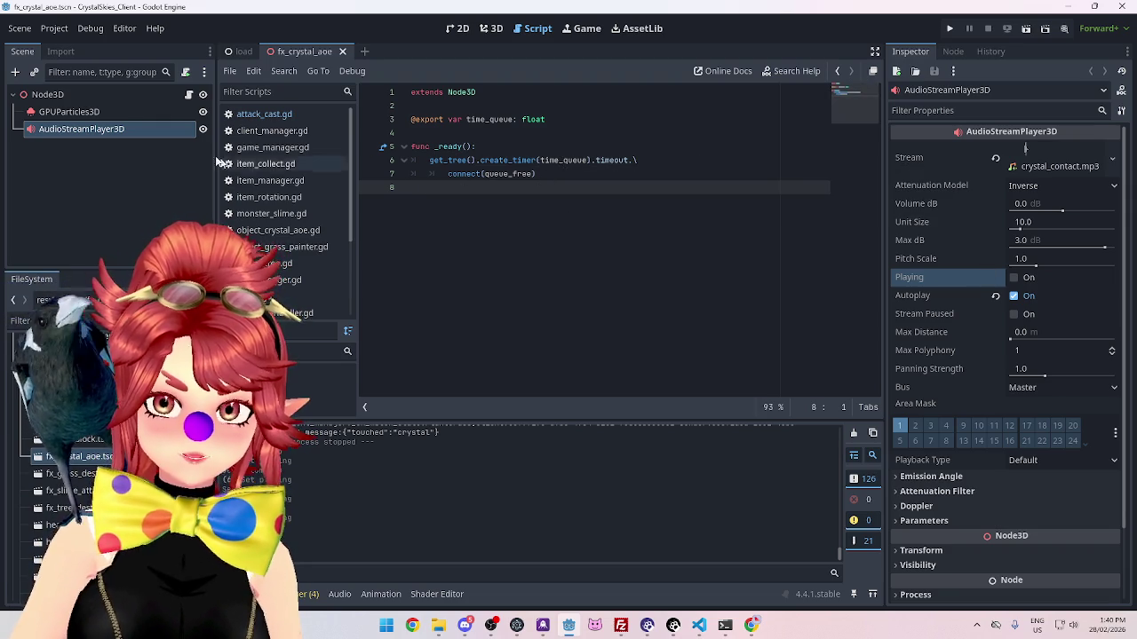
click(103, 93)
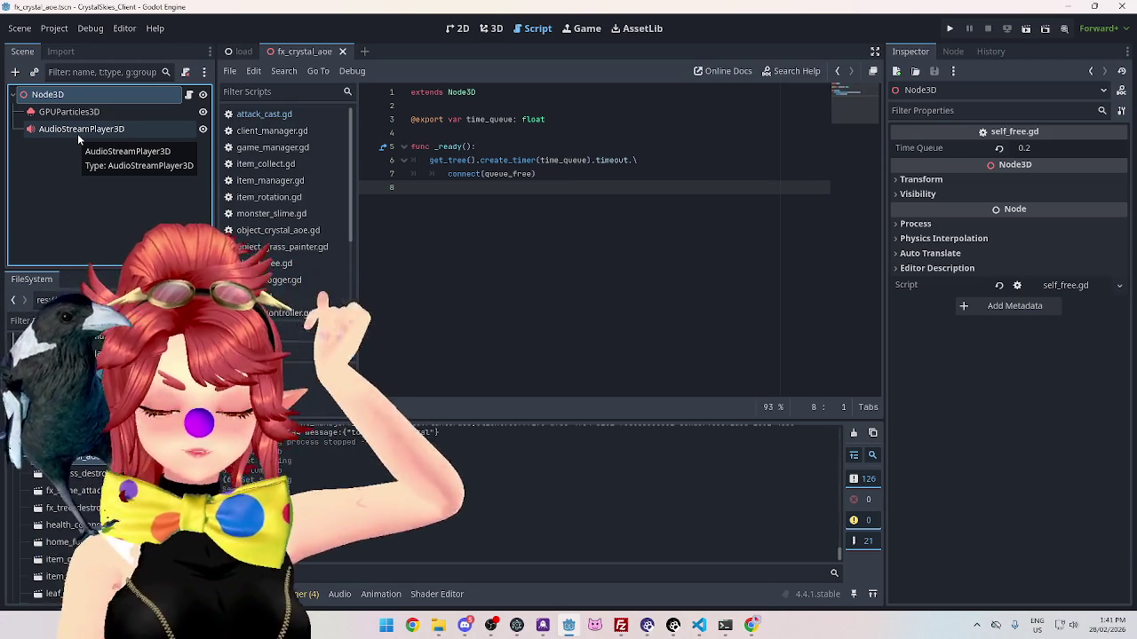
click(77, 133)
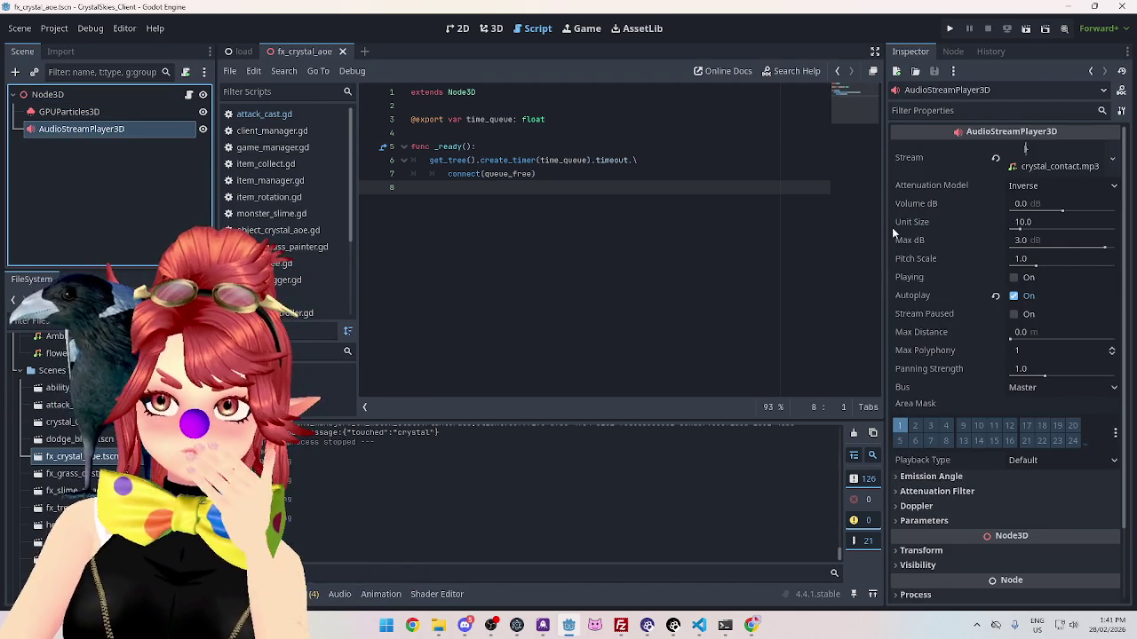
click(1026, 160)
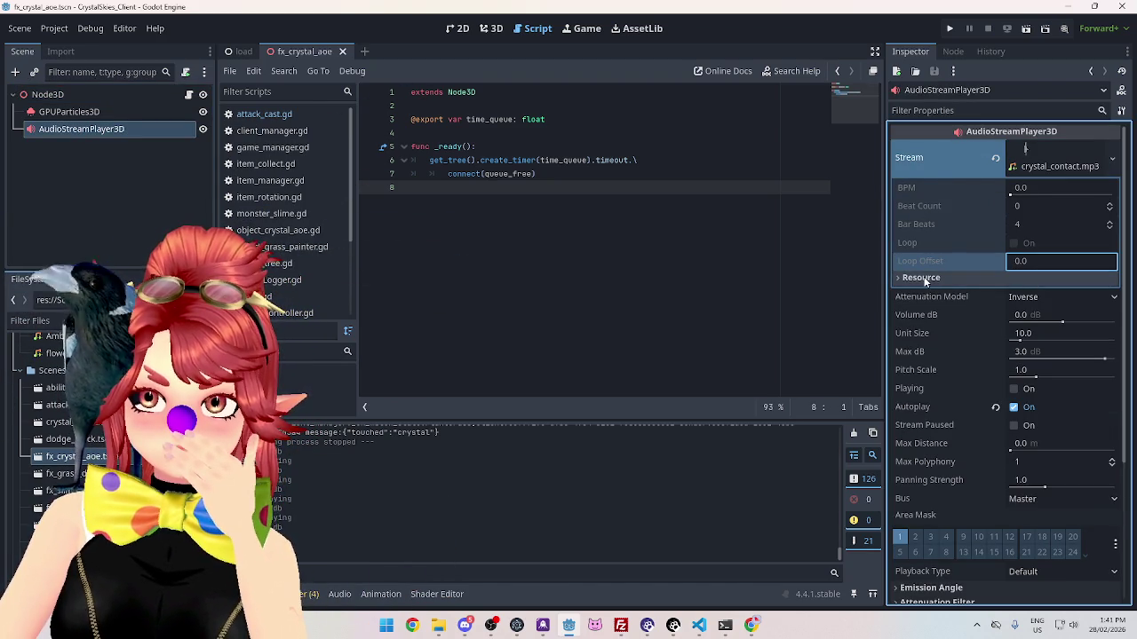
click(1033, 165)
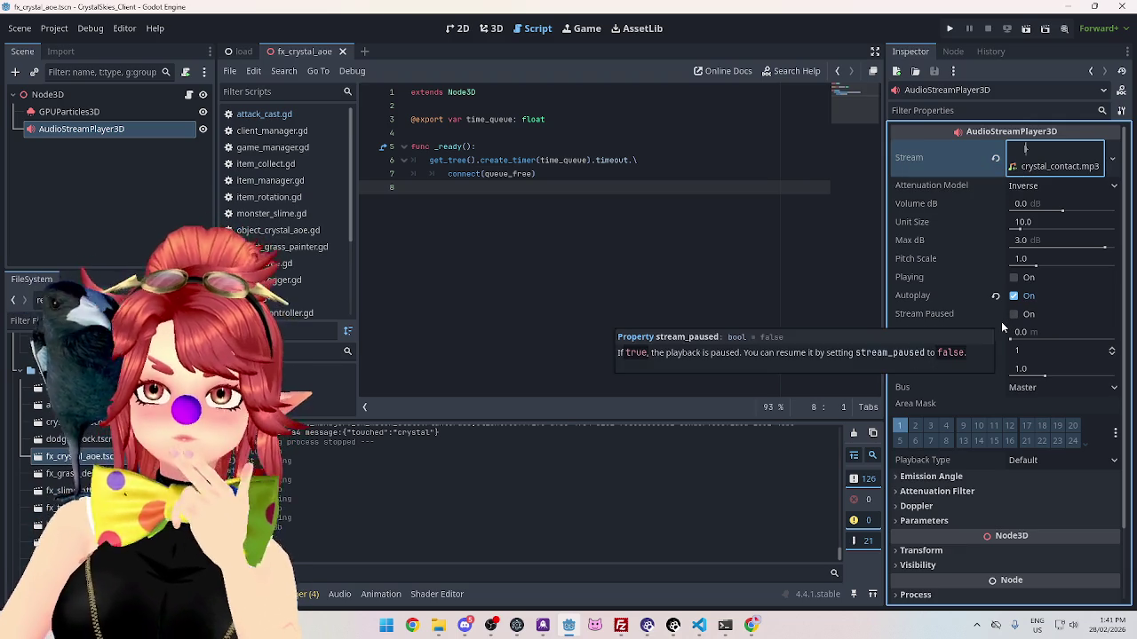
click(71, 112)
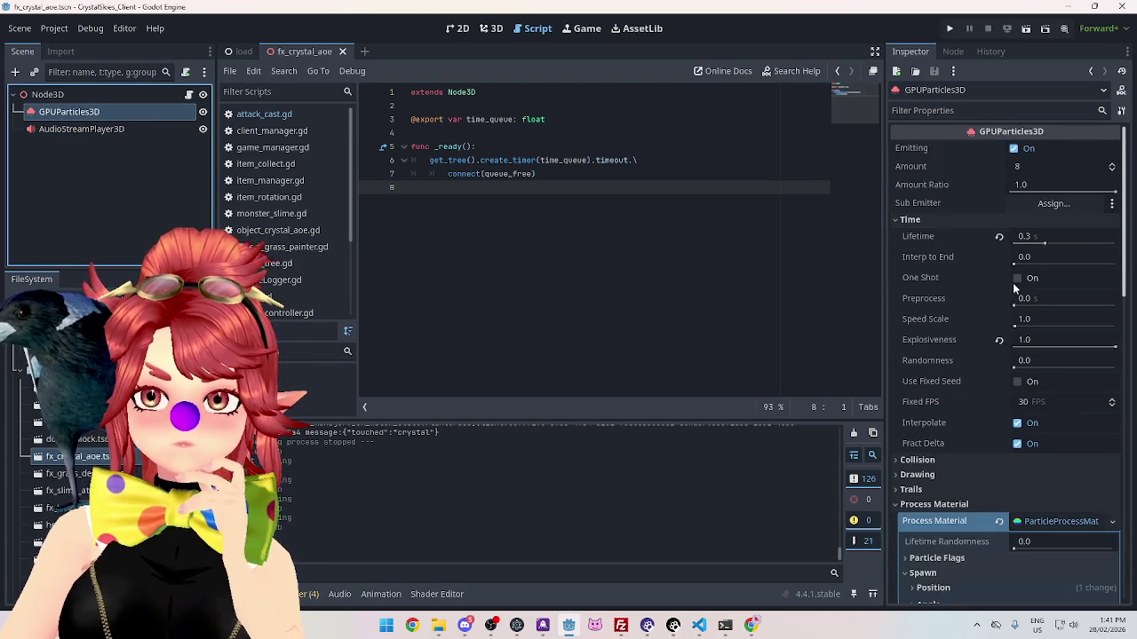
Step: Enable One Shot on the GPUParticles3D emitter, save the scene, and replay the particle burst twice
click(1017, 278)
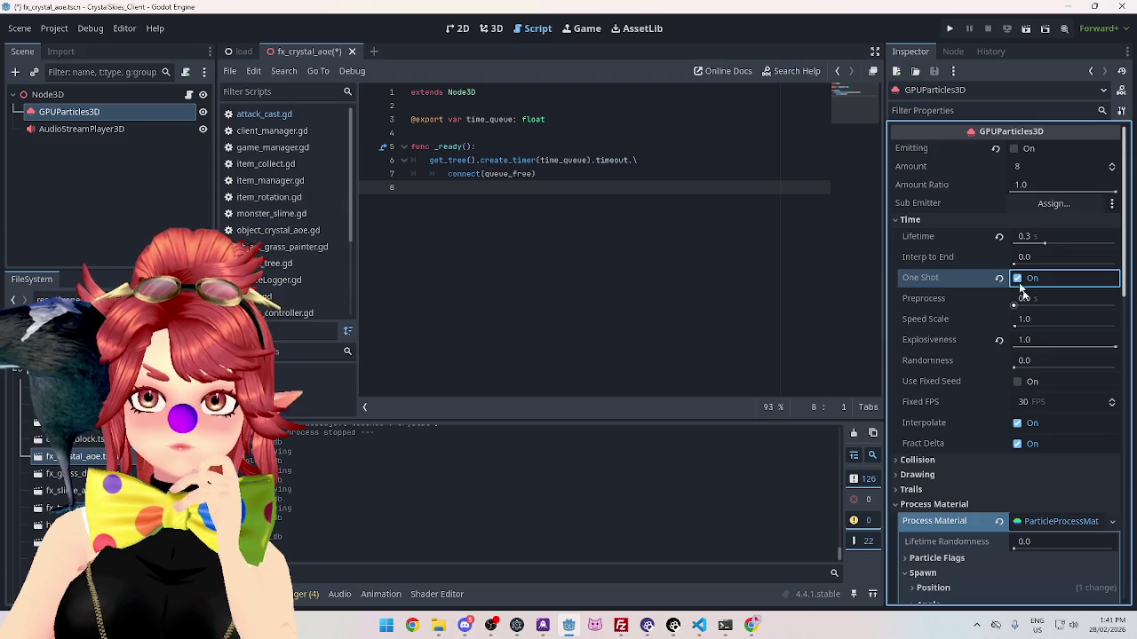
mouse_move(923, 279)
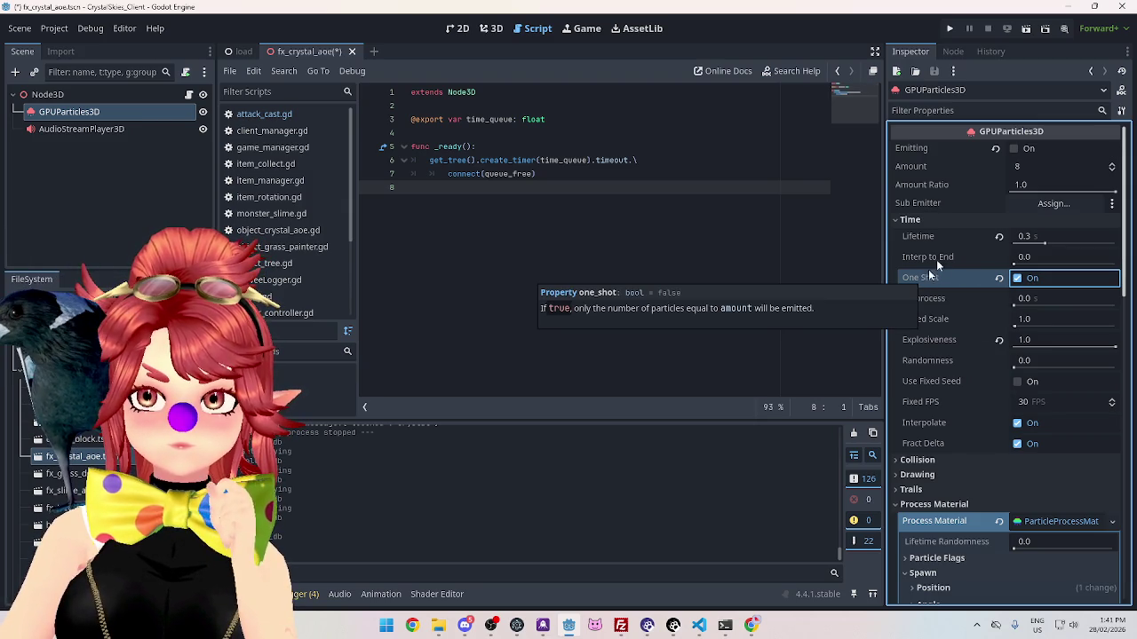
mouse_move(998, 149)
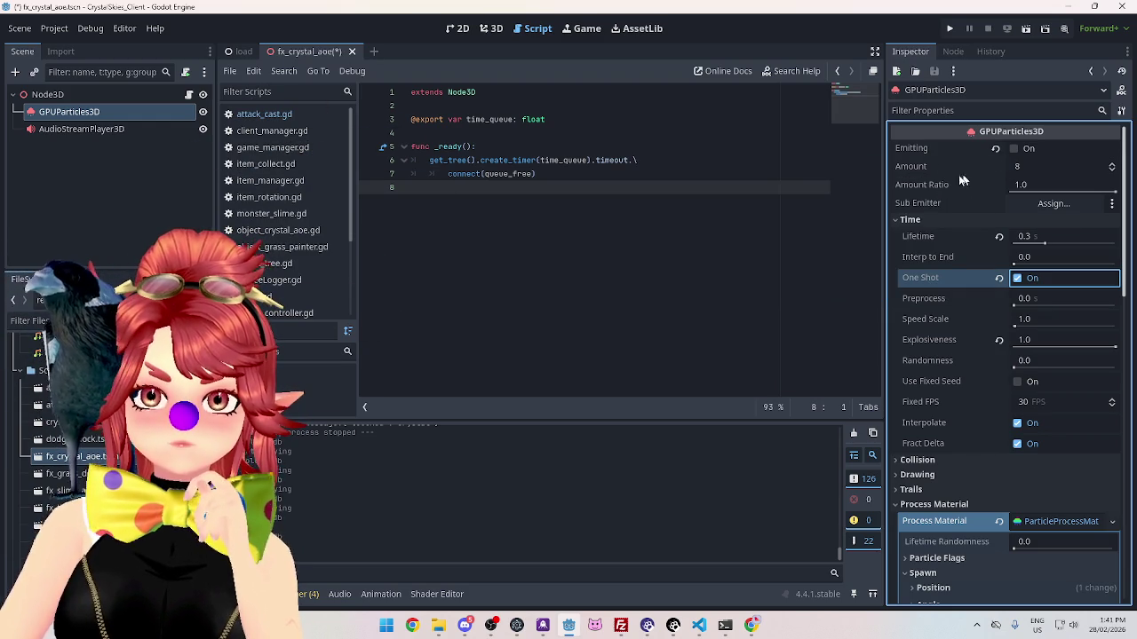
mouse_move(921, 149)
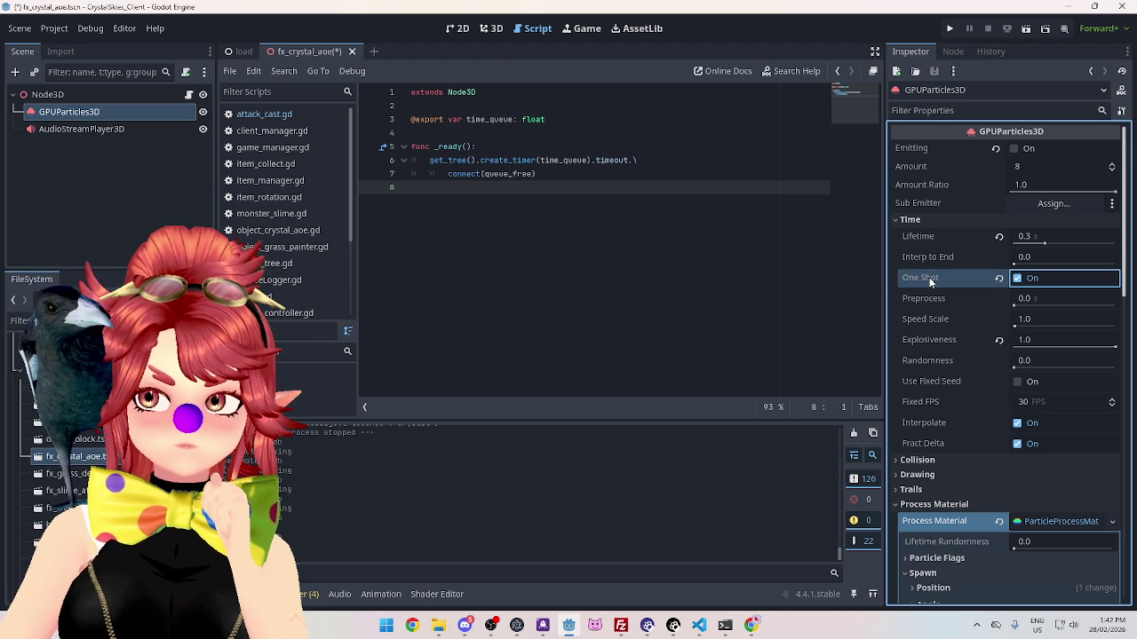
mouse_move(914, 296)
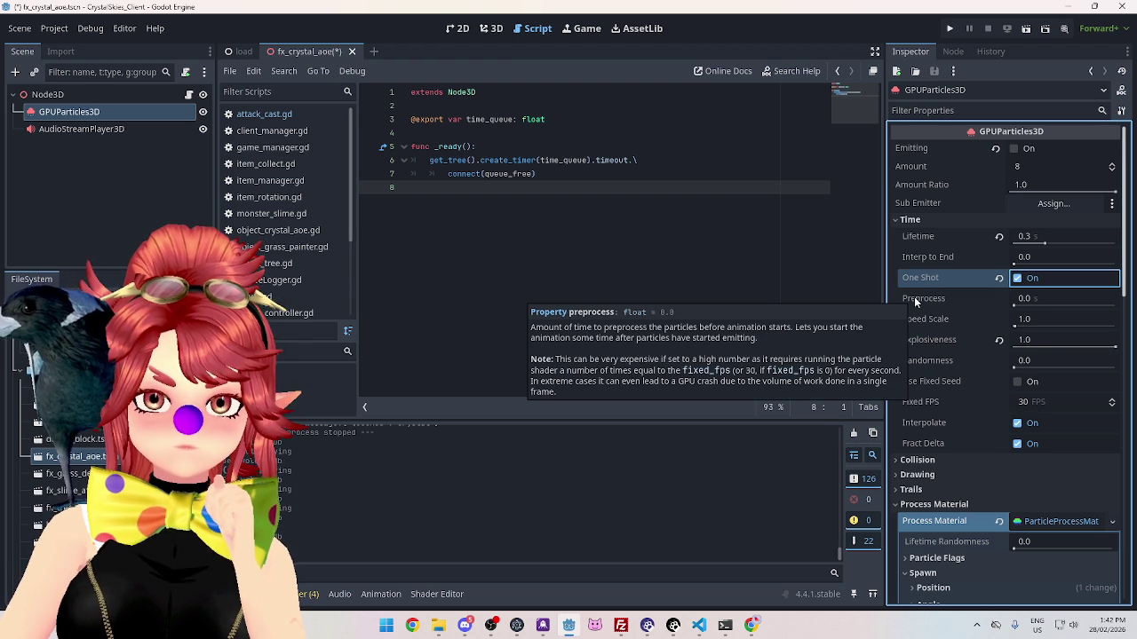
click(619, 133)
key(ctrl+s)
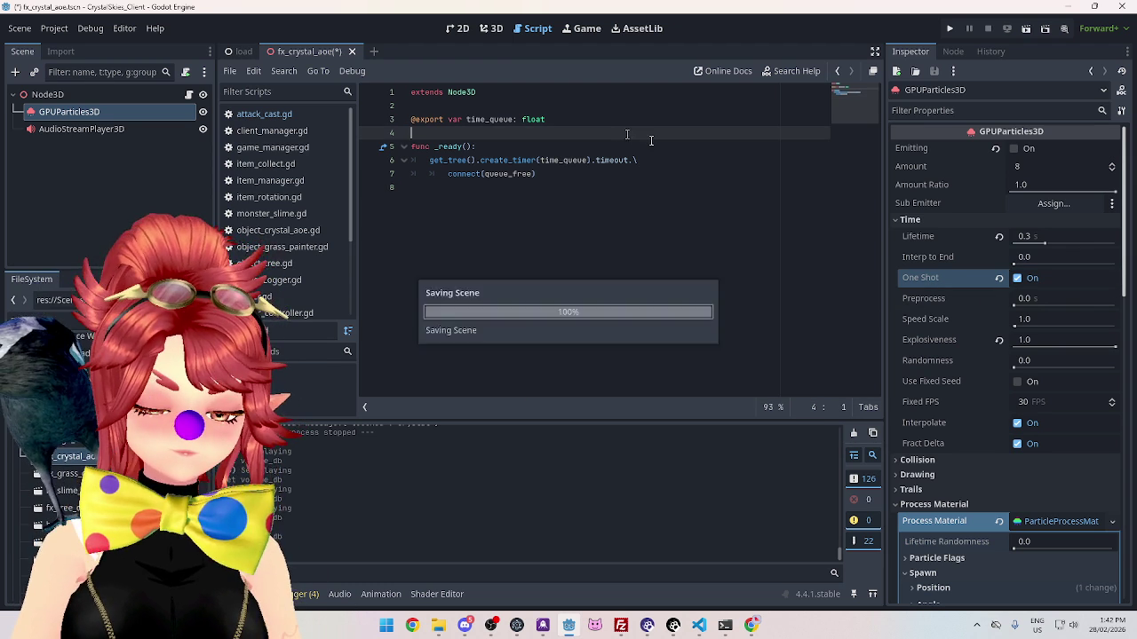
click(1016, 149)
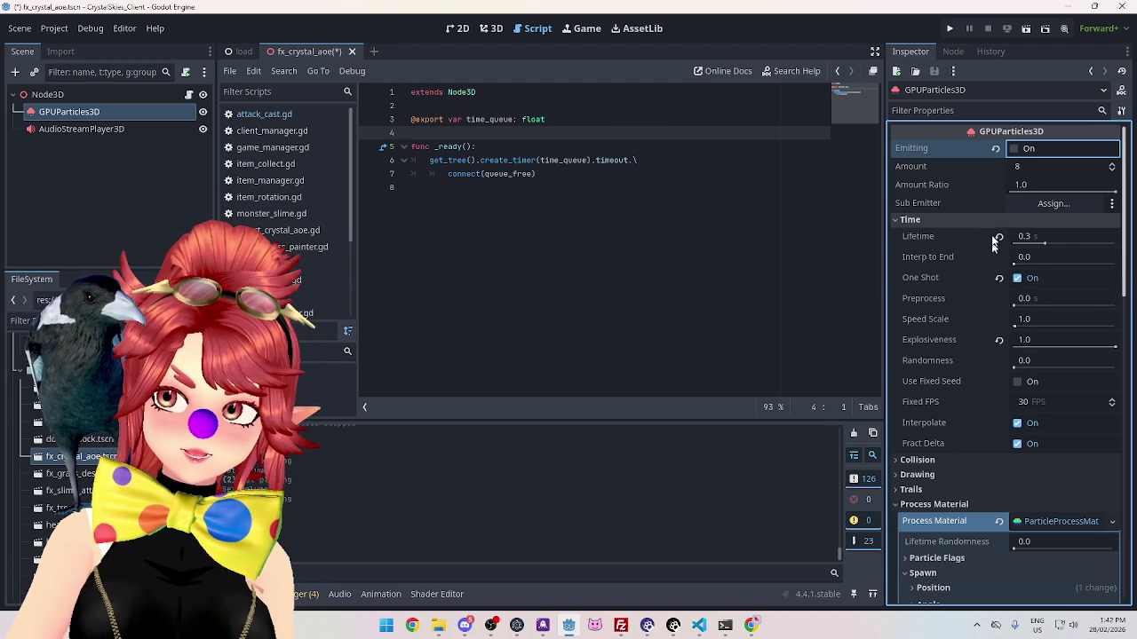
click(1016, 149)
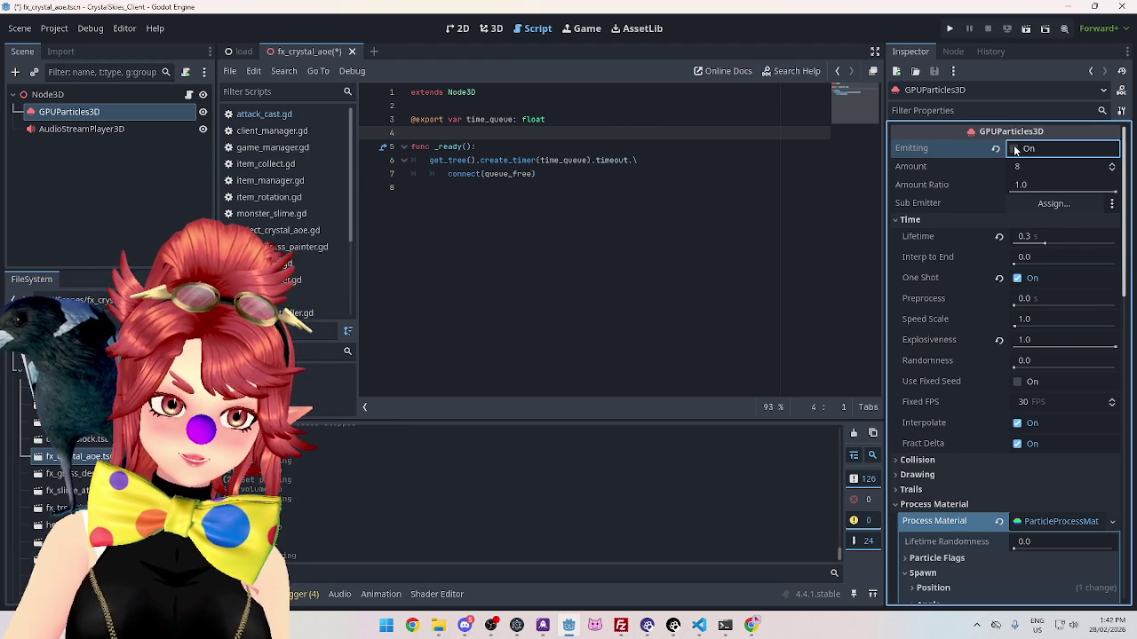
Step: Replay the particle burst and insert a blank line above the timer call in _ready()
click(1016, 149)
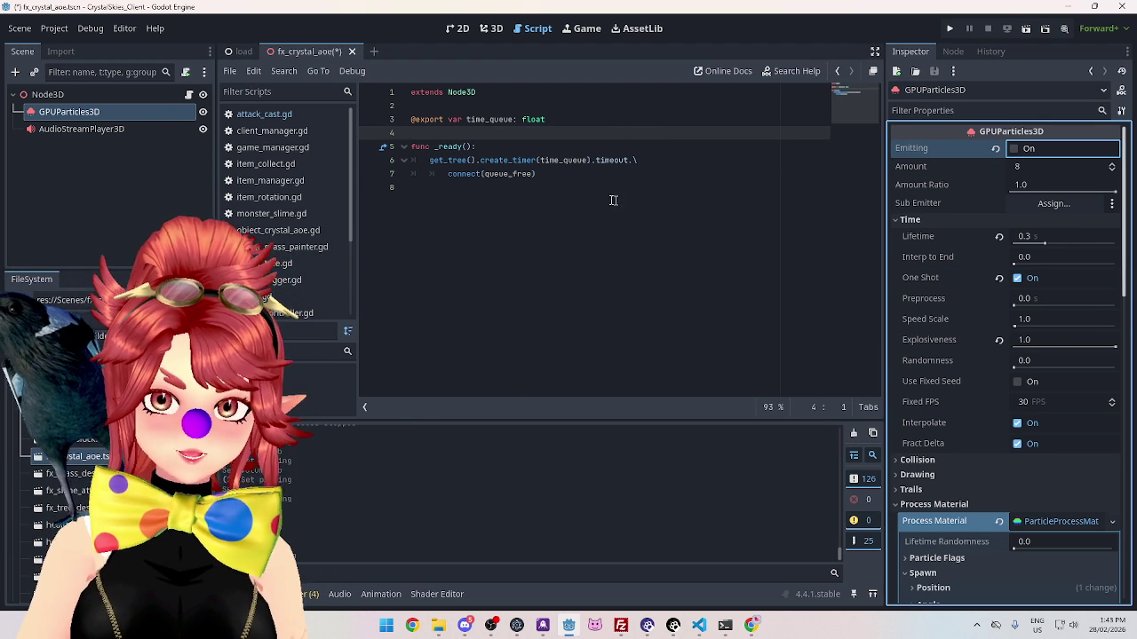
click(429, 160)
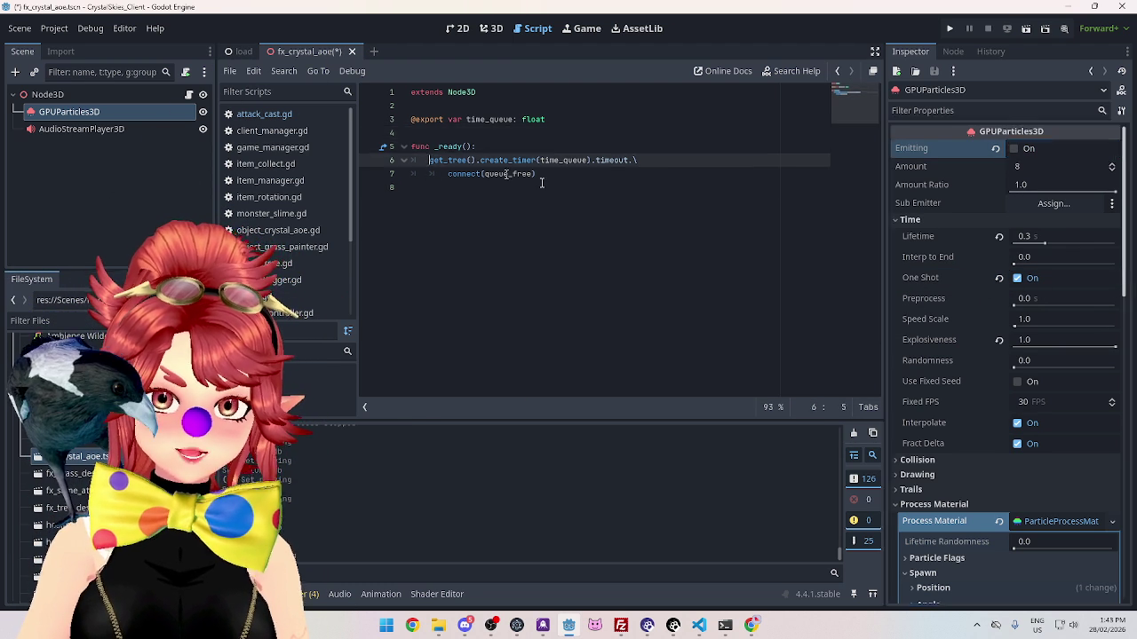
key(Return)
key(Up)
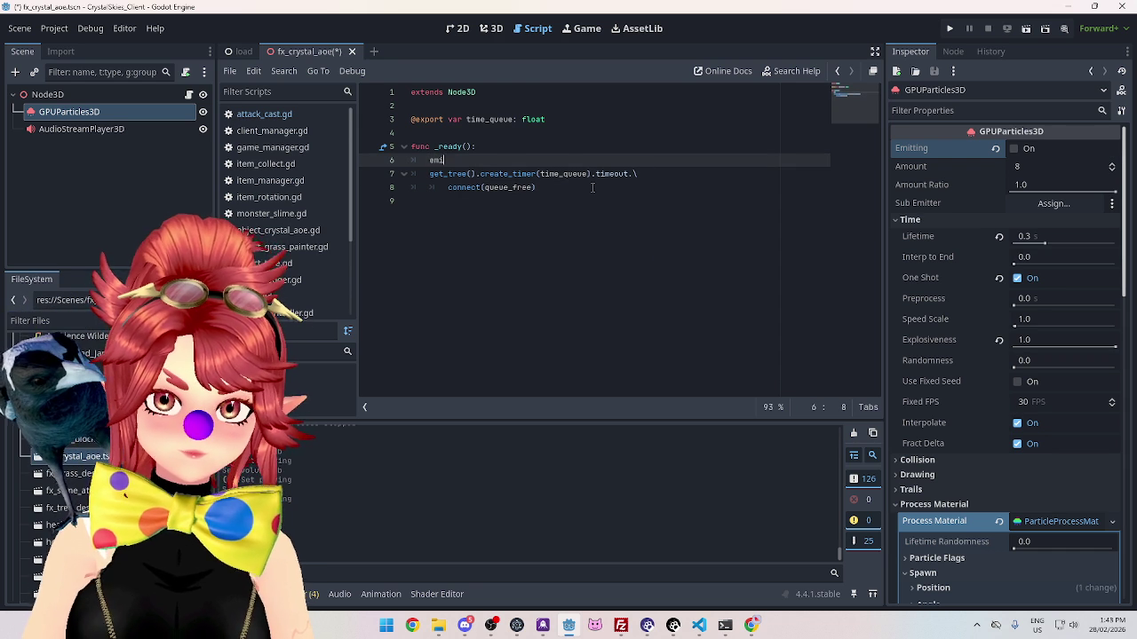
text(emit)
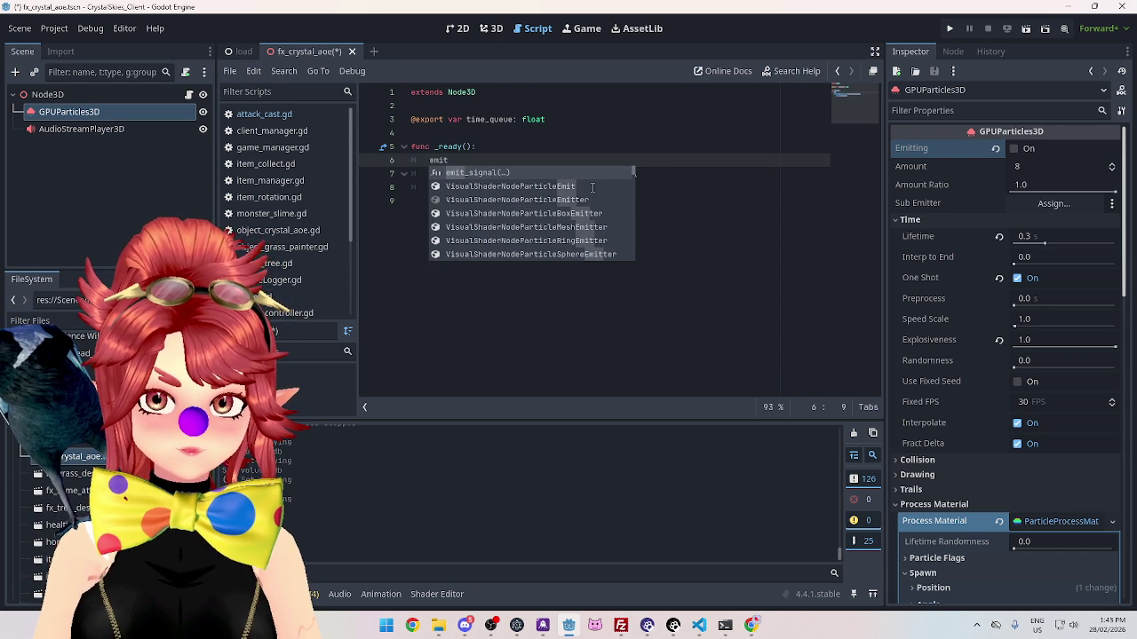
key(BackSpace)
key(BackSpace)
key(BackSpace)
mouse_move(76, 112)
mouse_down()
mouse_move(424, 142)
mouse_move(419, 134)
mouse_up()
click(485, 175)
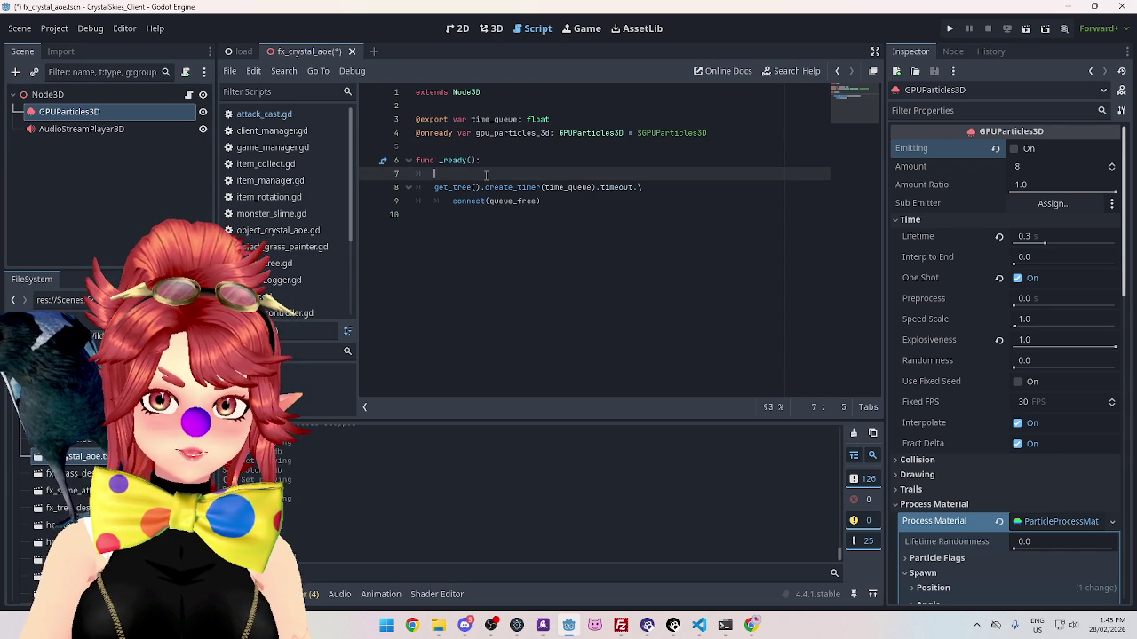
text(gp)
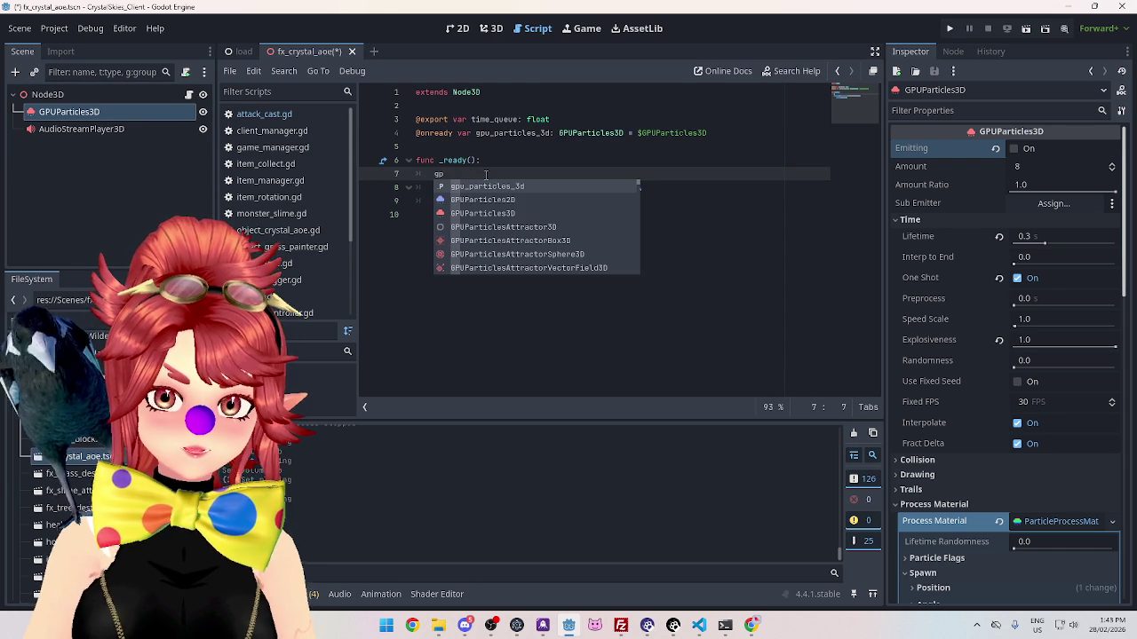
key(Return)
text(.em)
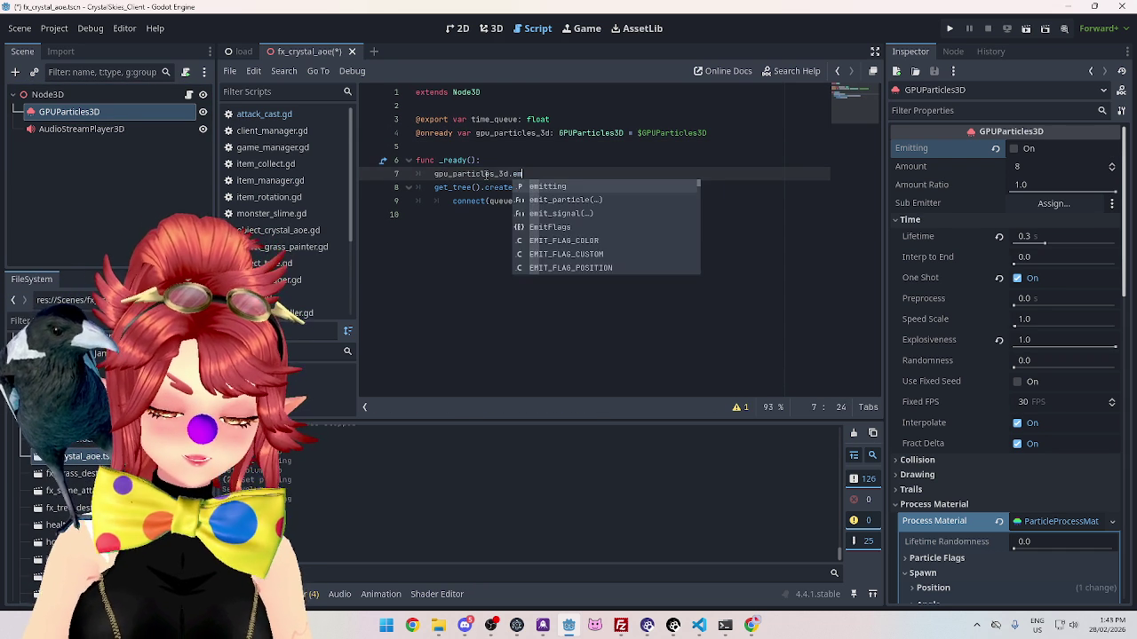
key(Return)
text(= true)
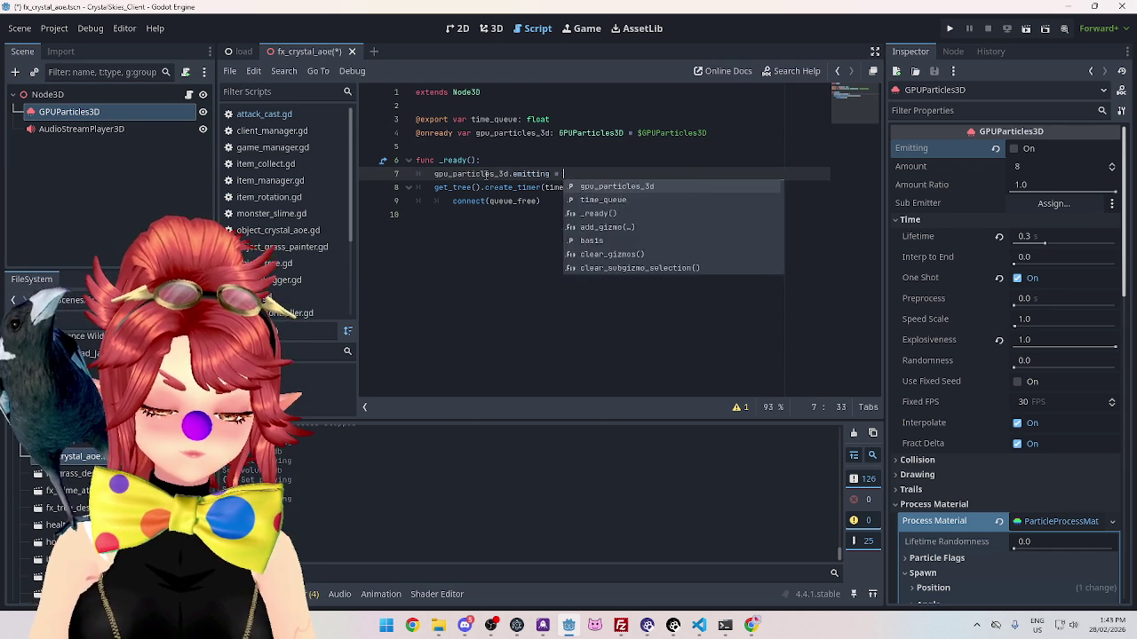
click(540, 133)
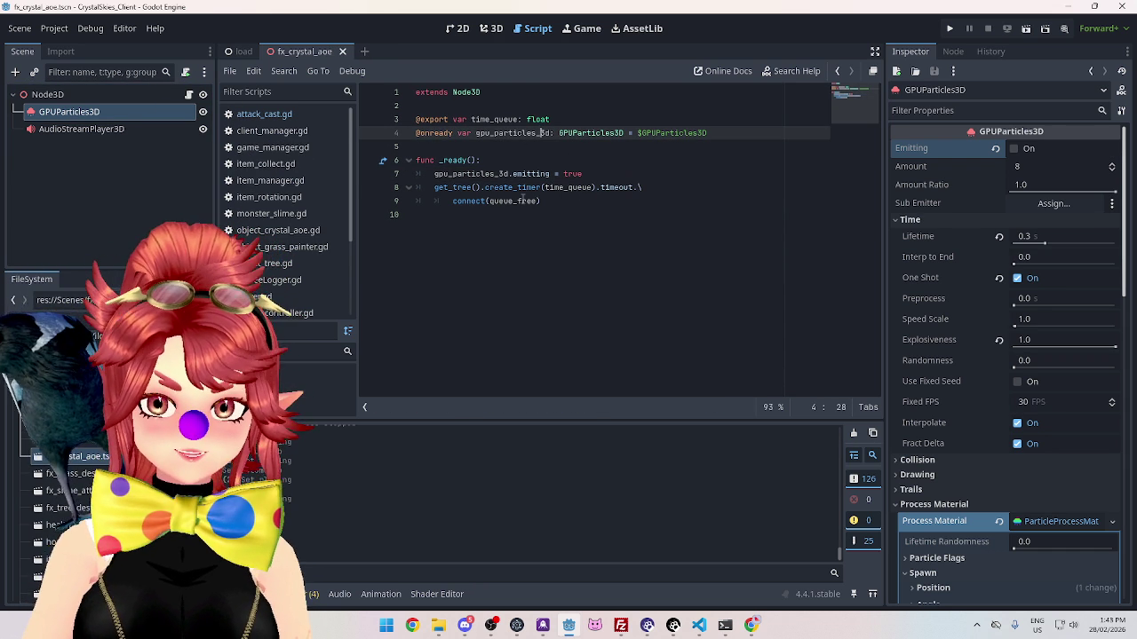
click(560, 202)
Step: Set the root Node3D's Time Queue to 0.6 and save the scene
click(92, 96)
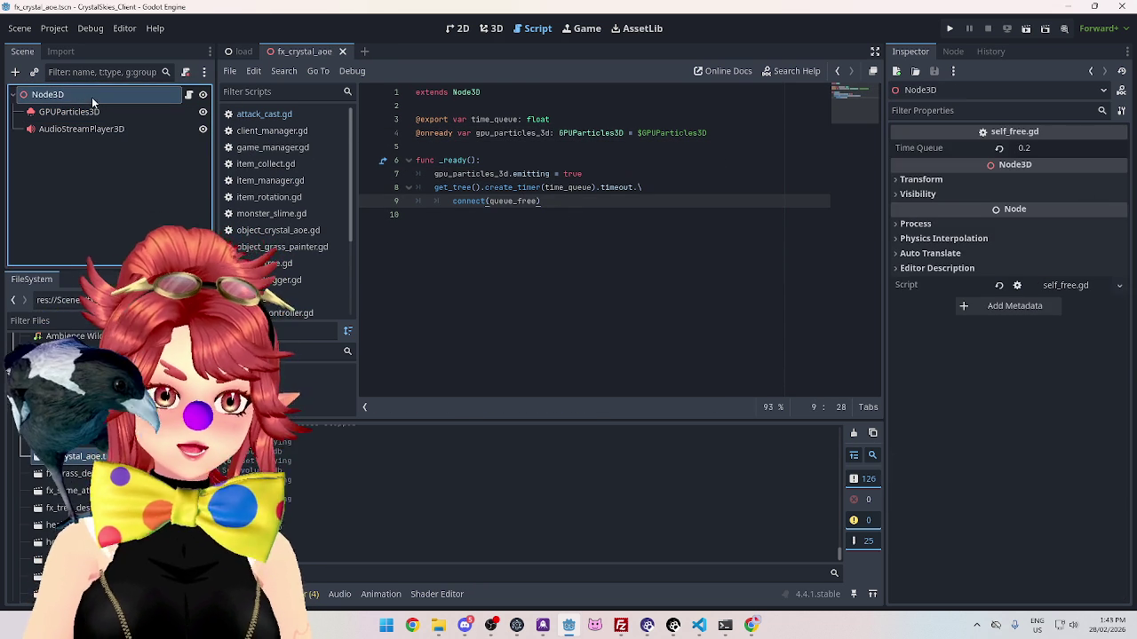
click(1035, 149)
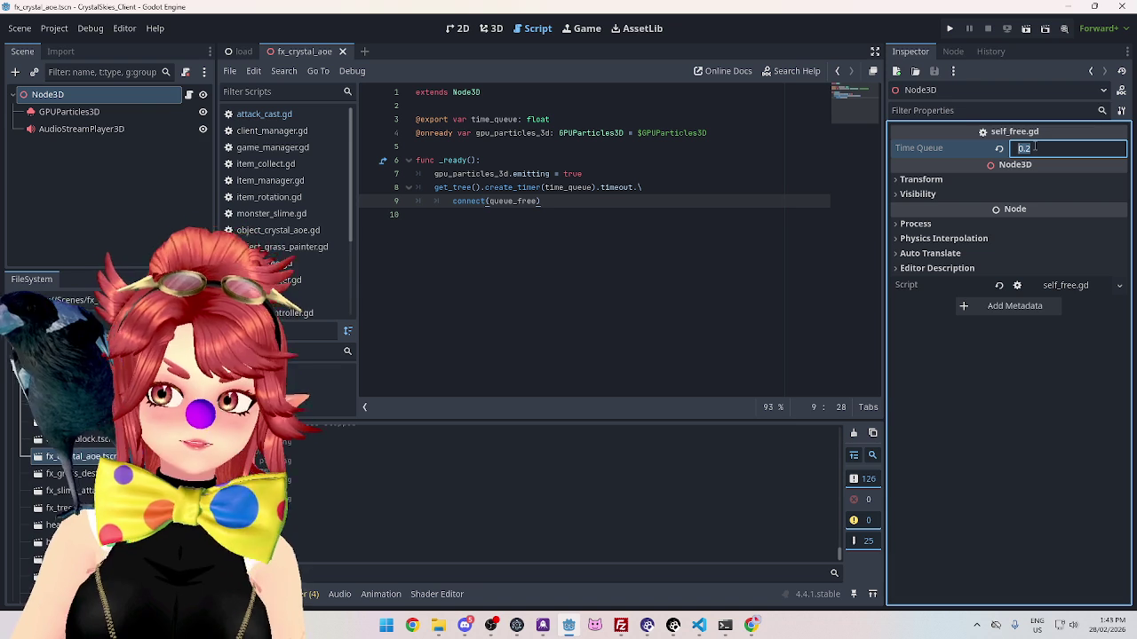
text(0.6)
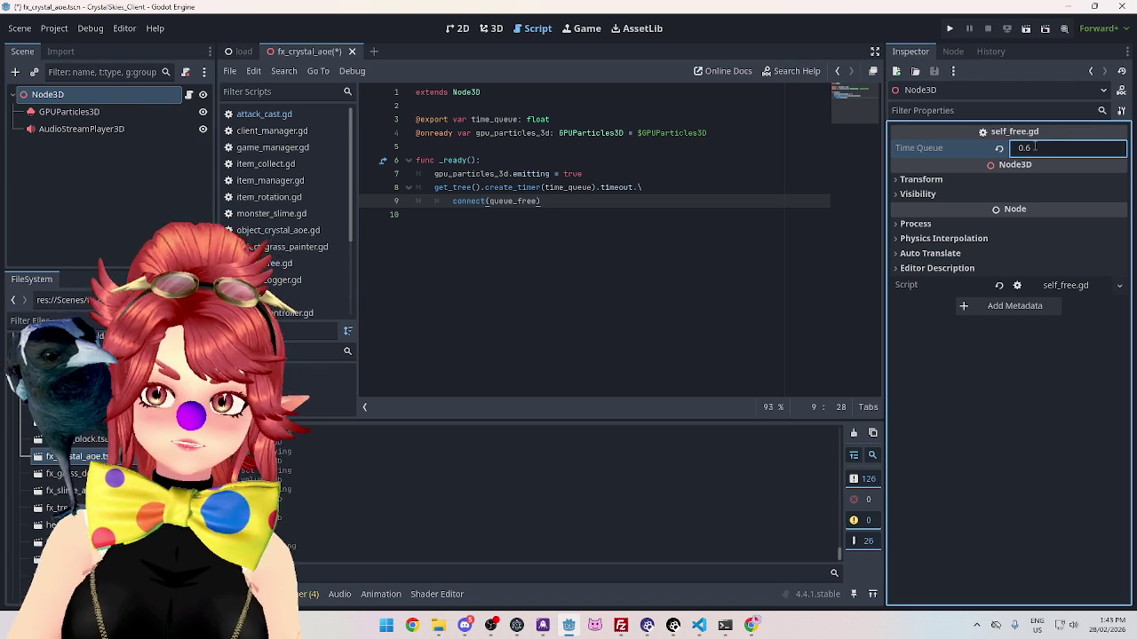
key(ctrl+s)
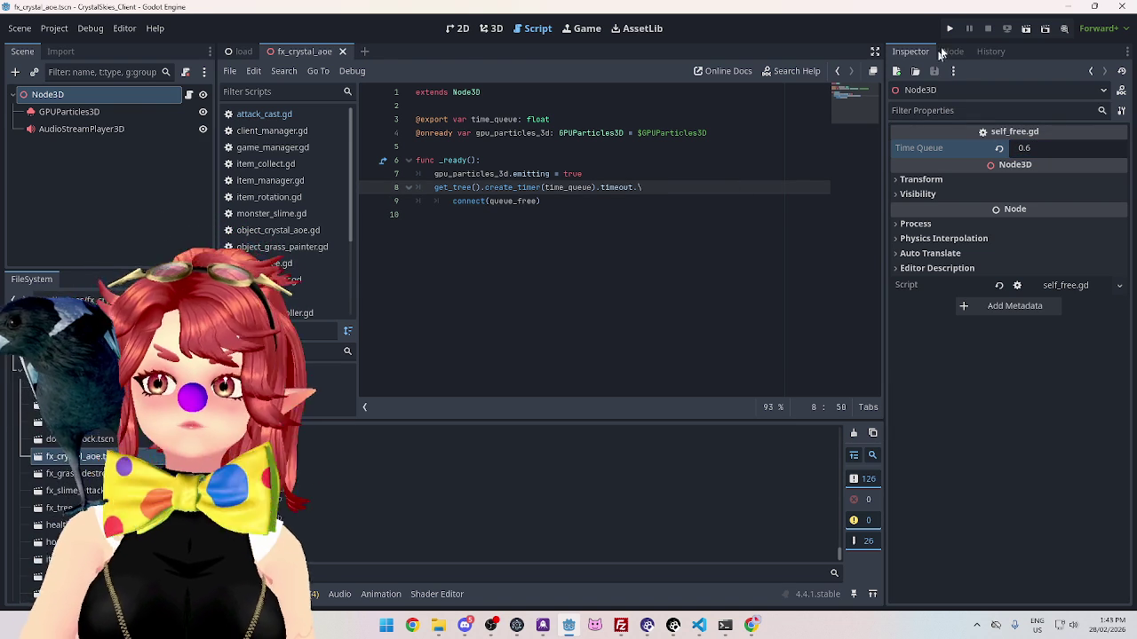
Step: Run the game, enter a display name and create a lobby named asddd
click(947, 29)
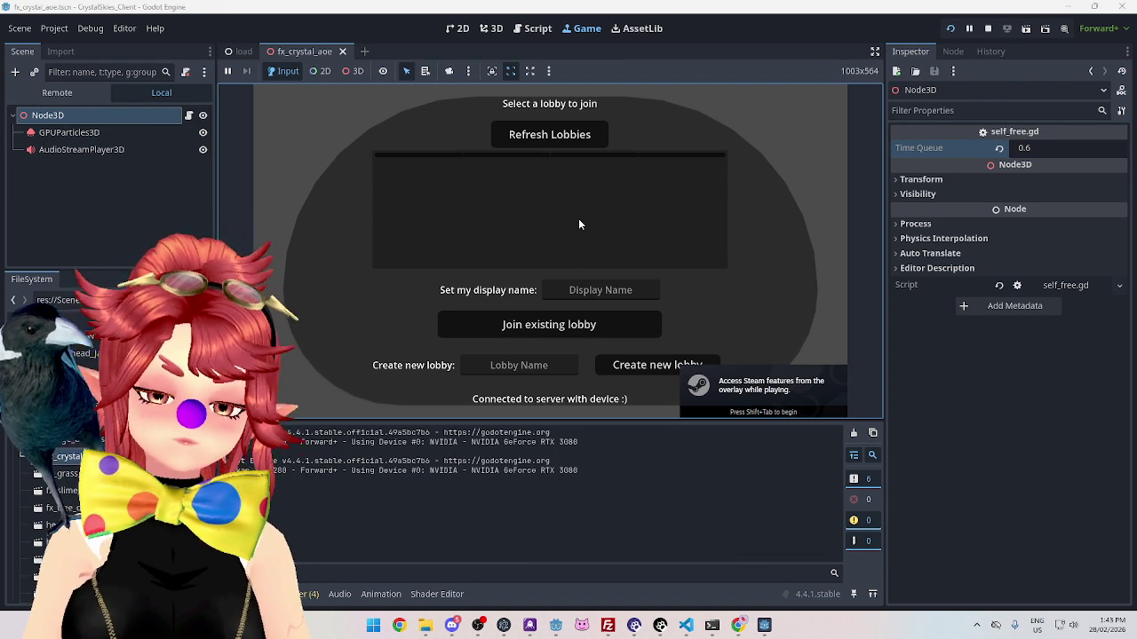
click(573, 290)
text(Phwee)
key(Tab)
key(Tab)
text(asddd)
click(628, 374)
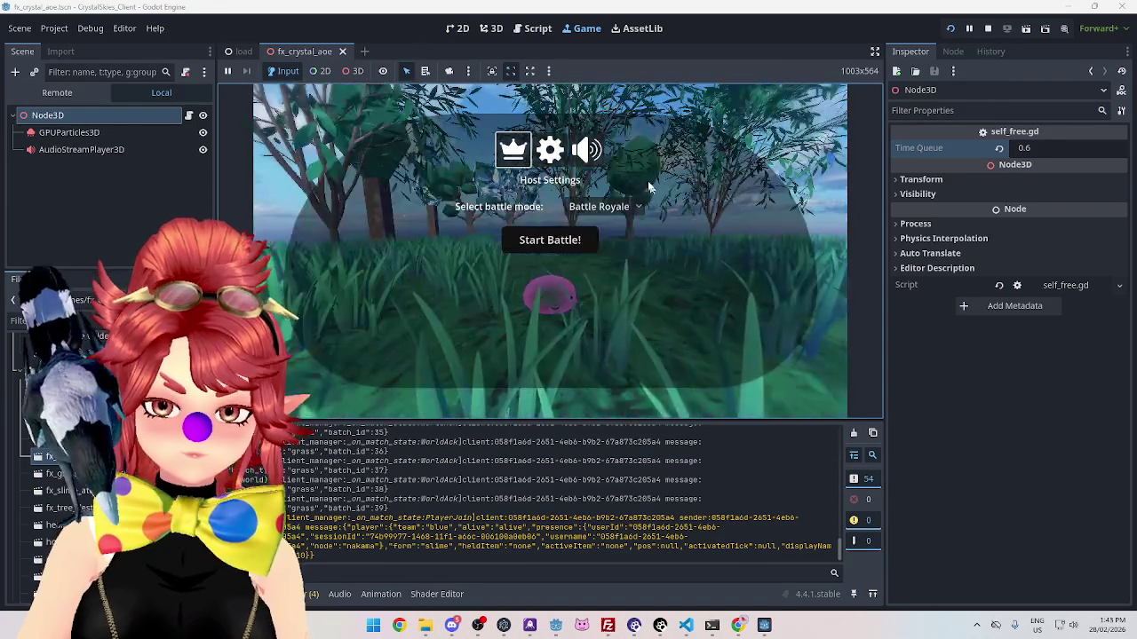
Step: Turn Background Music and Ambient SFX down in the in-game audio settings and detach the game window
click(579, 153)
click(609, 205)
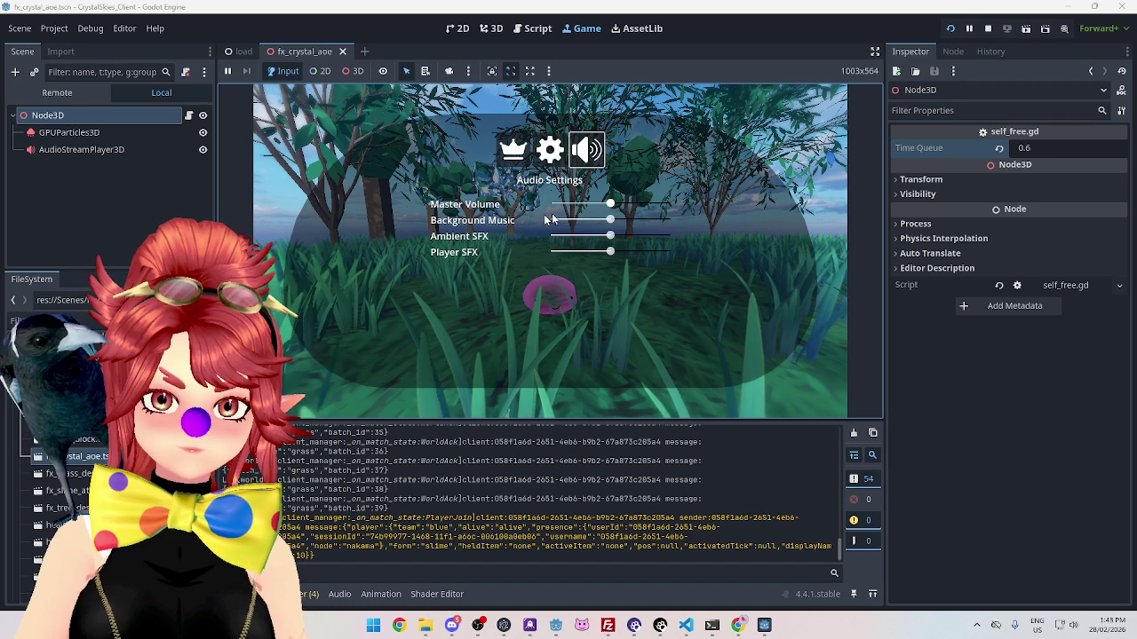
mouse_move(611, 221)
mouse_down()
mouse_move(555, 220)
mouse_move(566, 237)
mouse_move(556, 236)
mouse_up()
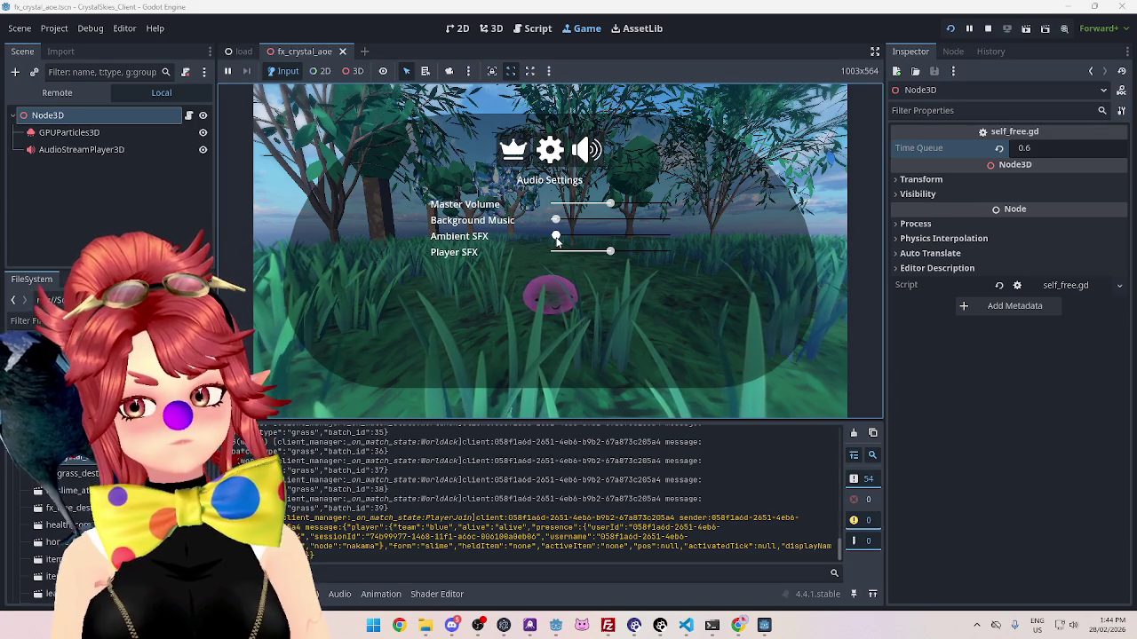
mouse_move(557, 240)
mouse_down()
mouse_move(603, 240)
mouse_move(553, 249)
mouse_move(538, 269)
mouse_up()
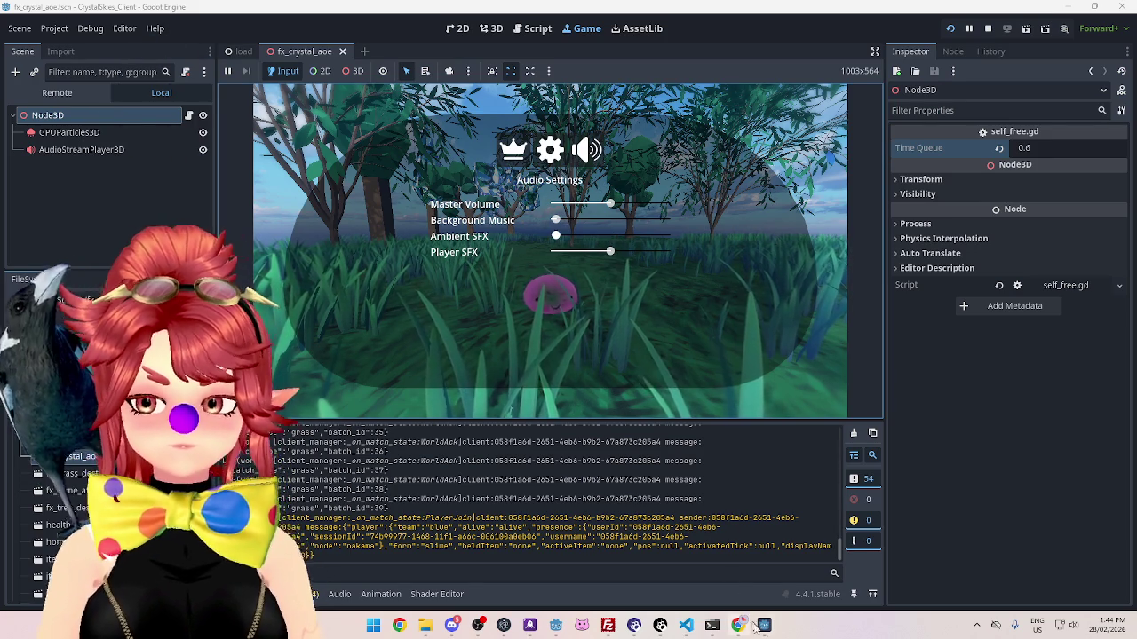
key(F5)
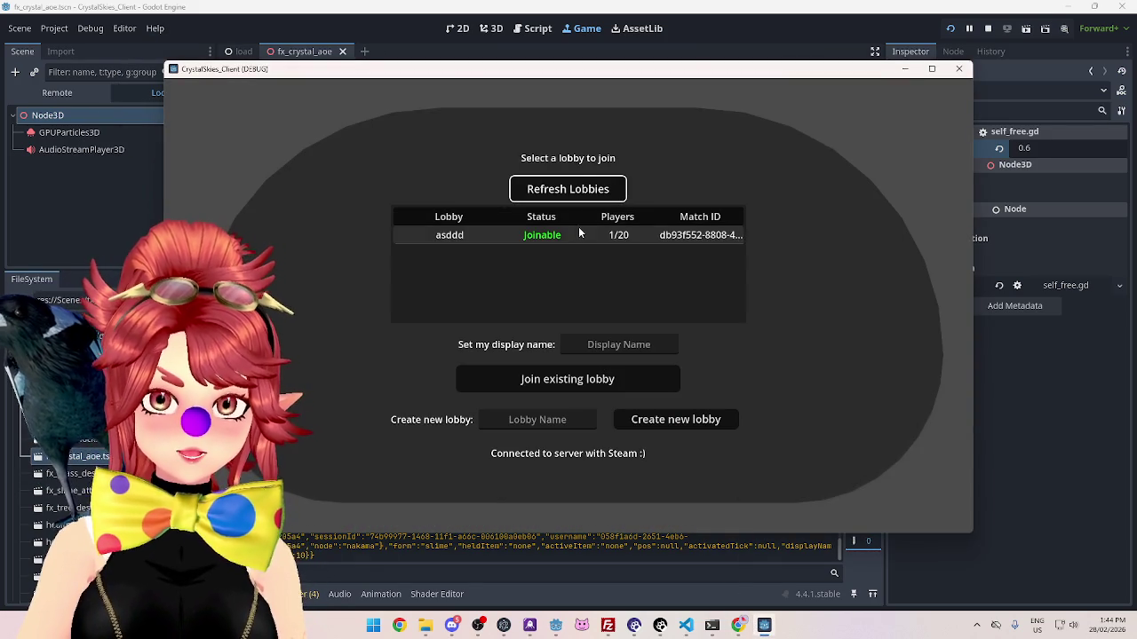
Step: Enter a display name and create the asddd lobby again
click(578, 232)
click(617, 339)
text(Phwee)
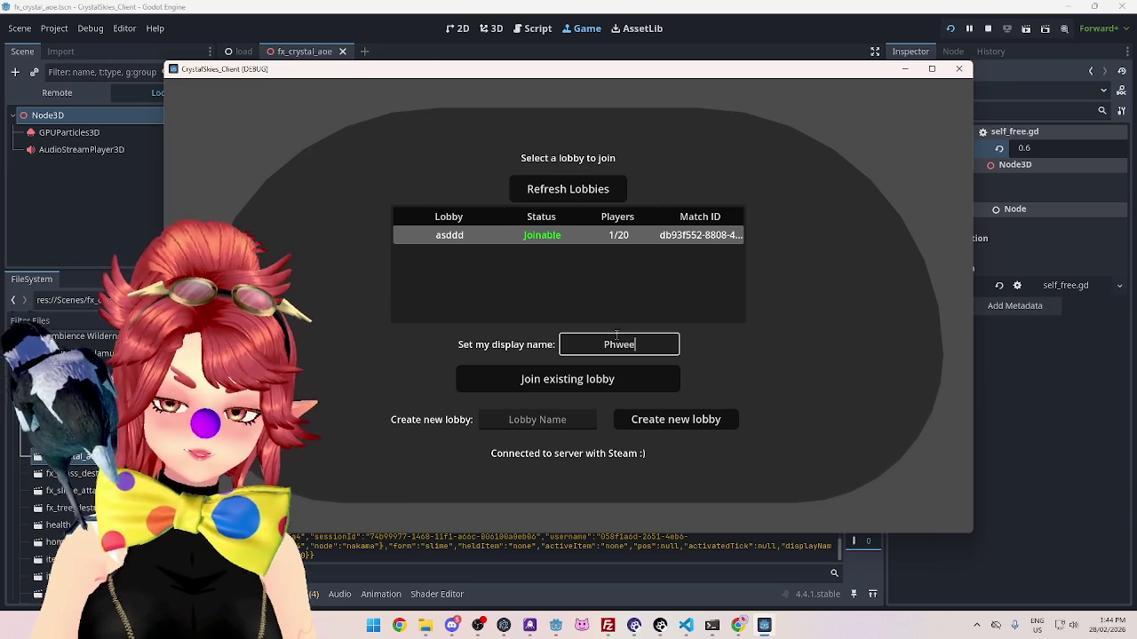
key(Tab)
key(Tab)
text(asddd)
click(661, 421)
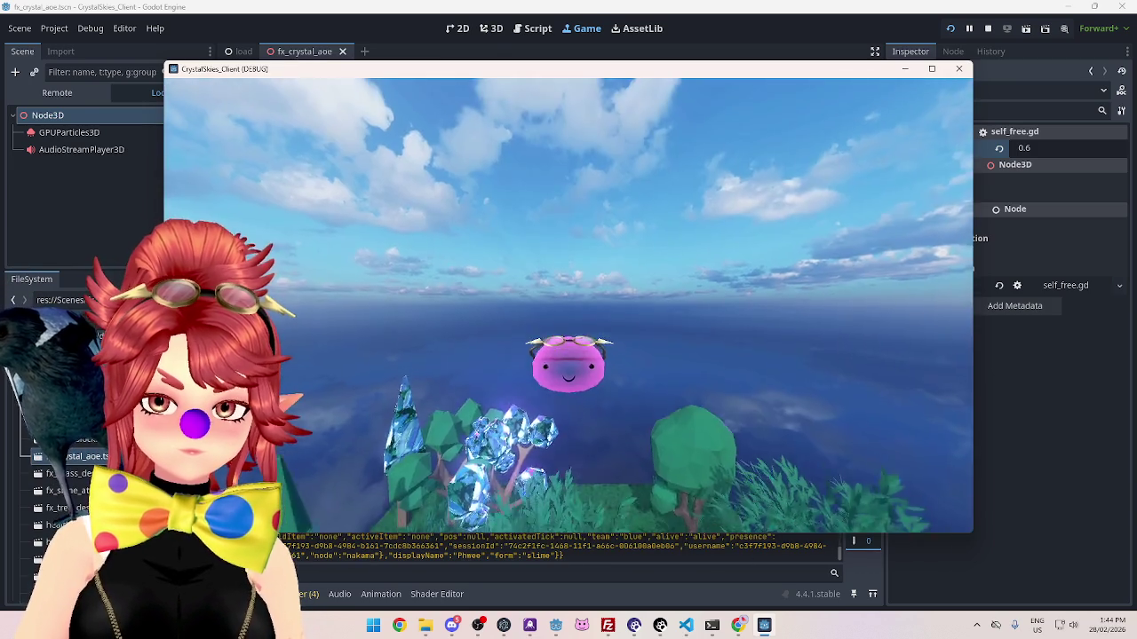
Step: Mute background music and ambient sounds in the audio settings, then start the battle
click(605, 204)
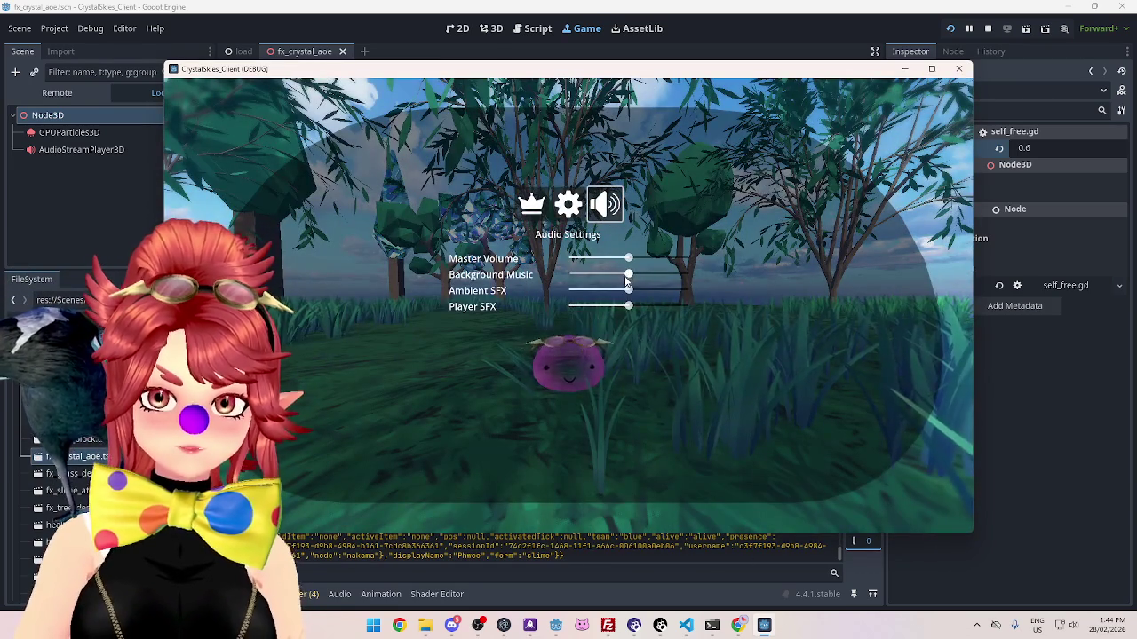
mouse_move(627, 277)
mouse_down()
mouse_move(574, 275)
mouse_move(574, 290)
mouse_up()
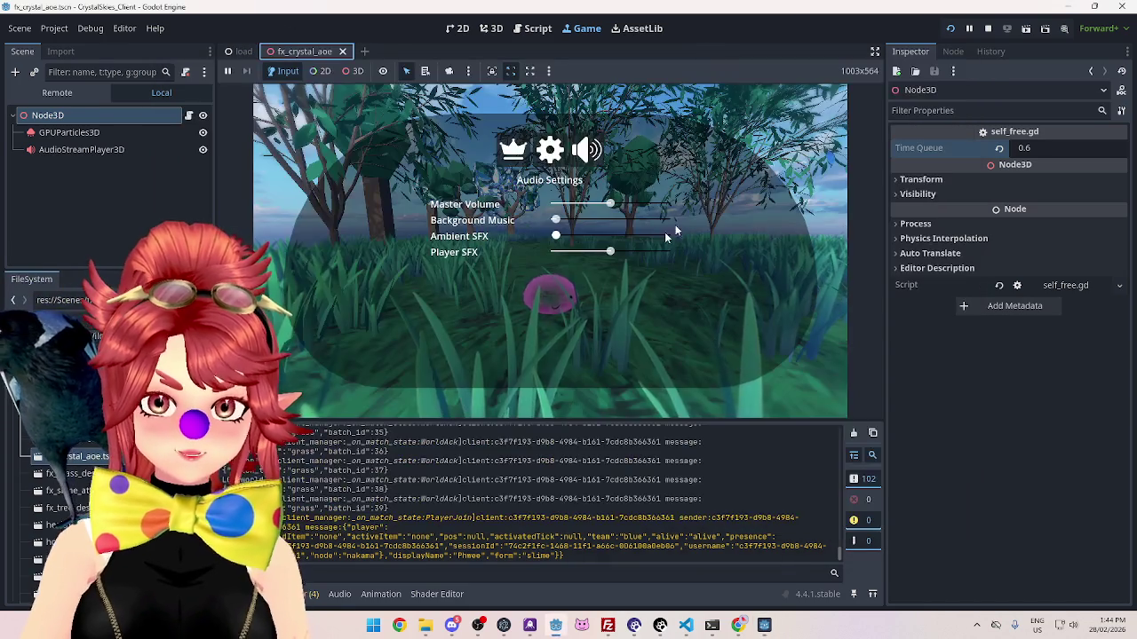
click(786, 122)
key(Escape)
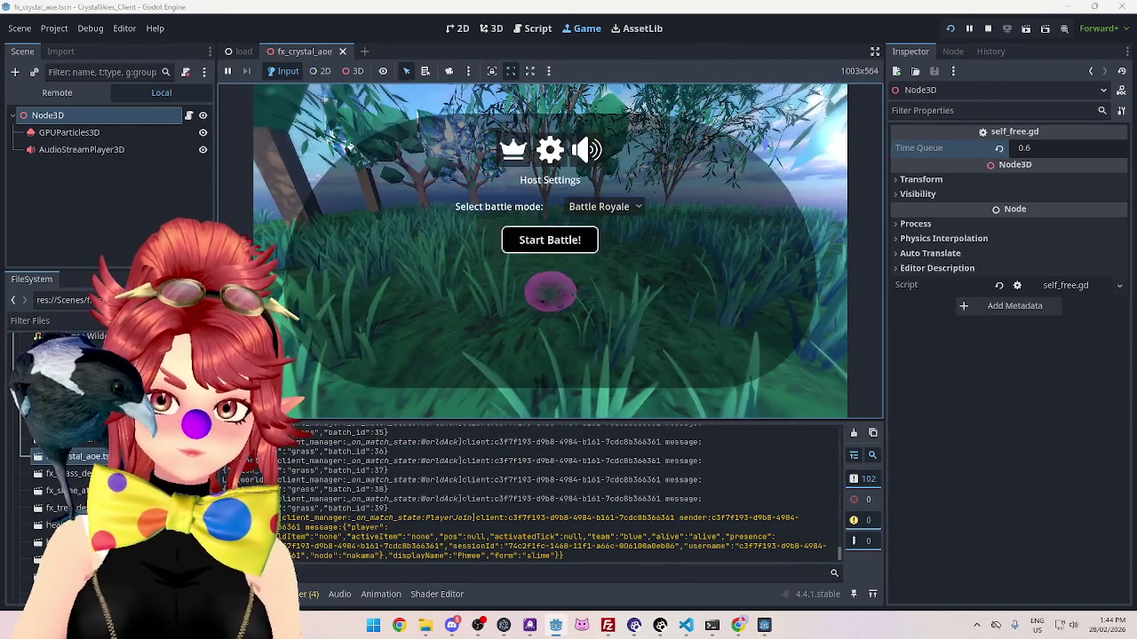
click(566, 241)
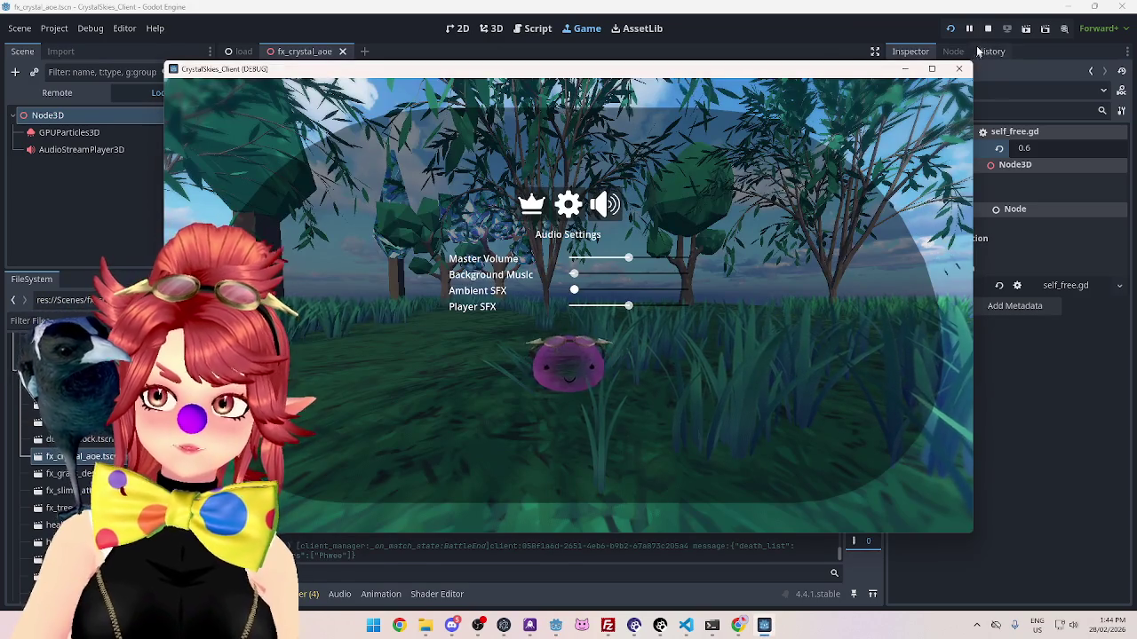
Step: Relaunch the game, refresh the lobby list and create a new asddd lobby with a display name
click(949, 28)
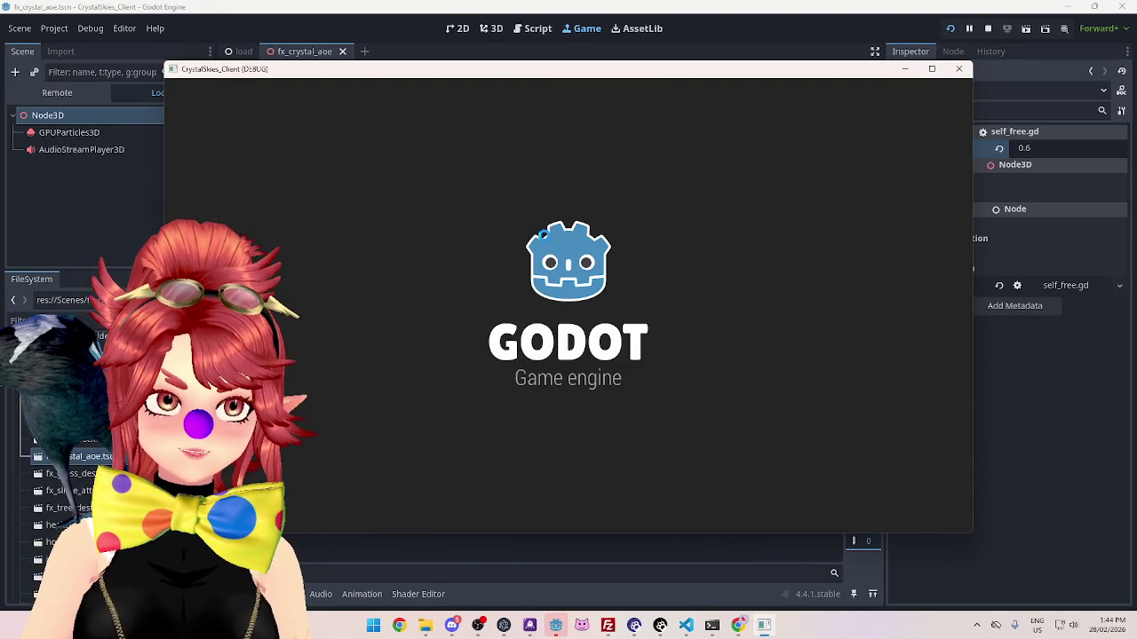
click(584, 197)
click(622, 345)
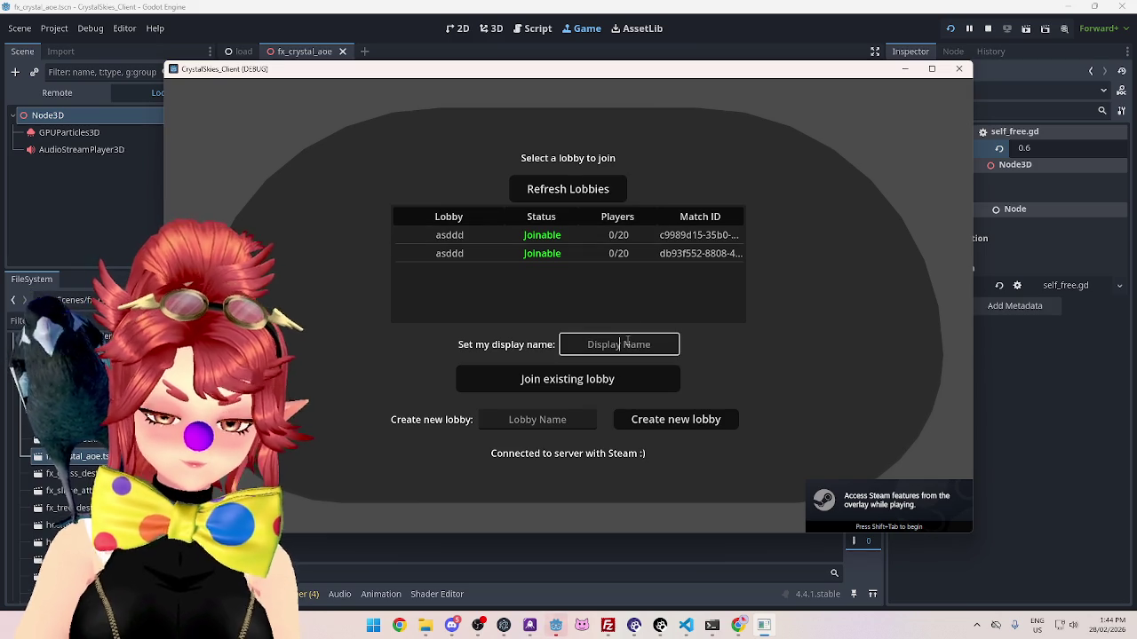
text(Phwee)
click(537, 419)
text(asddd)
click(657, 421)
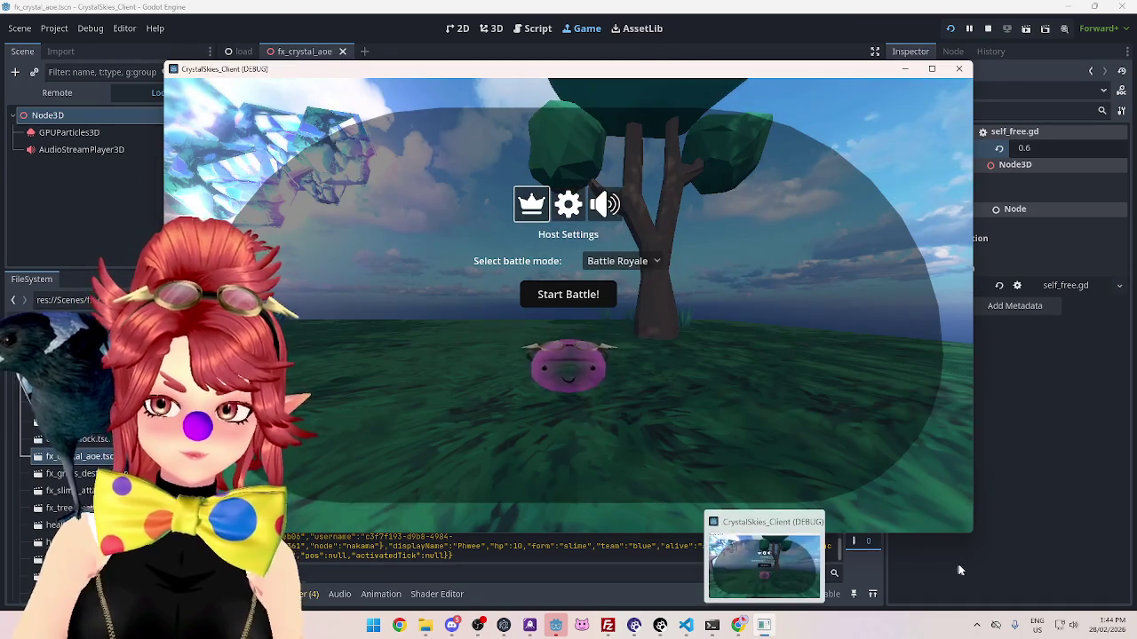
Step: Refresh the lobby list, enter a display name and join the lobby that already has a player
click(764, 626)
click(550, 134)
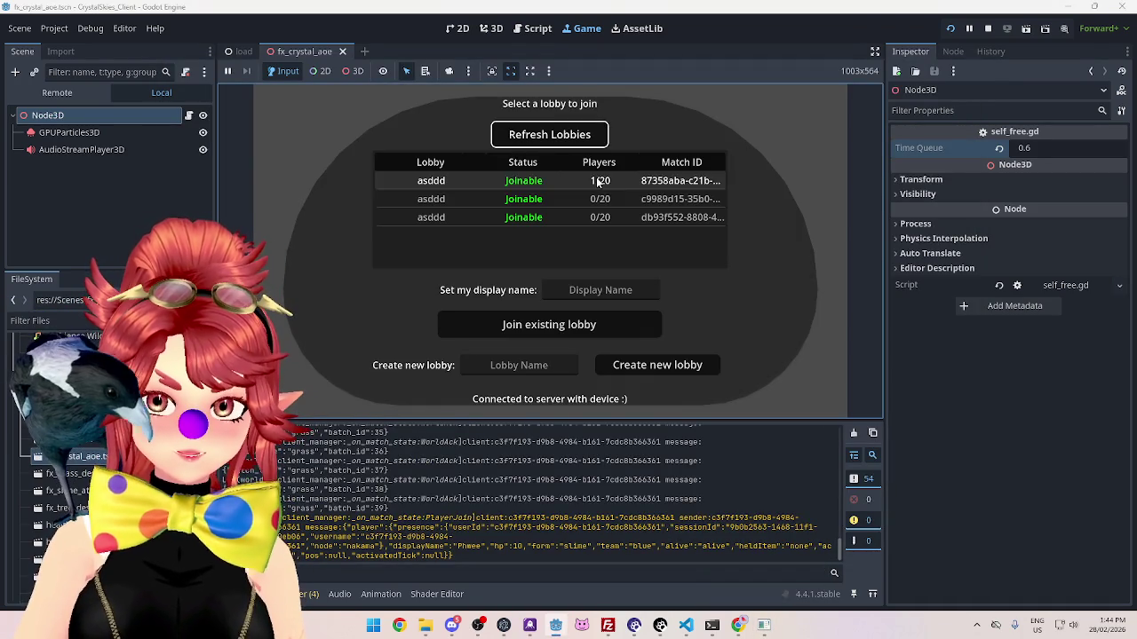
click(592, 289)
text(Phwee)
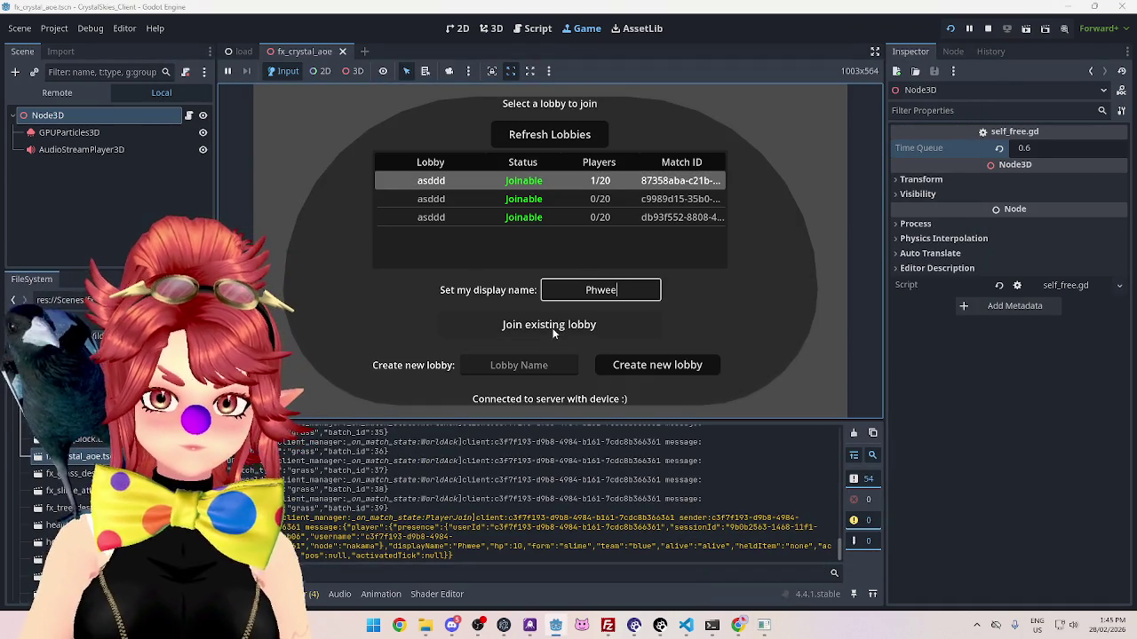
click(551, 325)
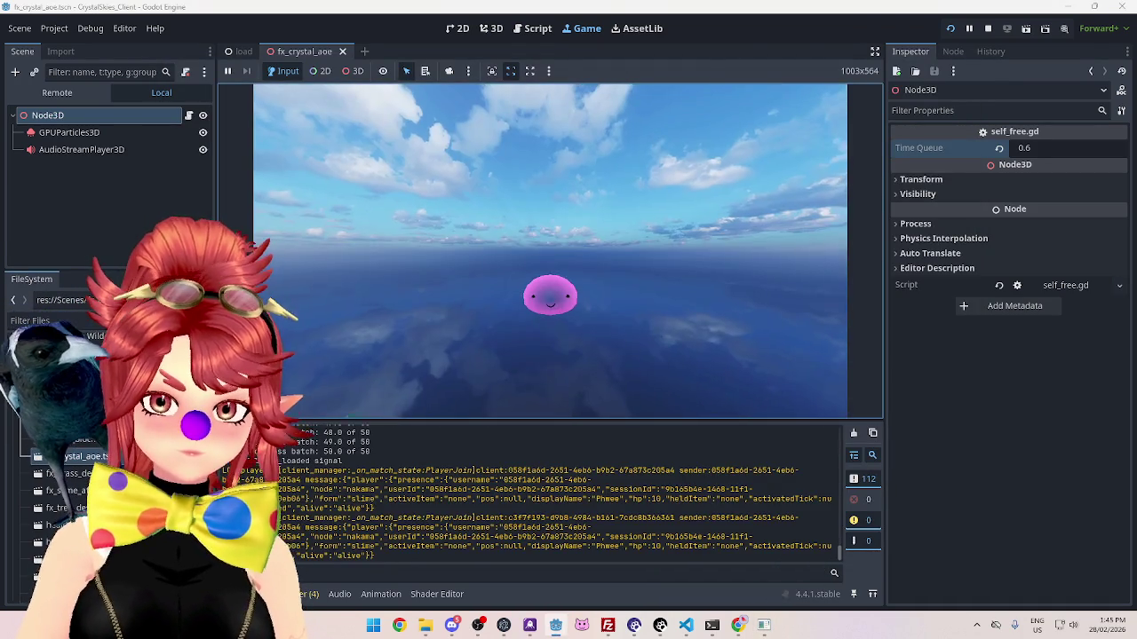
Step: Start the battle royale match, move the slime around until it ends, then stop the game
key(w)
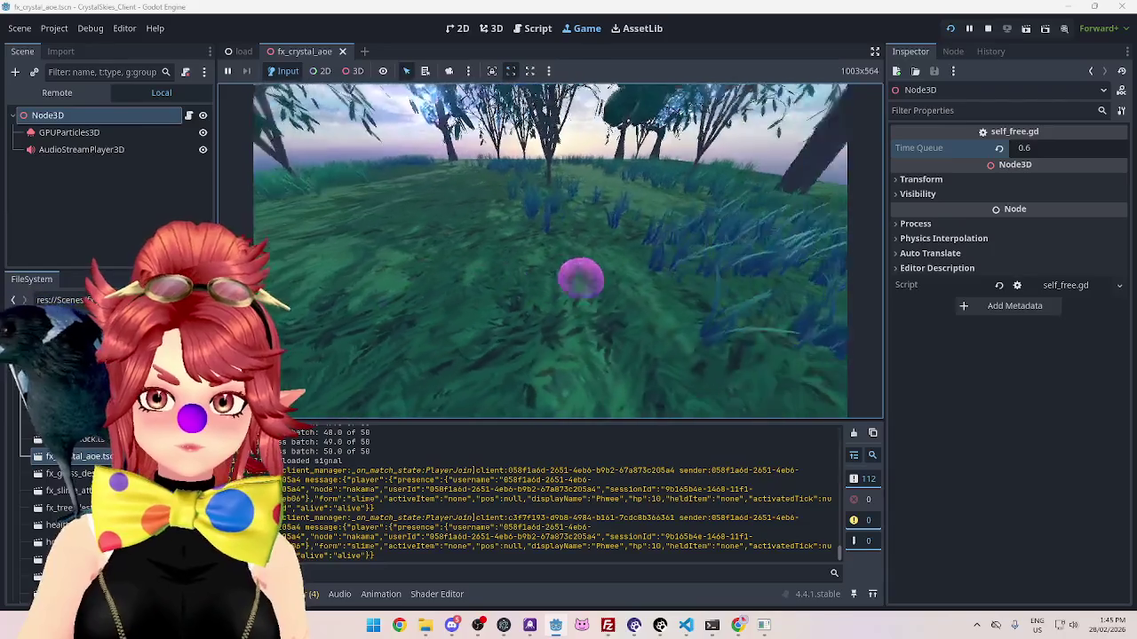
key(Escape)
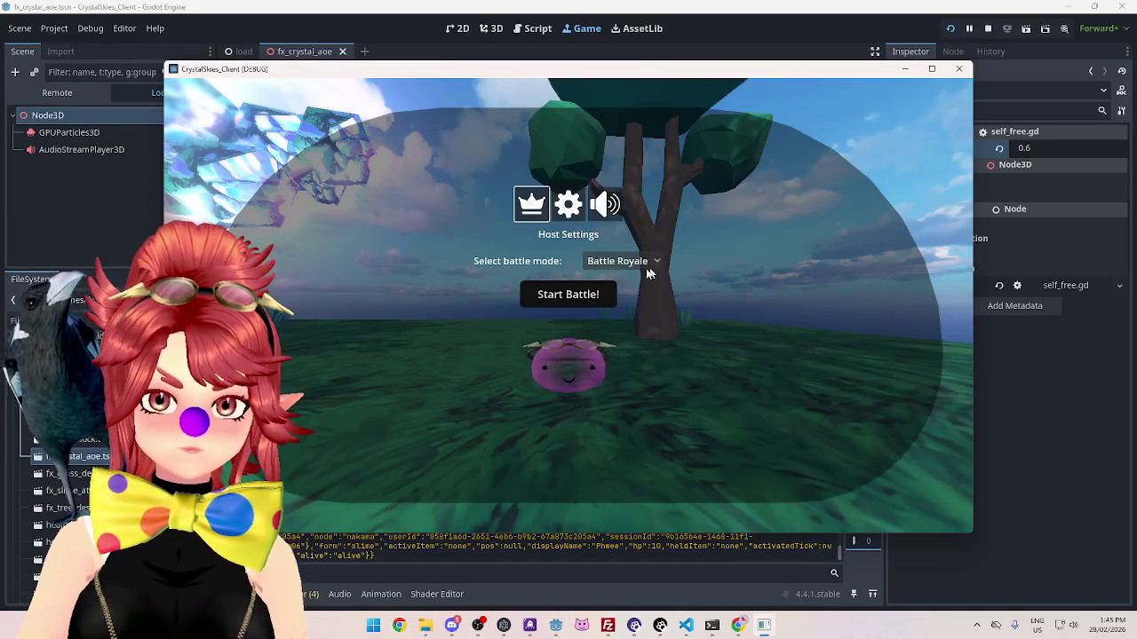
click(587, 295)
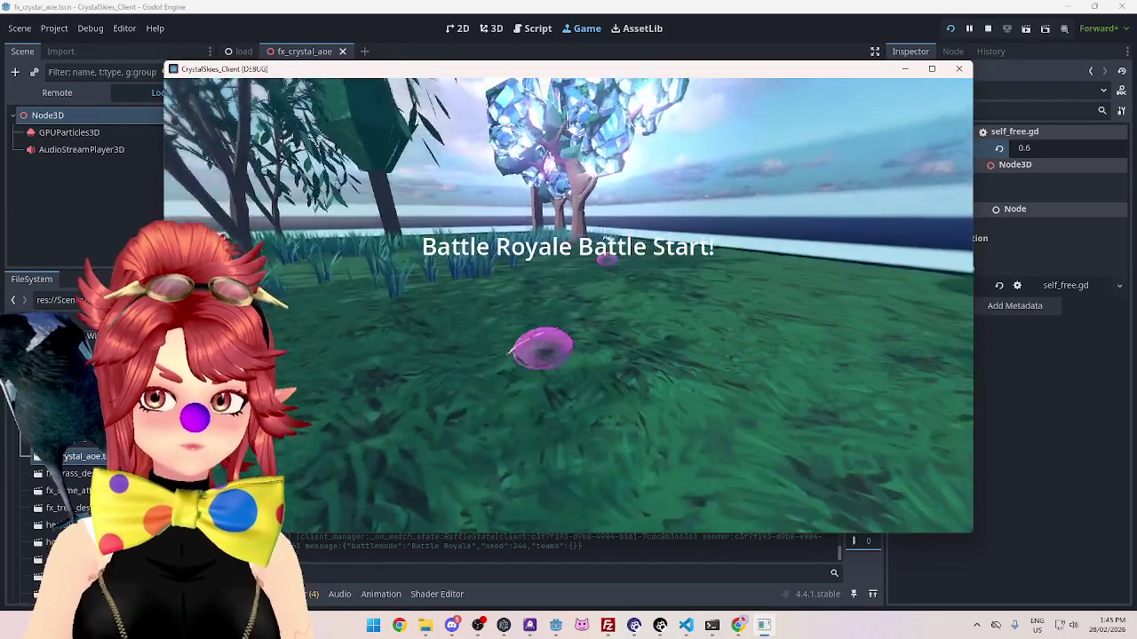
key(w)
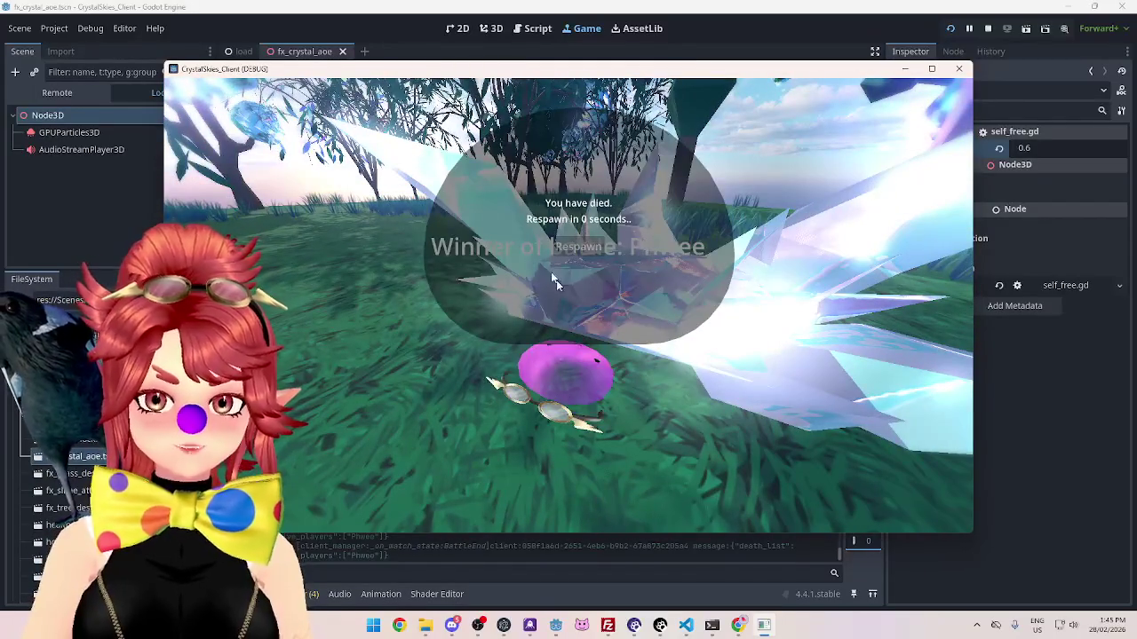
click(985, 29)
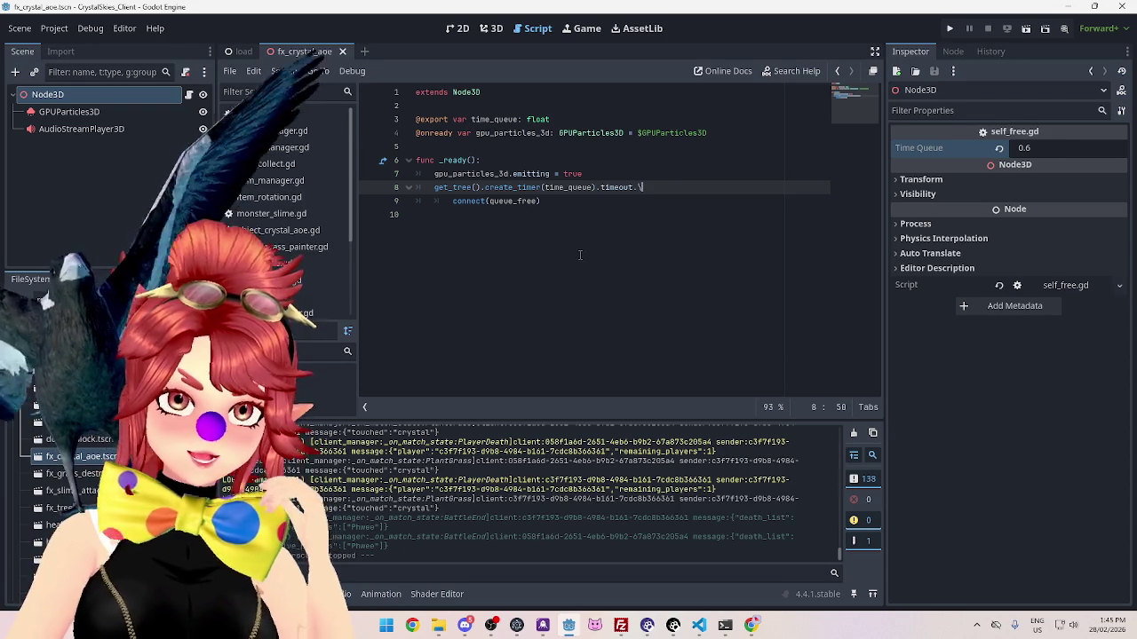
Step: Route the AudioStreamPlayer3D to the Slimes audio bus and save the fx_crystal_aoe scene
click(77, 131)
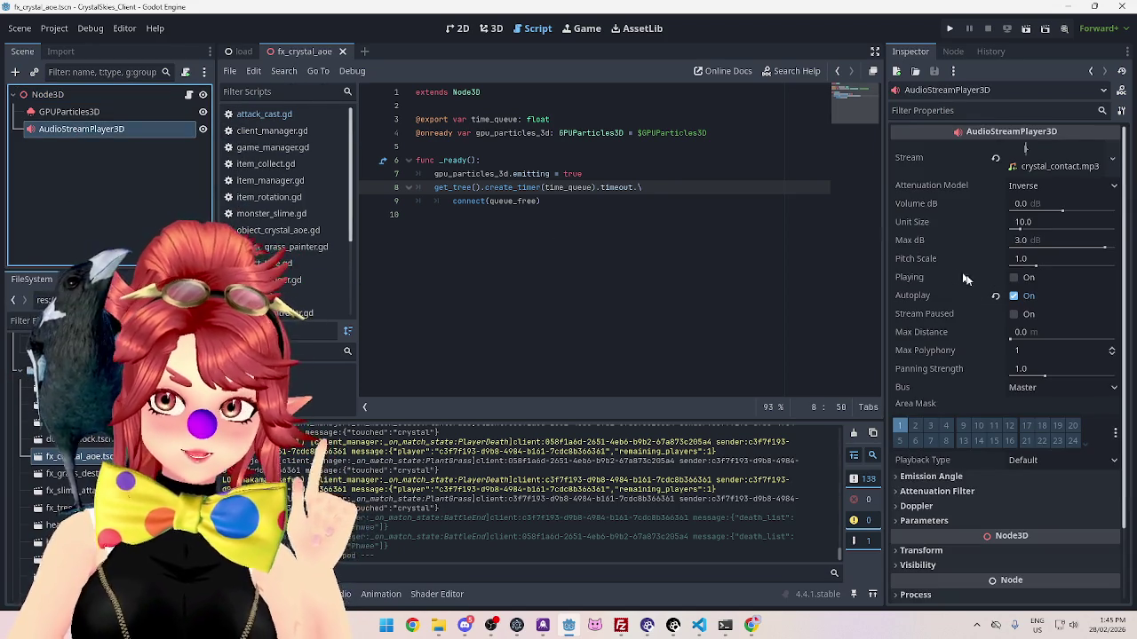
click(1047, 389)
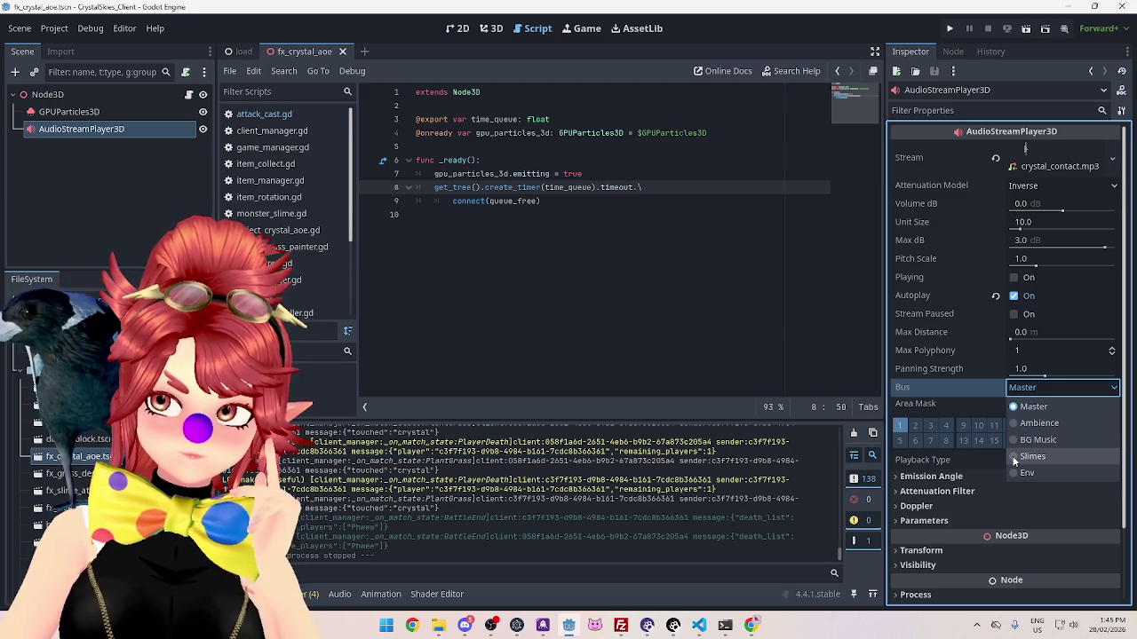
click(1014, 457)
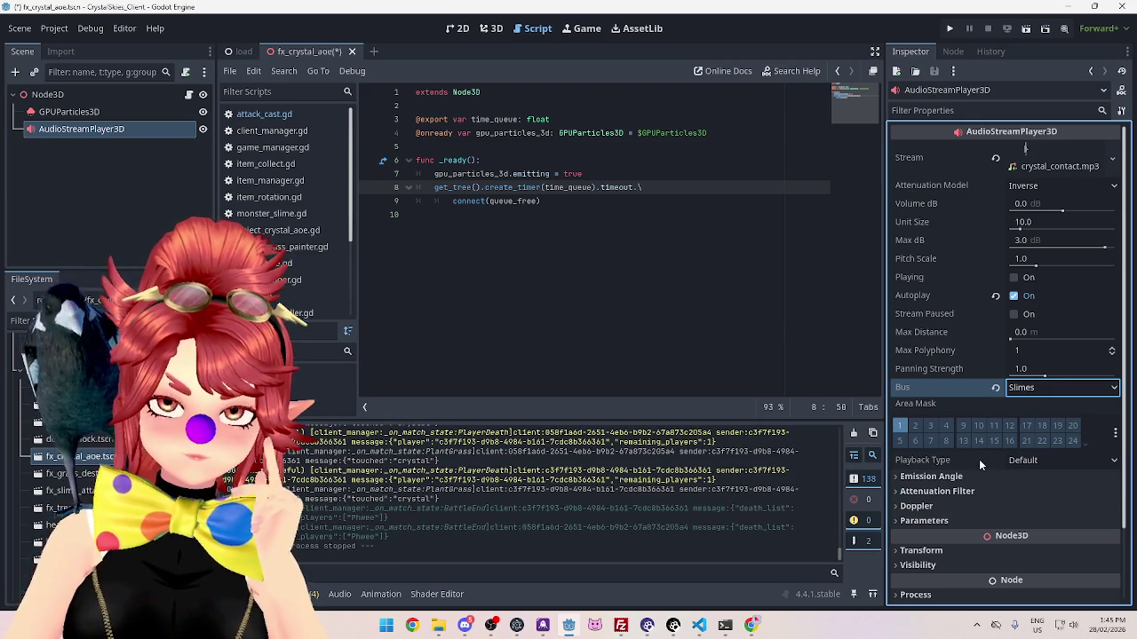
click(590, 208)
key(ctrl+s)
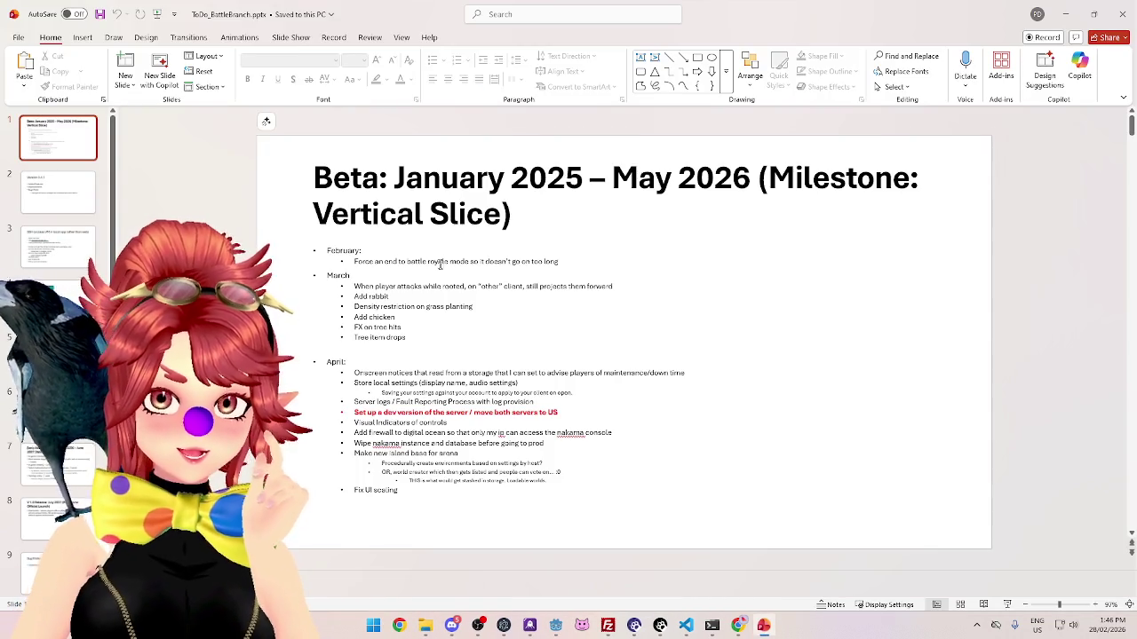
Step: Delete the February bullet and its sub-item from the Beta slide
click(533, 263)
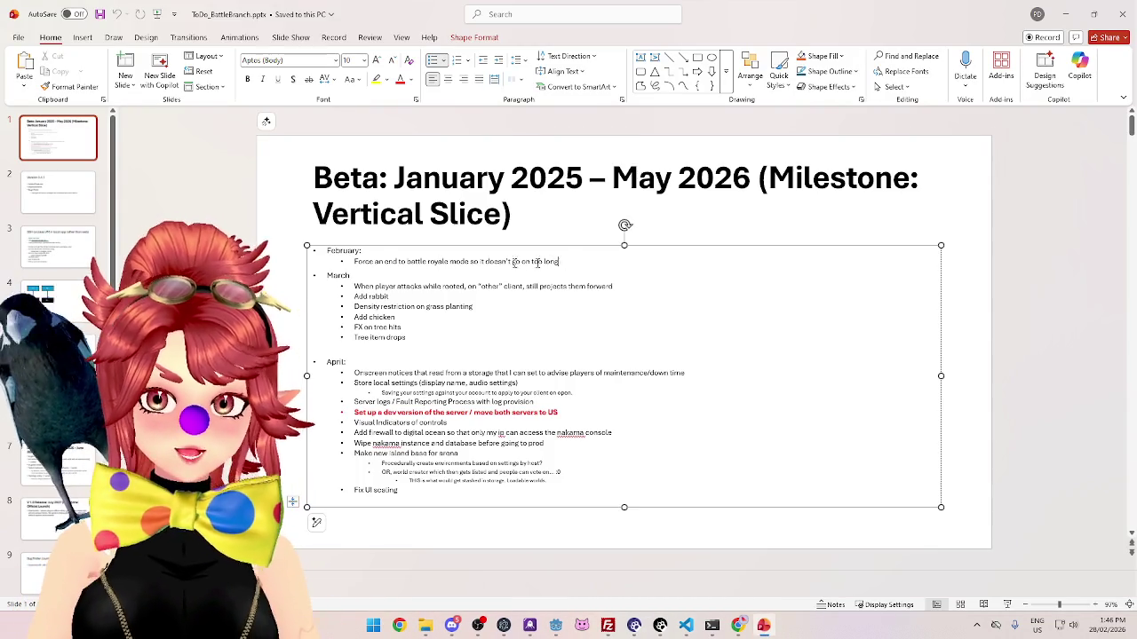
drag(560, 262, 339, 262)
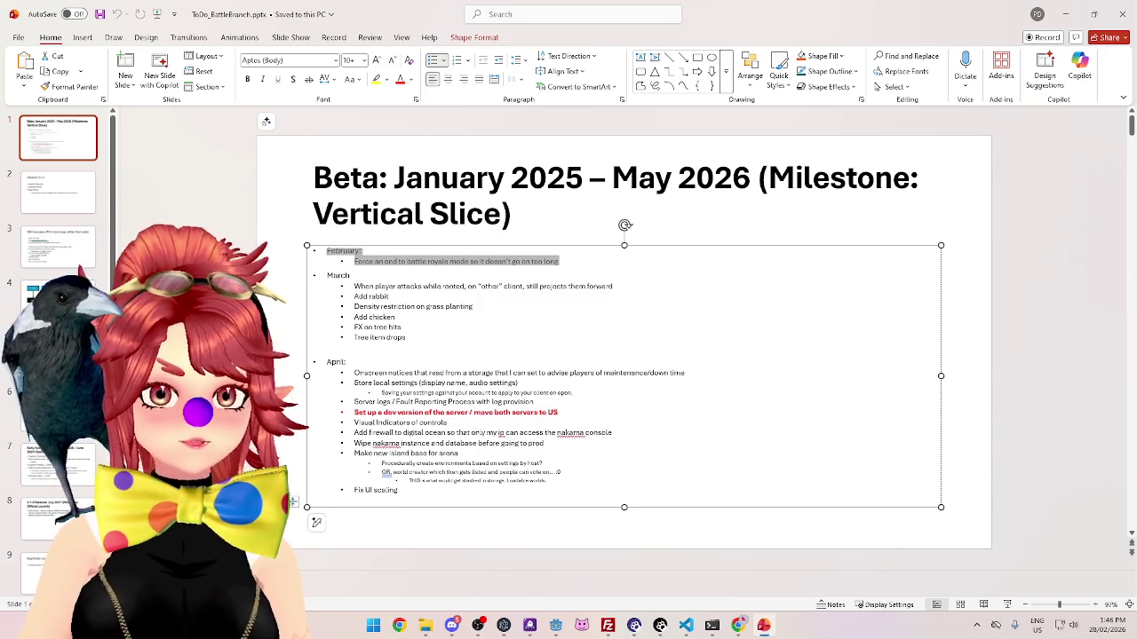
key(Delete)
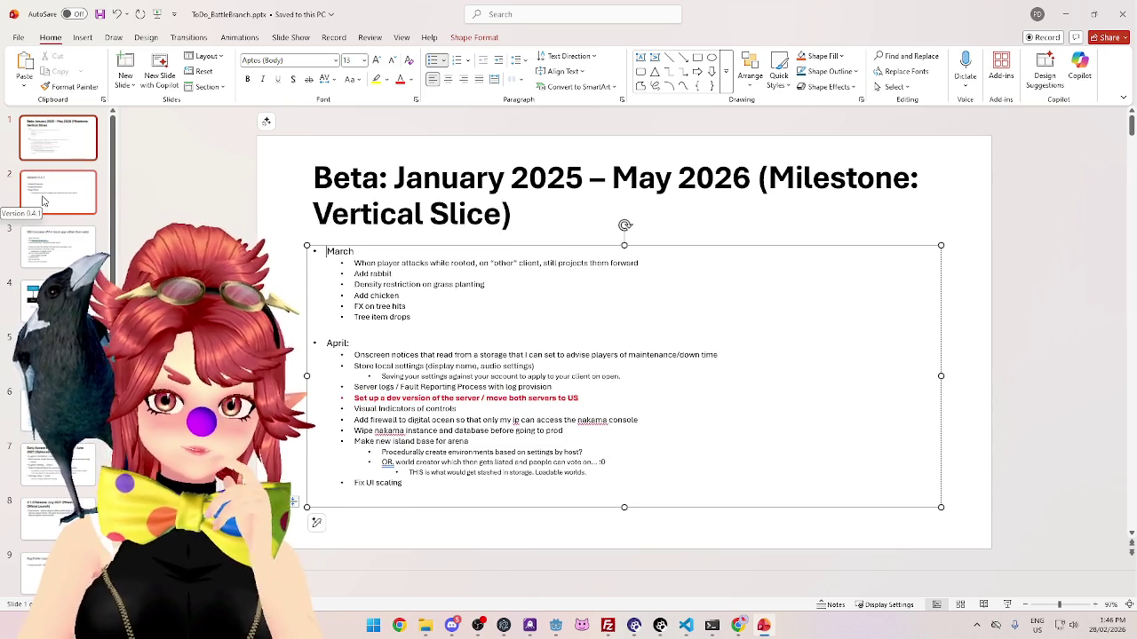
Step: Add the sub-bullet 'Damaging Crystal spawns prevent camping in battle royale mode' under Added Features
click(53, 200)
click(475, 259)
key(Return)
key(Tab)
text(Crys)
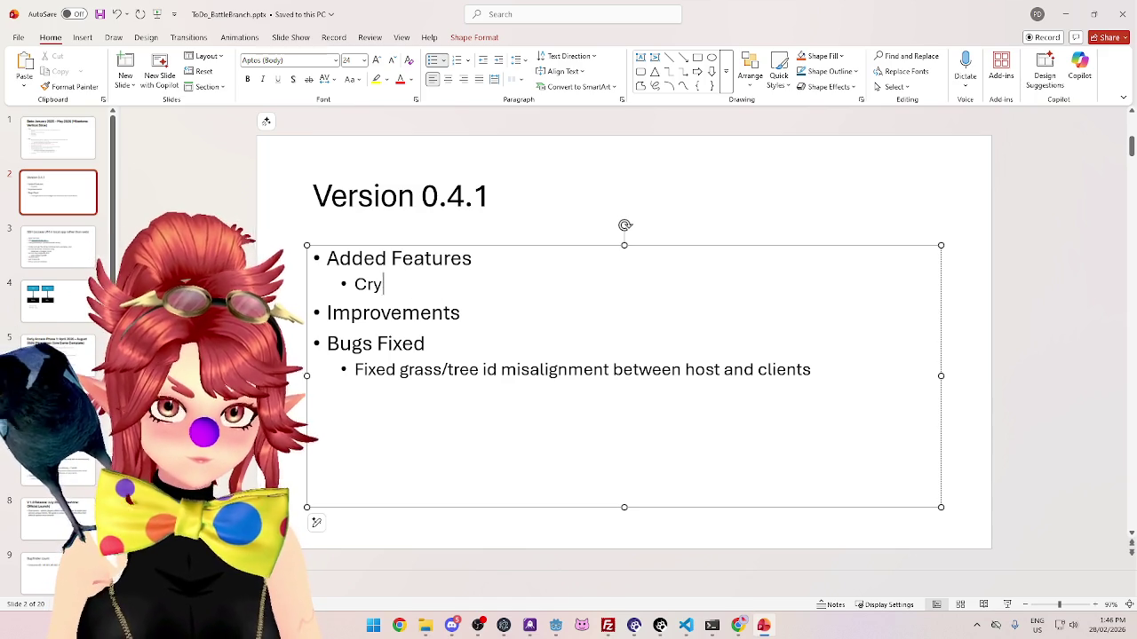
text(amaging )
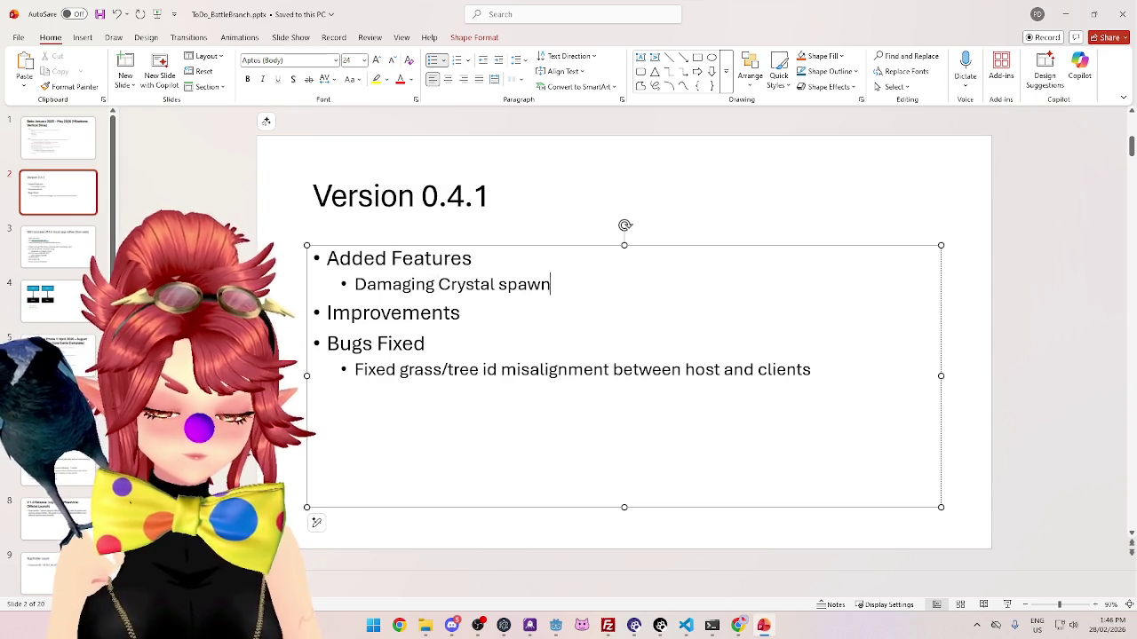
text(amping in battle royale mode)
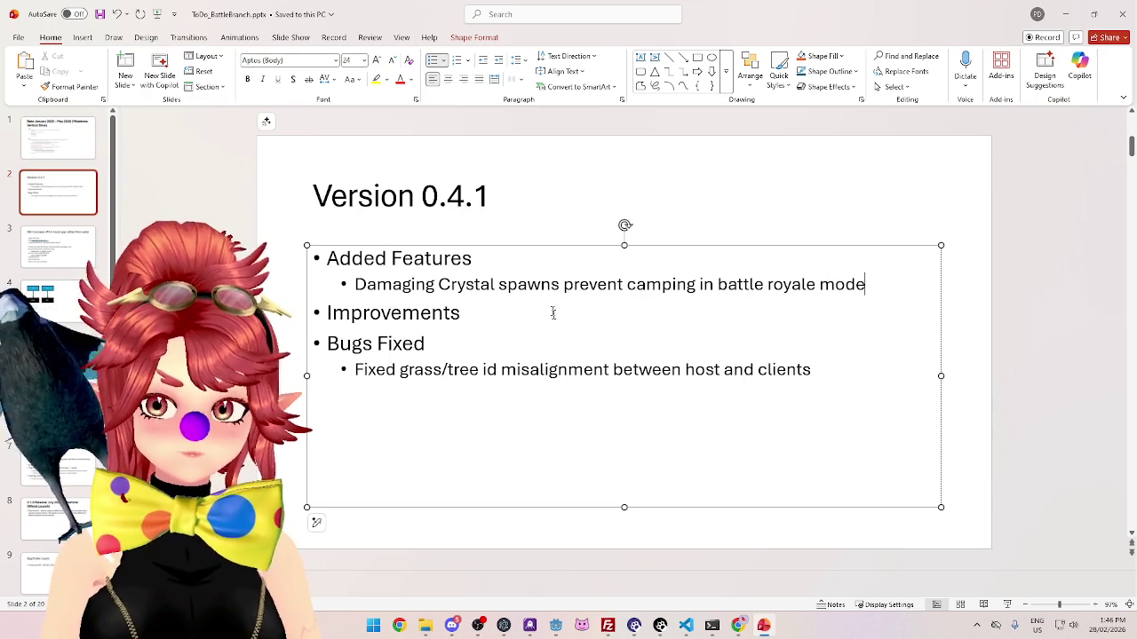
Step: Save the presentation, return to the Beta slide and switch back to Godot
click(527, 300)
key(ctrl+s)
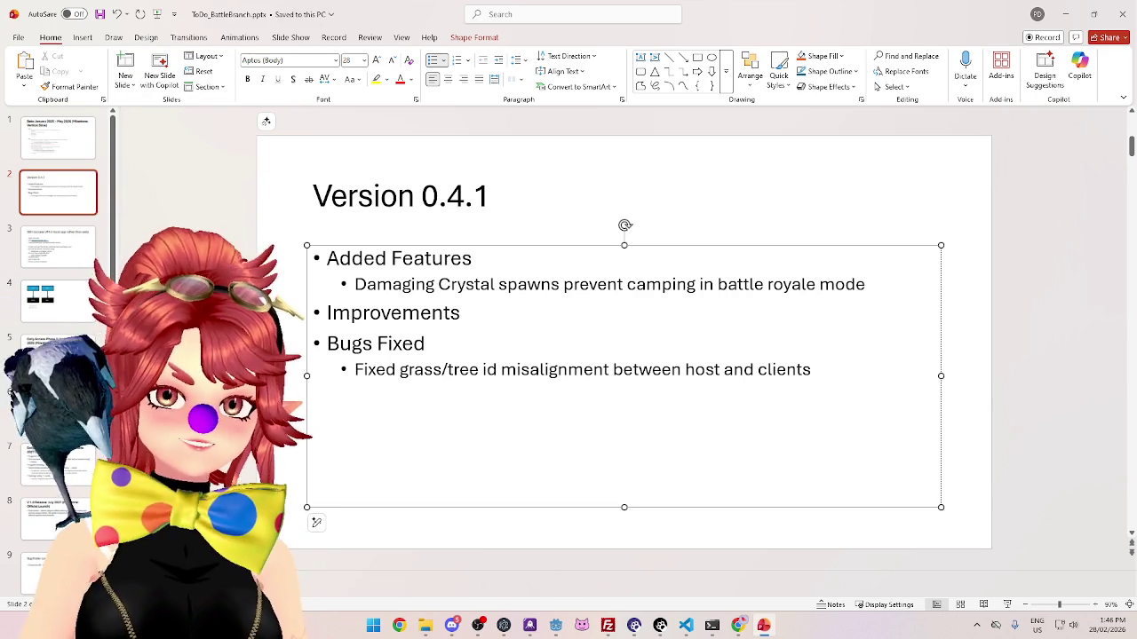
click(96, 145)
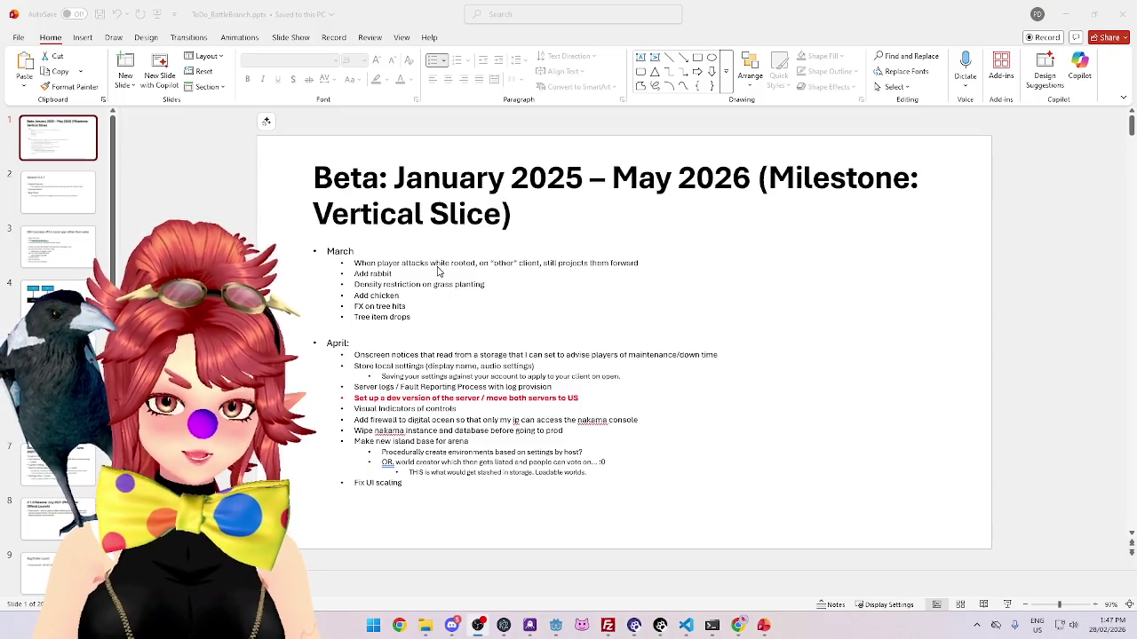
key(alt+Tab)
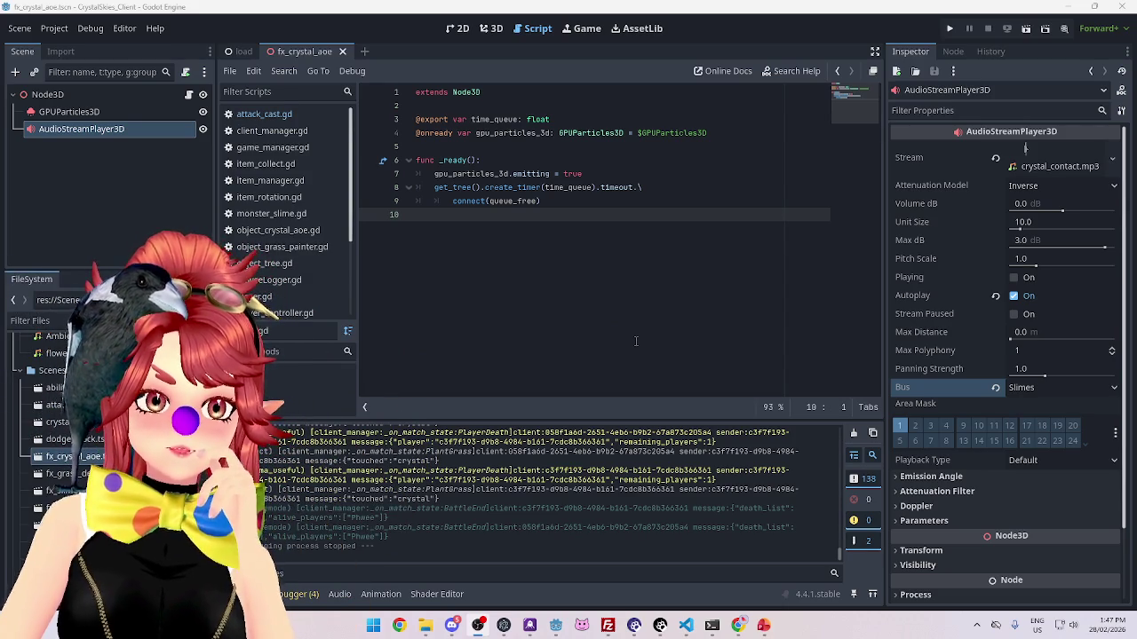
Step: Create a new 3D scene and add a TextEdit child found by searching 'text'
click(368, 52)
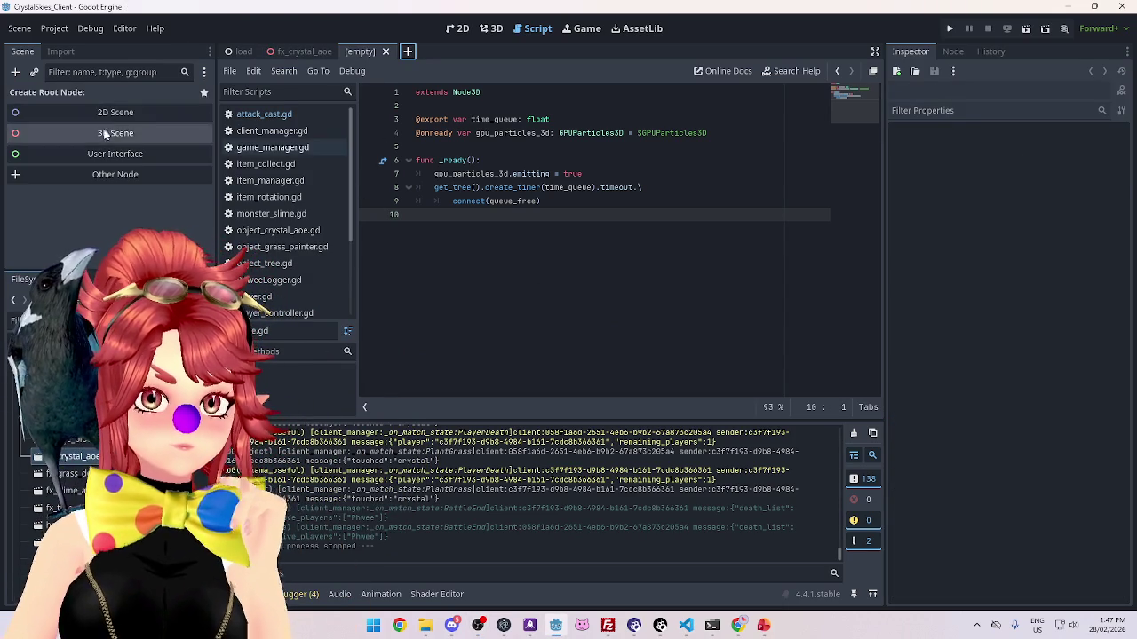
click(105, 132)
right_click(98, 100)
click(142, 107)
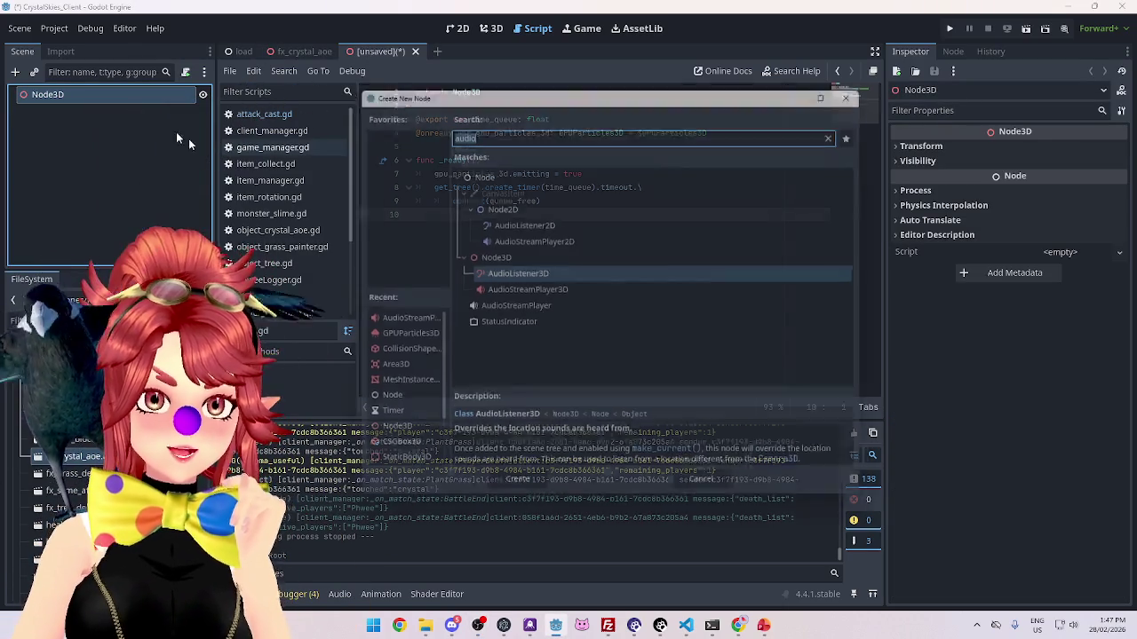
text(text)
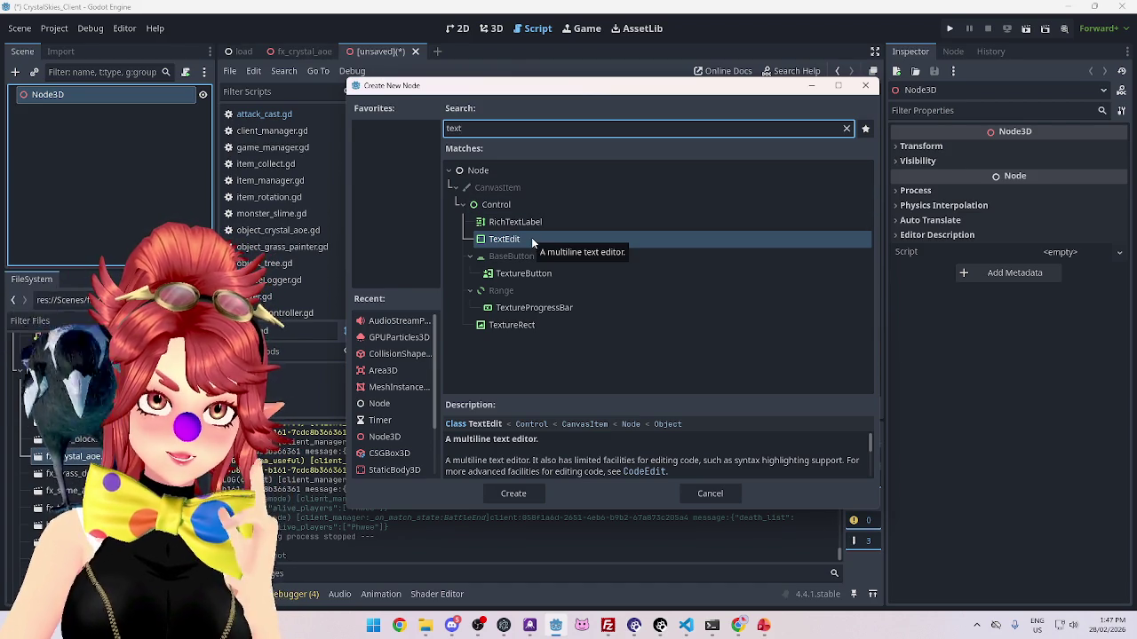
double_click(533, 241)
Step: Type 'owlf' into the TextEdit's Text, then delete the TextEdit, leaving only the Node3D root
click(491, 28)
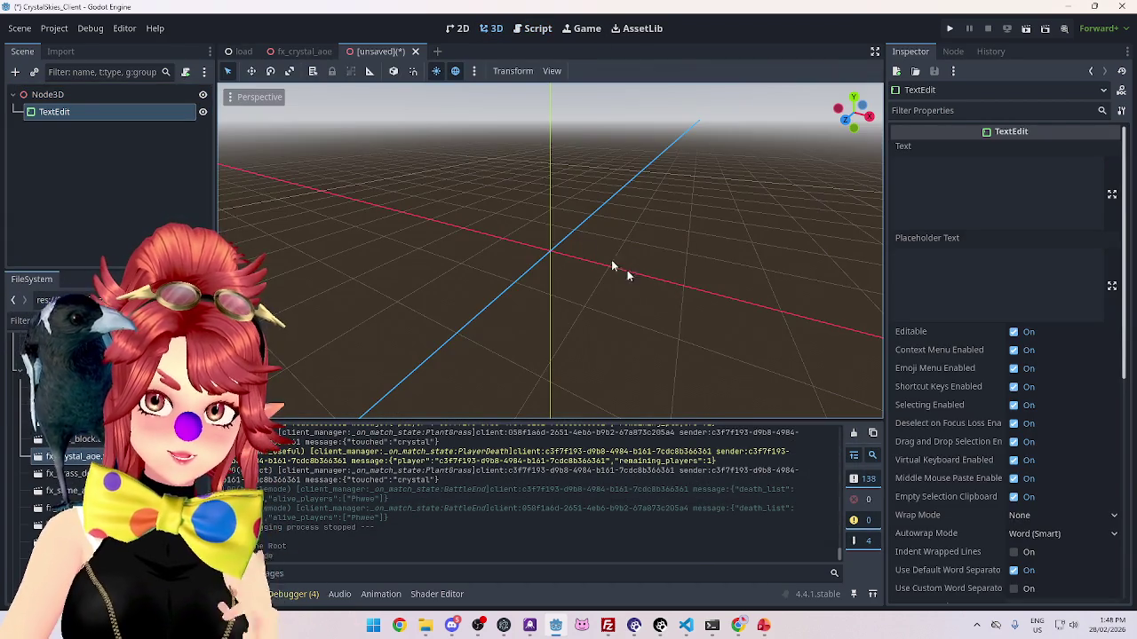
click(1041, 192)
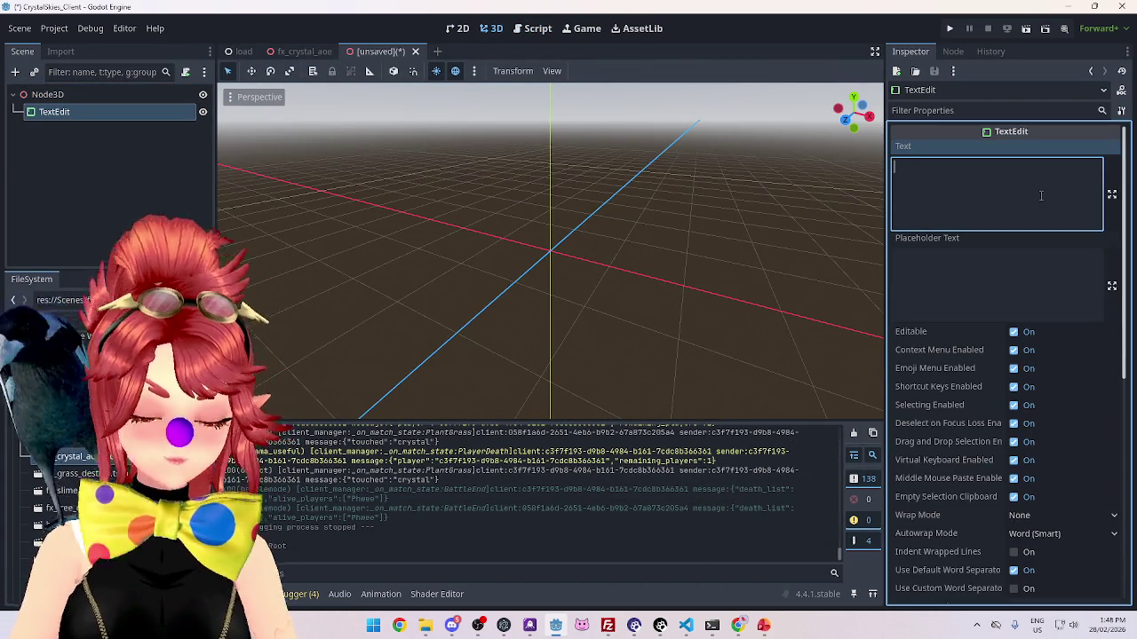
text(owl)
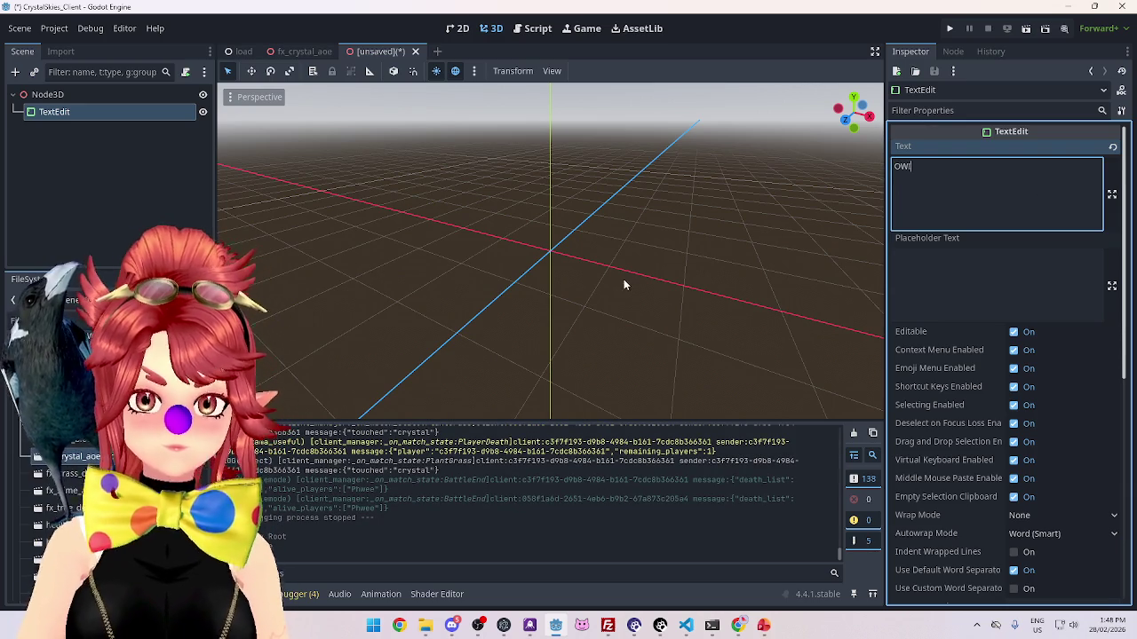
text(f)
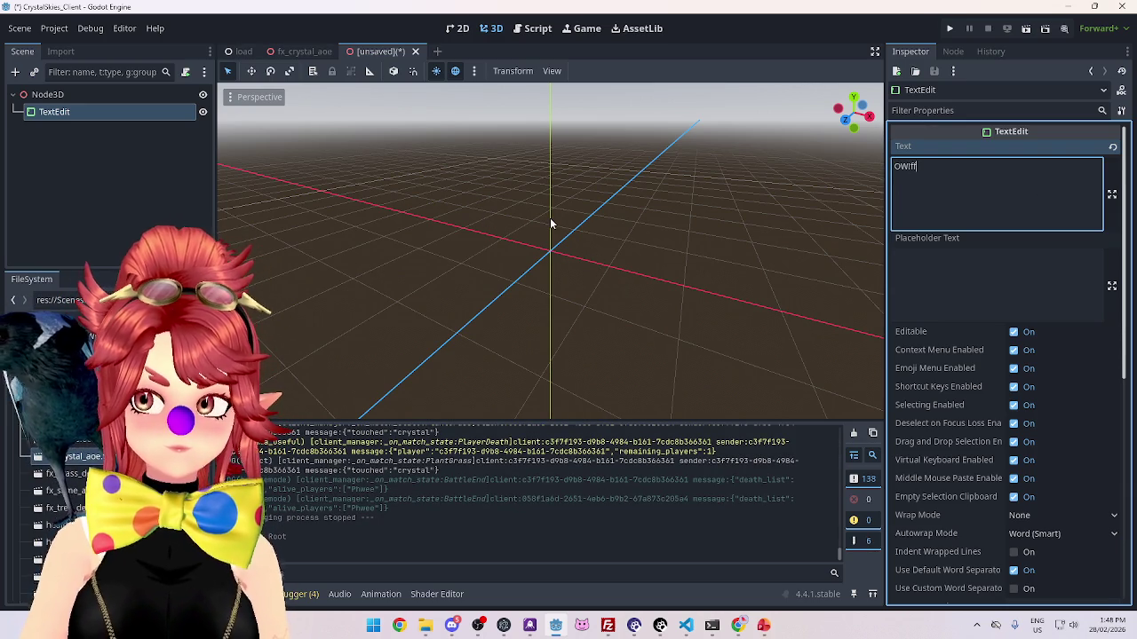
click(48, 95)
click(70, 115)
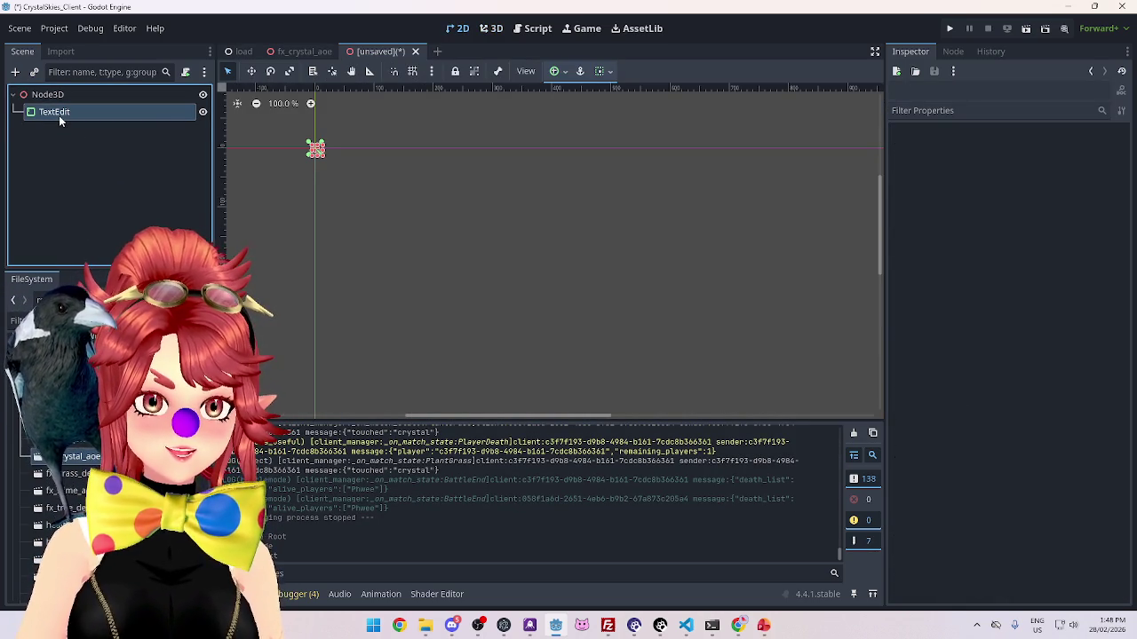
key(Delete)
click(524, 331)
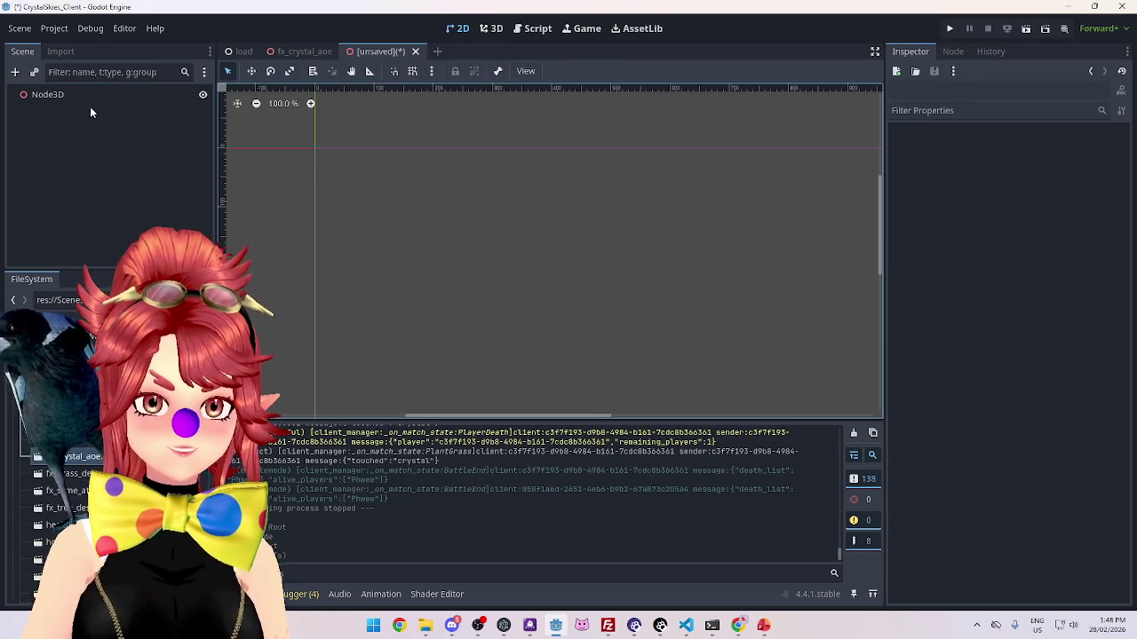
click(89, 98)
key(ctrl+a)
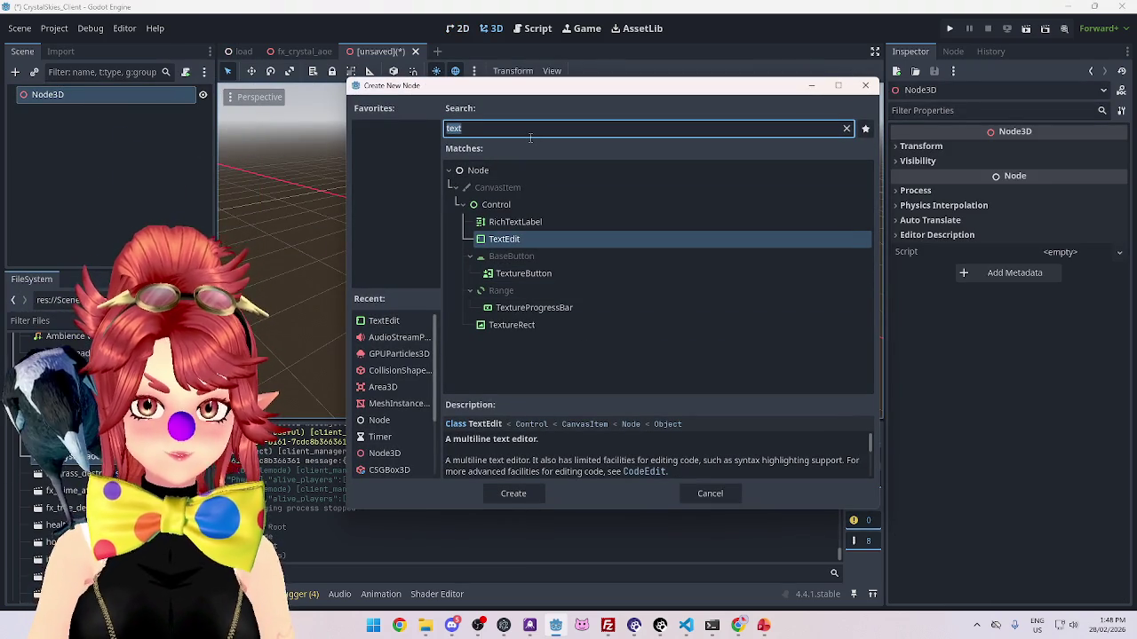
Step: Add a RichTextLabel under Node3D, then delete it again
click(528, 226)
double_click(529, 225)
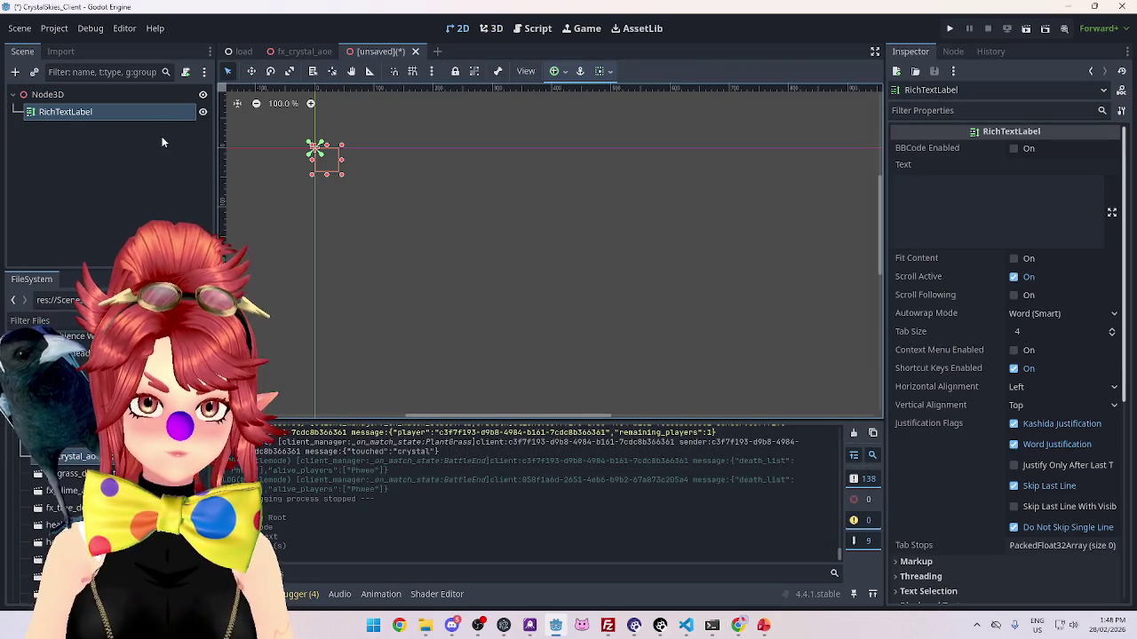
click(70, 113)
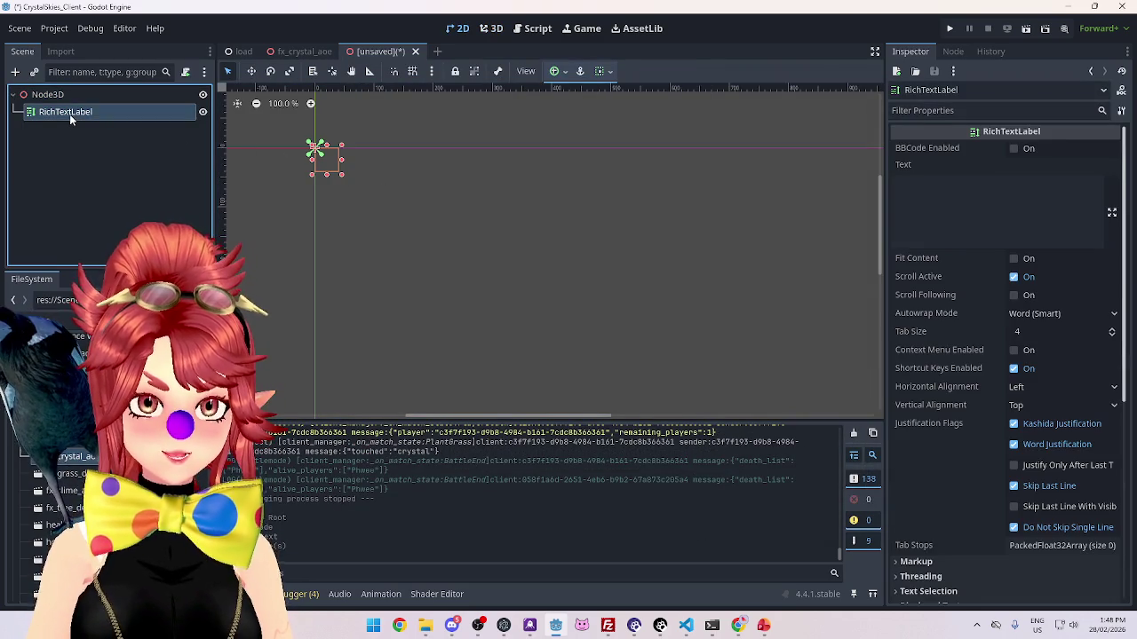
right_click(70, 113)
click(133, 475)
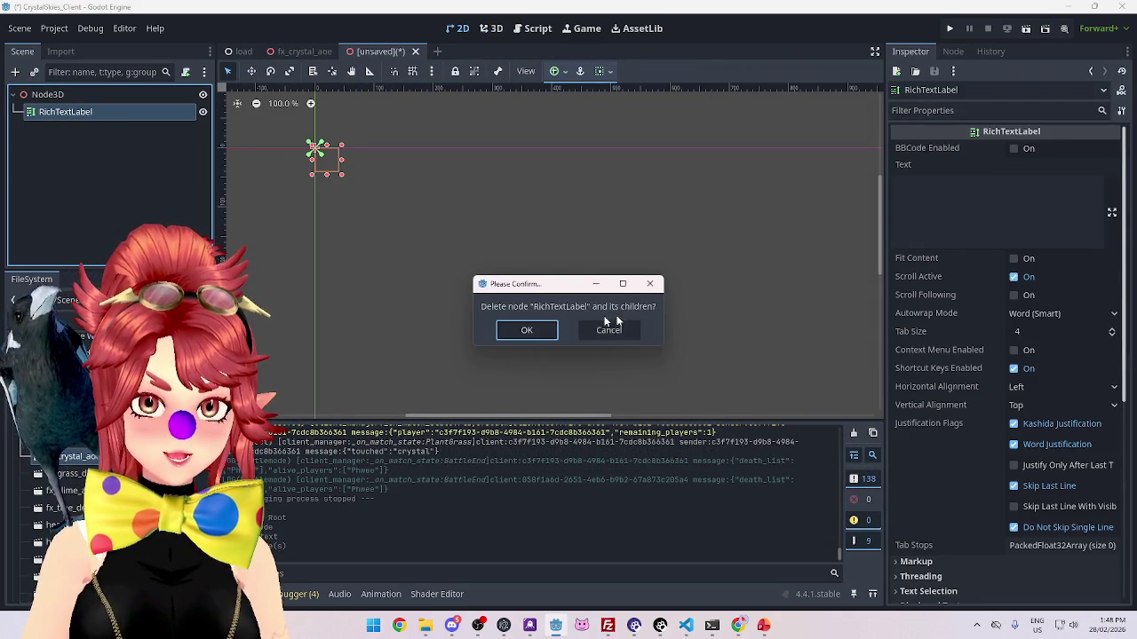
click(522, 329)
Step: Search the node types for 'text', 'mesh' and finally 'label', and add a Label3D under Node3D
right_click(102, 102)
click(111, 112)
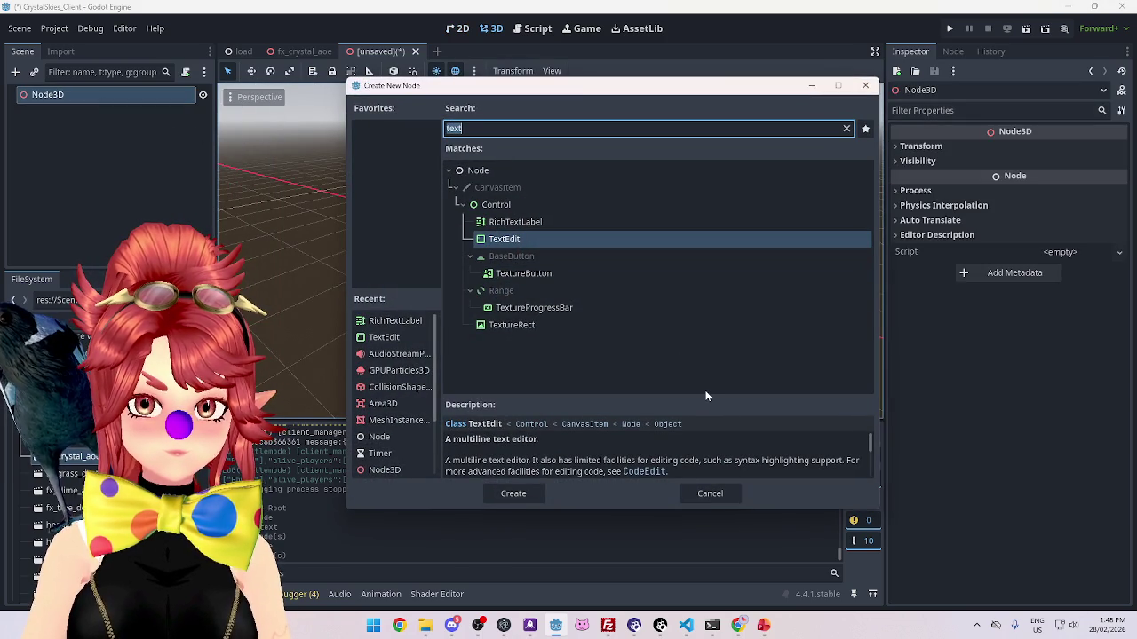
text(text)
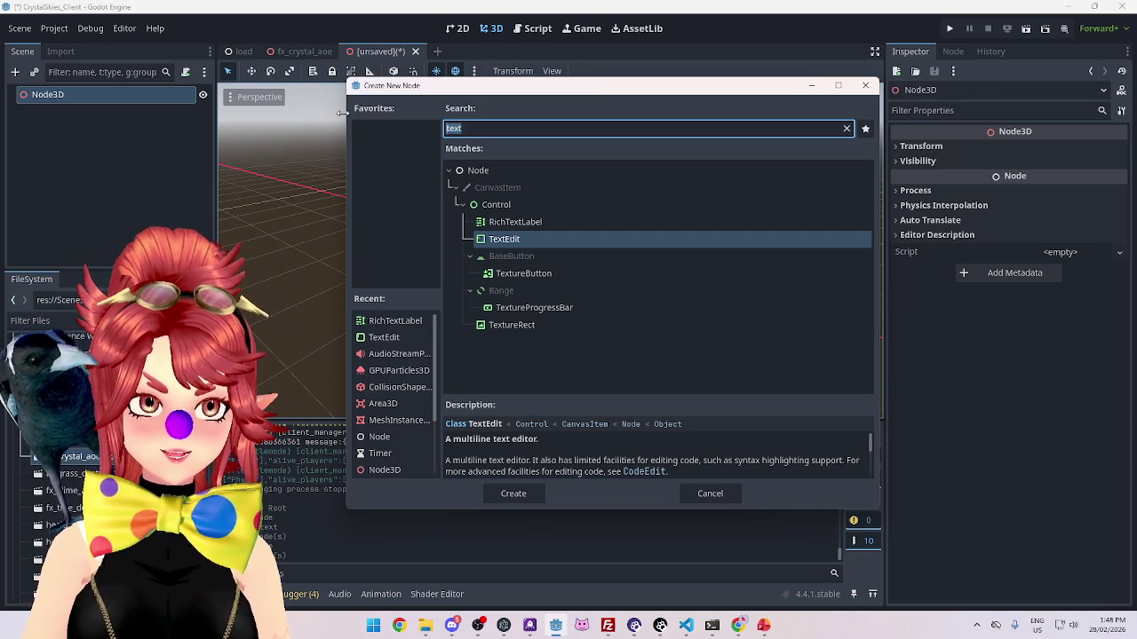
text(mesh)
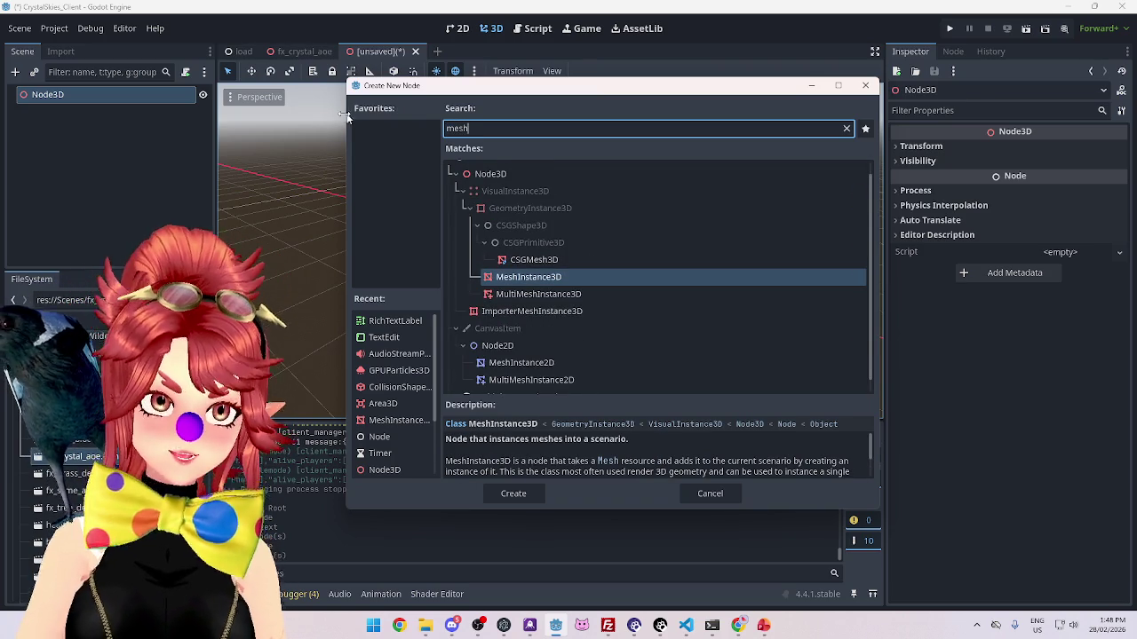
key(ctrl+a)
text(label)
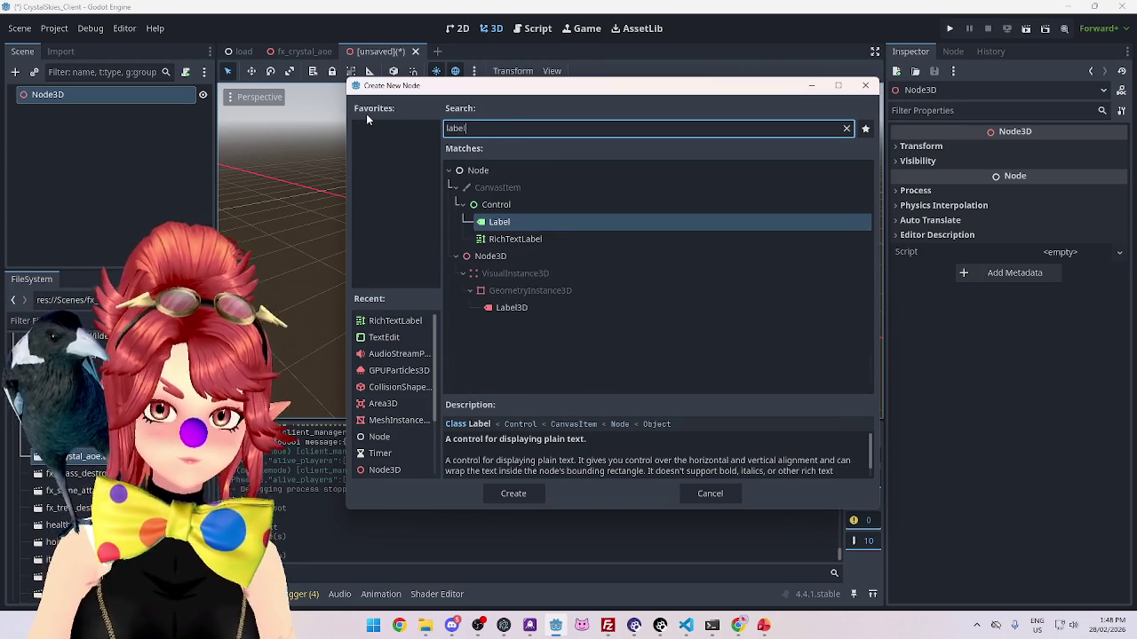
double_click(522, 311)
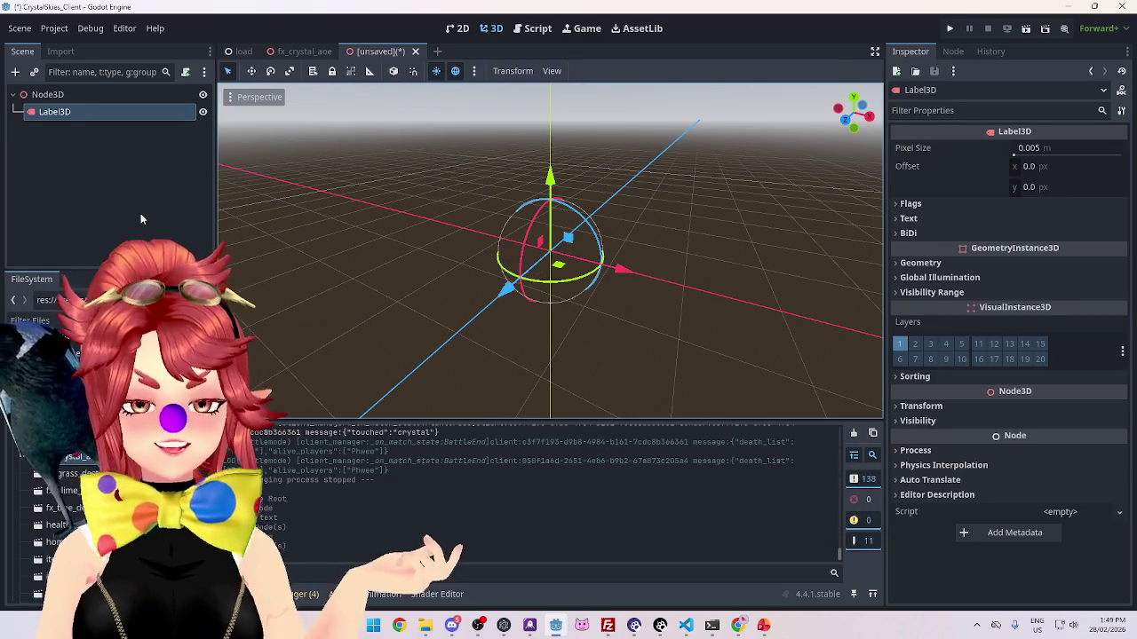
Step: Enter OW! as the Label3D's text and orbit the view to see it
click(47, 94)
click(88, 113)
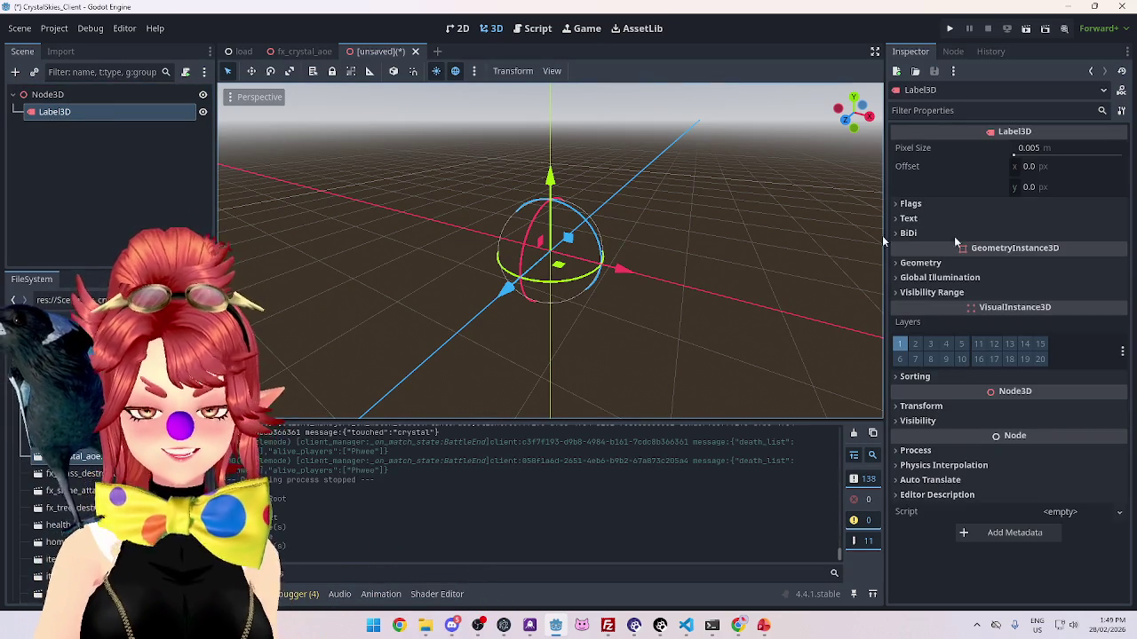
click(933, 216)
click(974, 294)
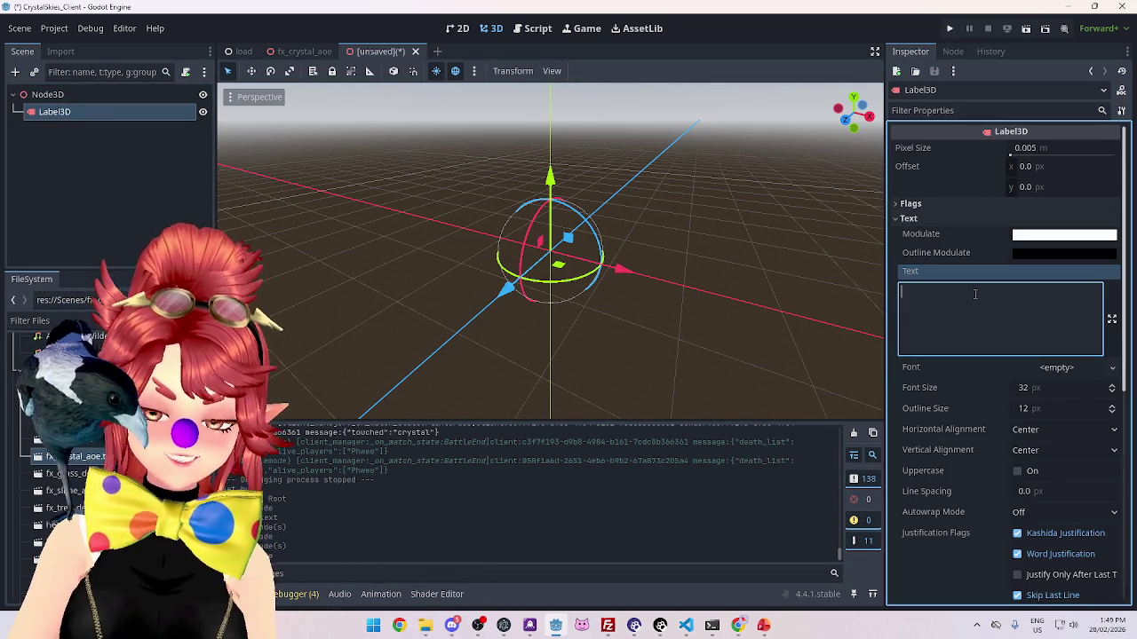
text(OWl)
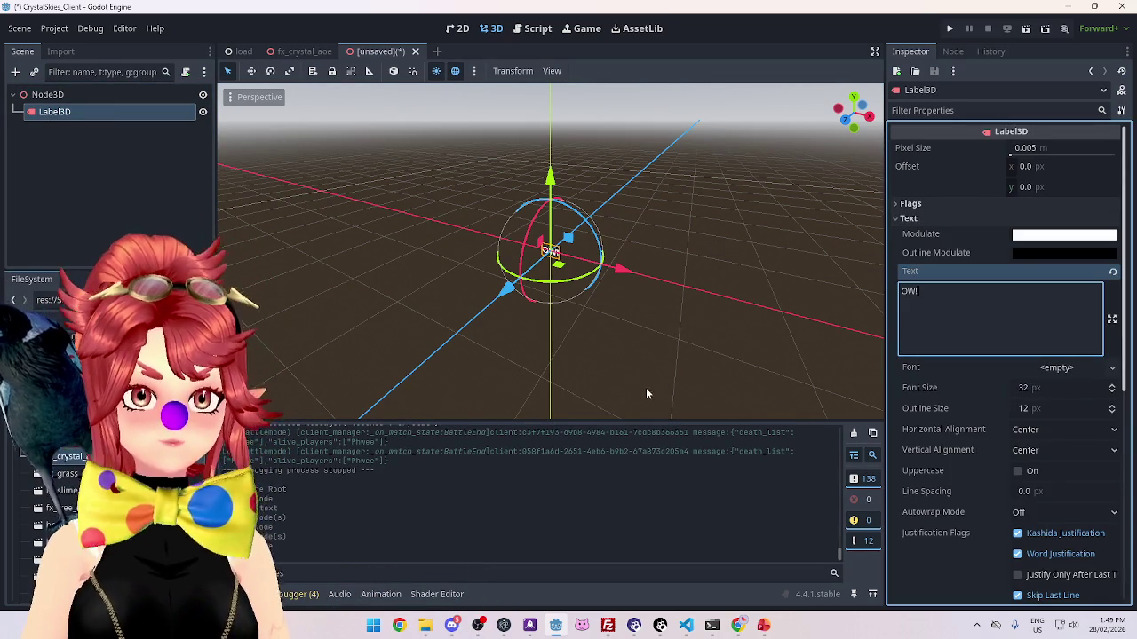
drag(687, 331, 711, 338)
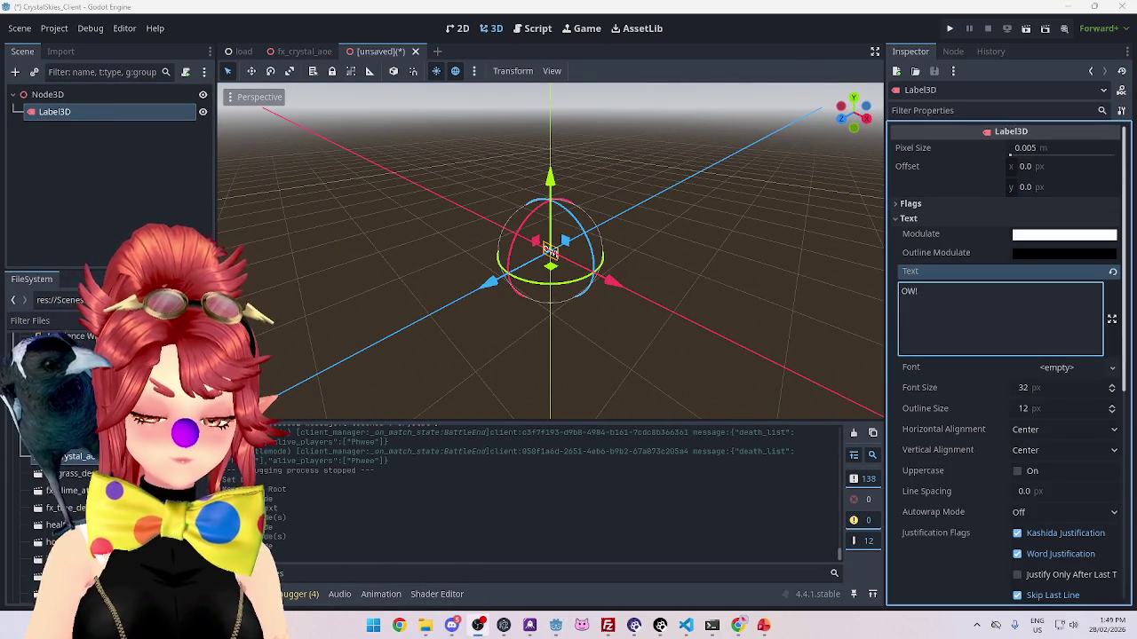
mouse_move(636, 333)
mouse_down()
mouse_move(417, 312)
mouse_move(831, 317)
mouse_move(763, 292)
mouse_move(654, 338)
mouse_move(521, 319)
mouse_move(574, 302)
mouse_move(546, 319)
mouse_move(564, 313)
mouse_up()
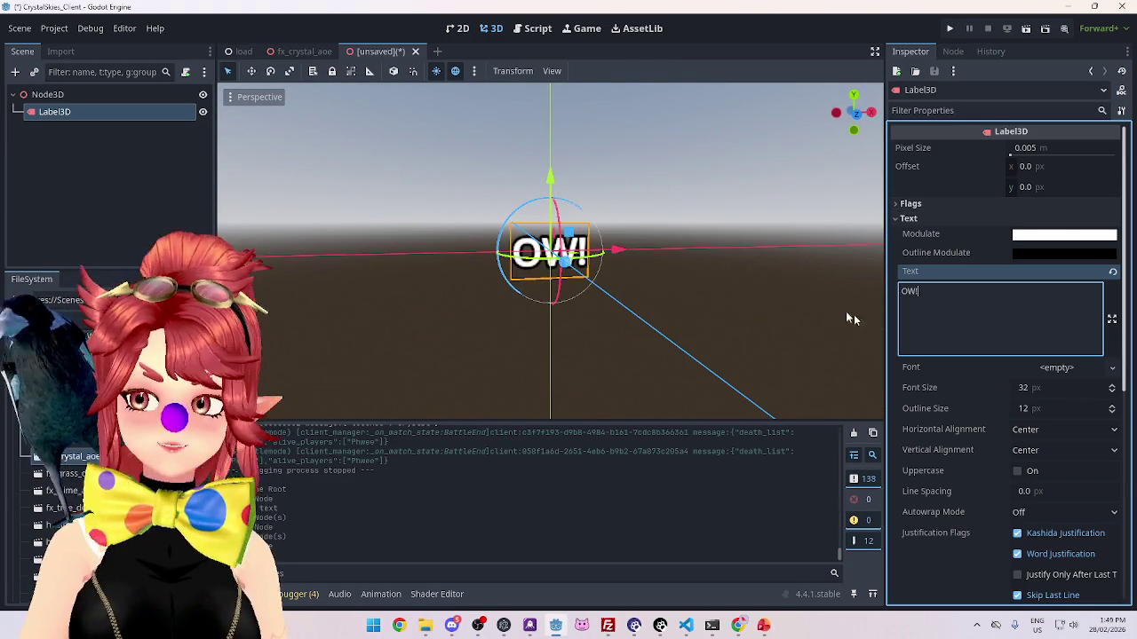
Step: Look through the label's font choices without changing the font, viewing OW! from above
click(1112, 368)
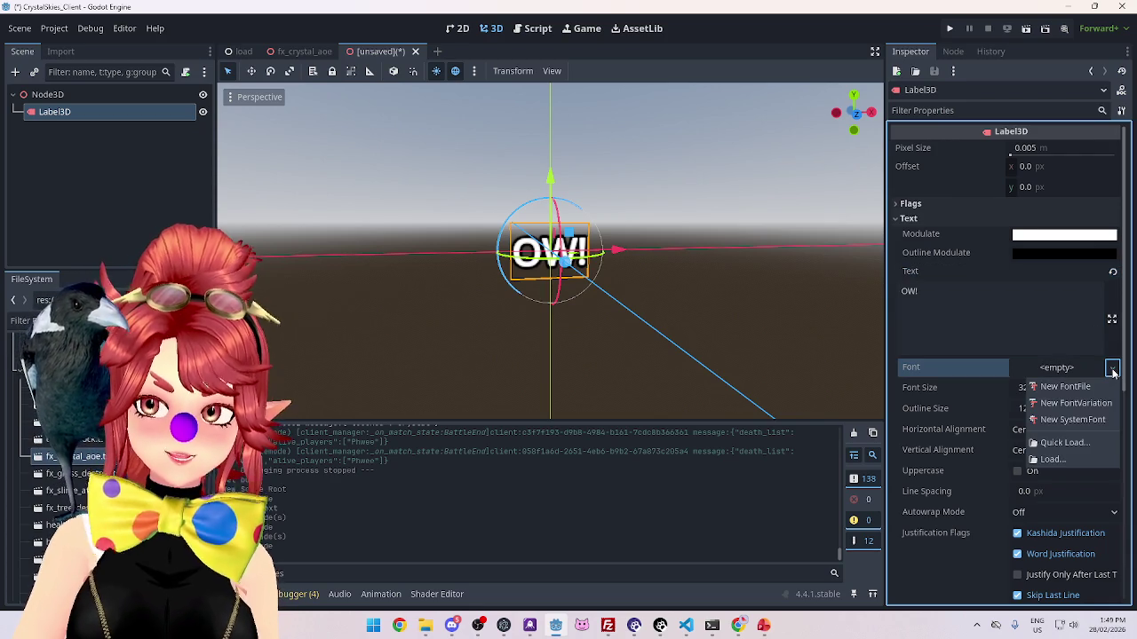
click(951, 417)
mouse_move(680, 237)
mouse_down()
mouse_move(695, 330)
mouse_move(702, 227)
mouse_move(700, 242)
mouse_move(668, 254)
mouse_move(657, 329)
mouse_move(646, 254)
mouse_move(613, 262)
mouse_up()
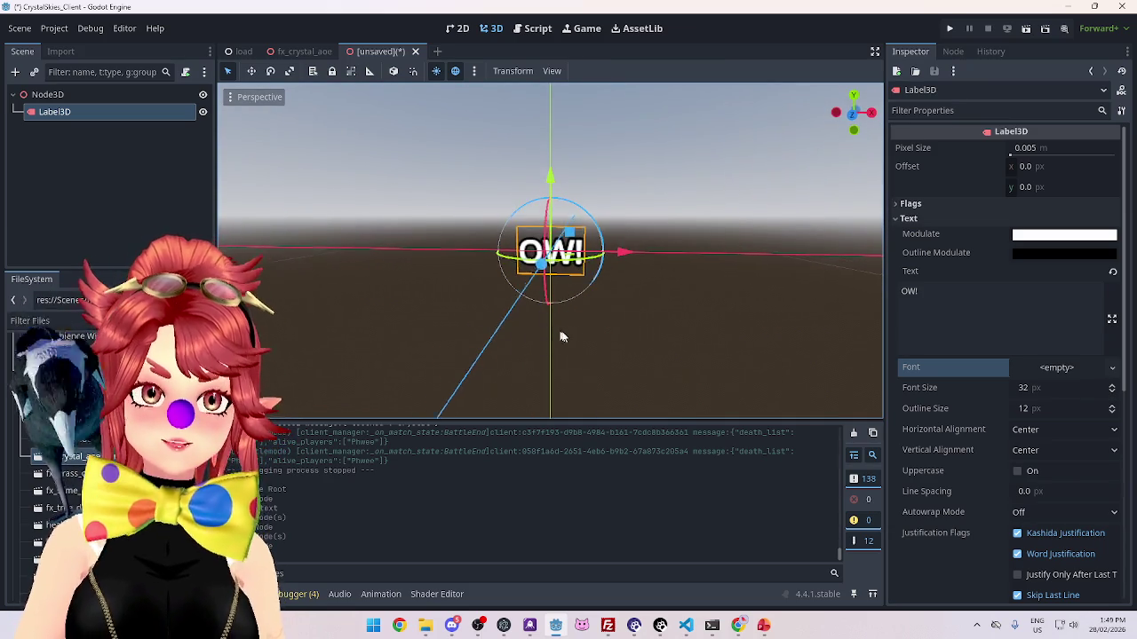
drag(558, 335, 574, 342)
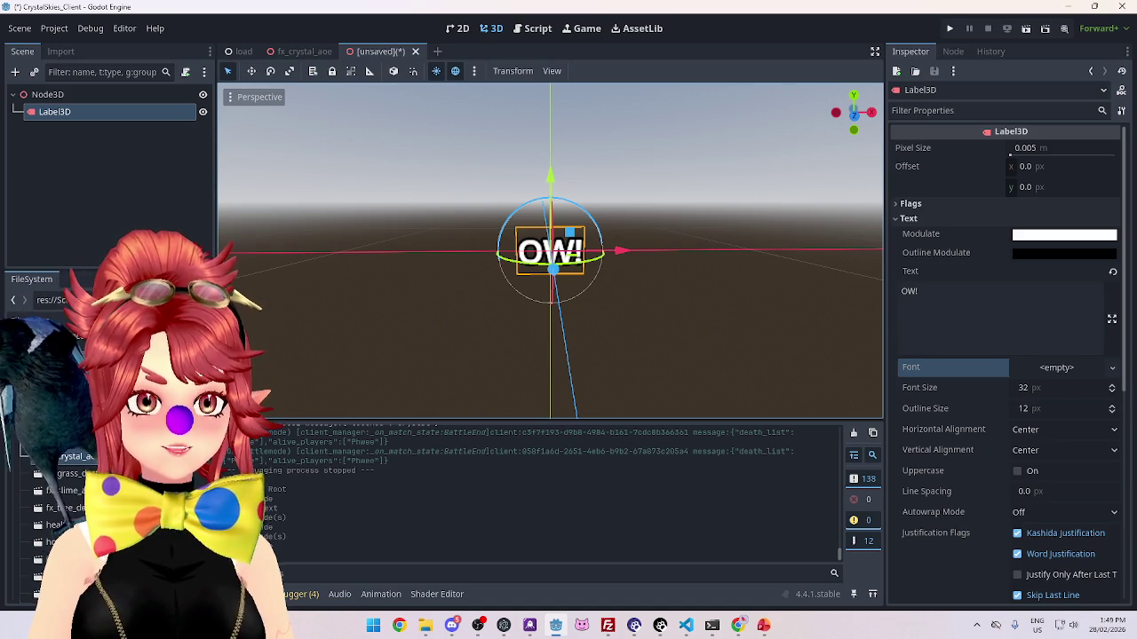
Step: View the engine's version and credits window, then close it
click(154, 28)
click(113, 30)
click(173, 199)
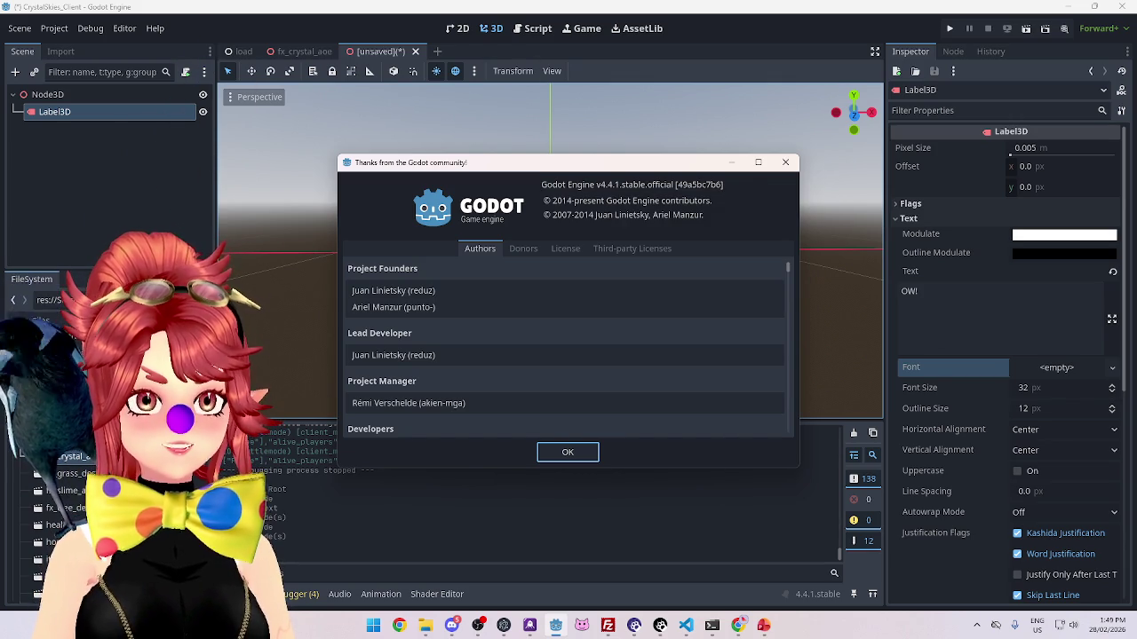
click(785, 164)
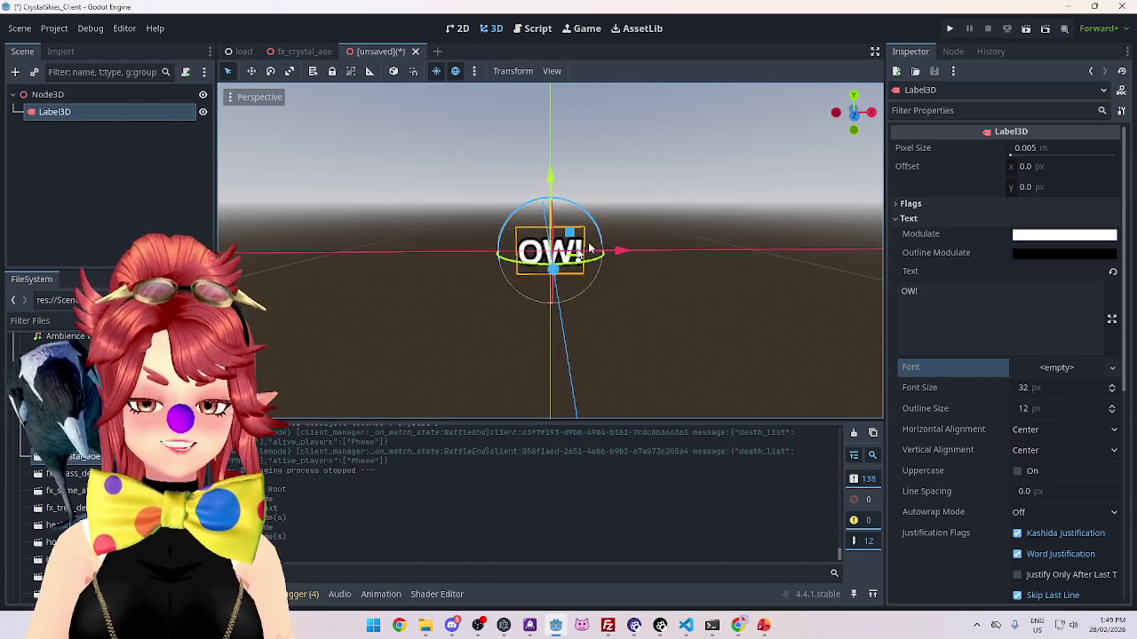
drag(533, 346, 547, 364)
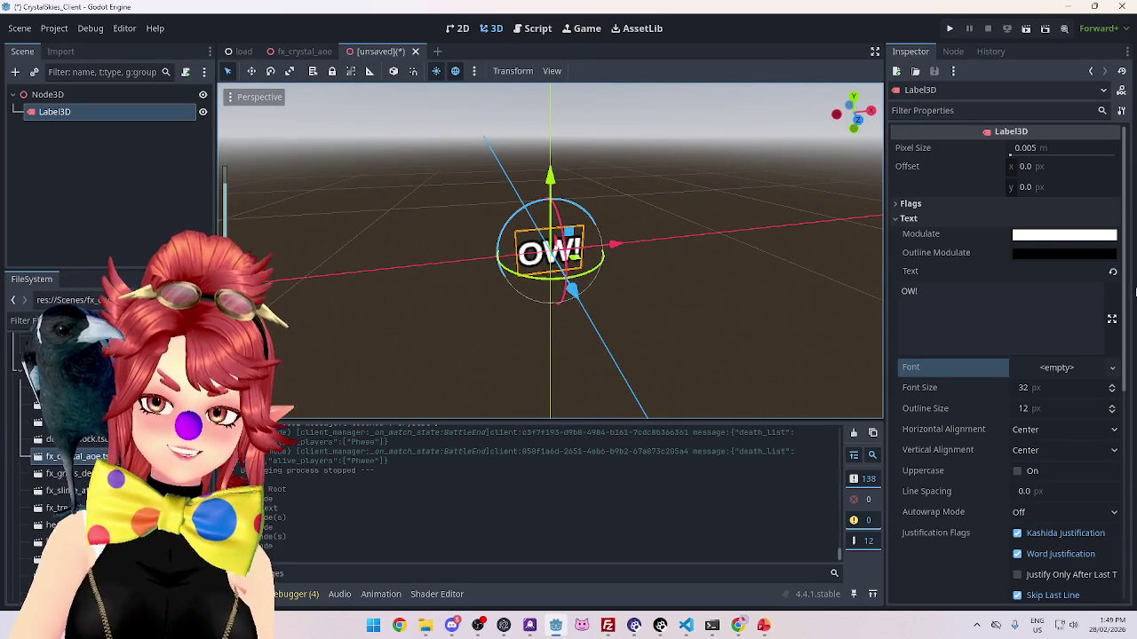
Step: Set the OW! label's Modulate colour to dark red a80505
click(1054, 236)
drag(1060, 472, 1081, 484)
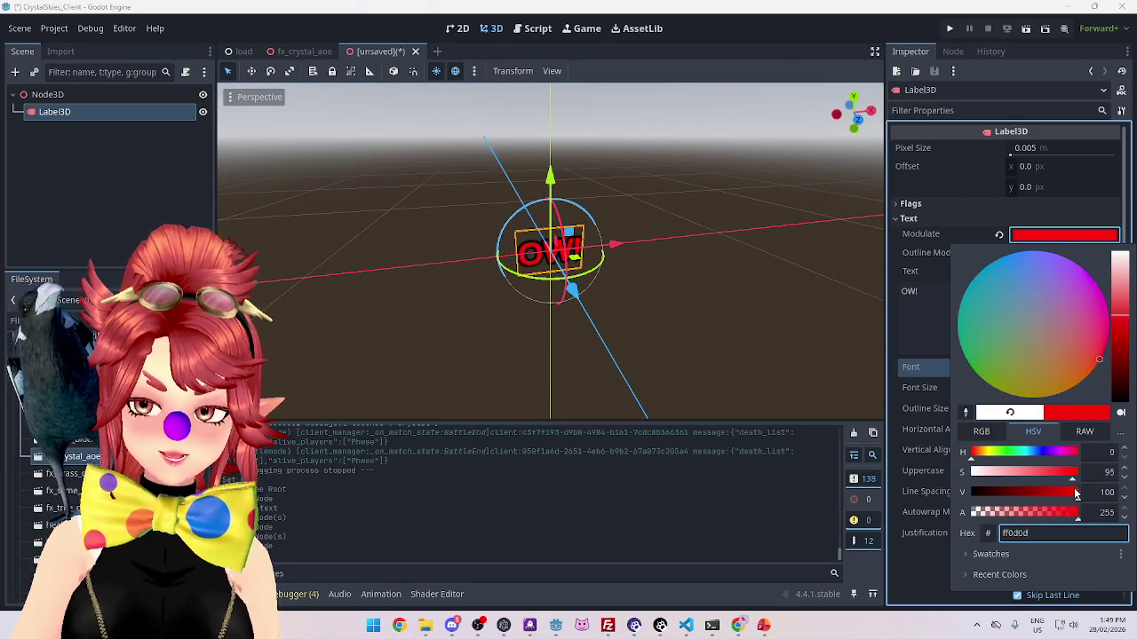
drag(1004, 499, 1015, 492)
mouse_move(781, 293)
mouse_down()
mouse_move(847, 315)
mouse_move(848, 274)
mouse_up()
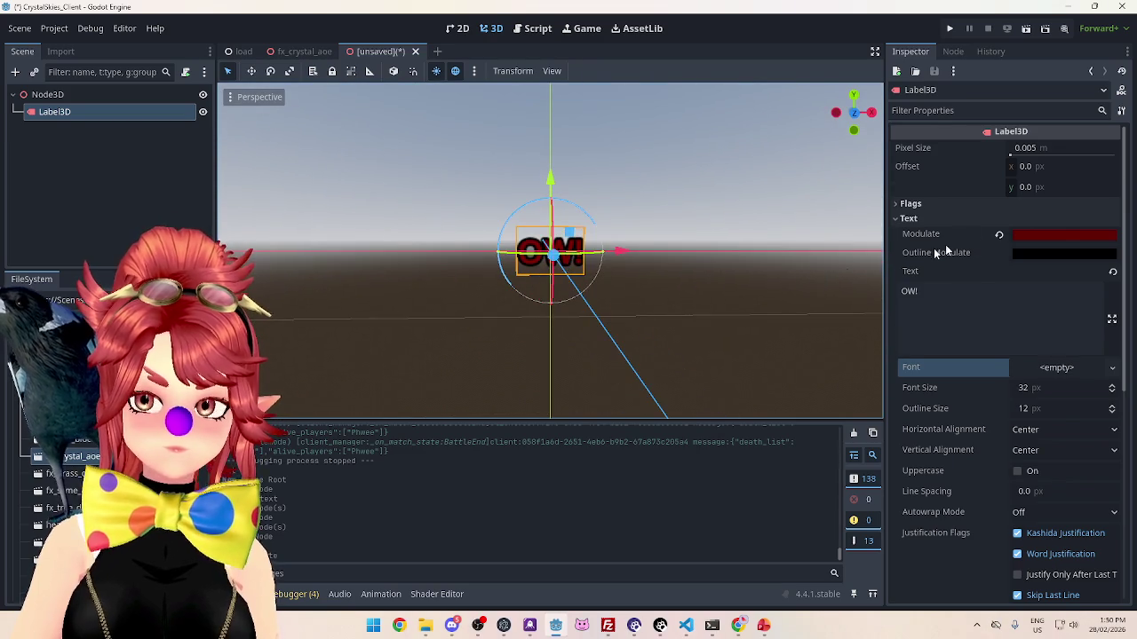
click(1035, 236)
drag(1030, 492, 1042, 495)
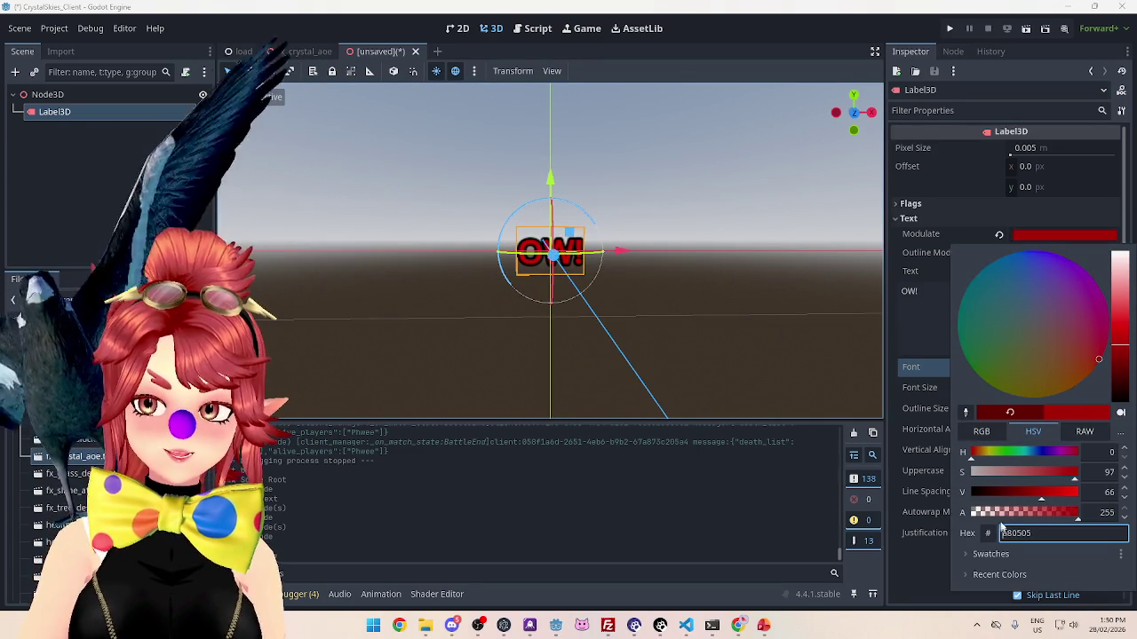
click(968, 235)
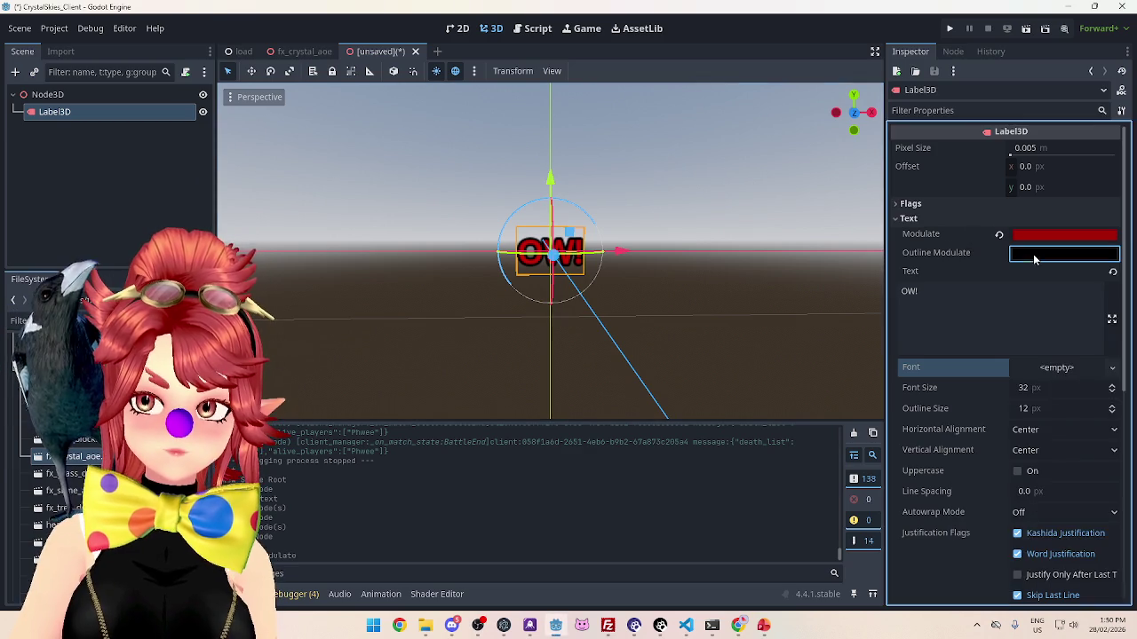
Step: Try a white Outline Modulate, then set the outline back to black
click(1033, 254)
drag(1033, 512, 1081, 512)
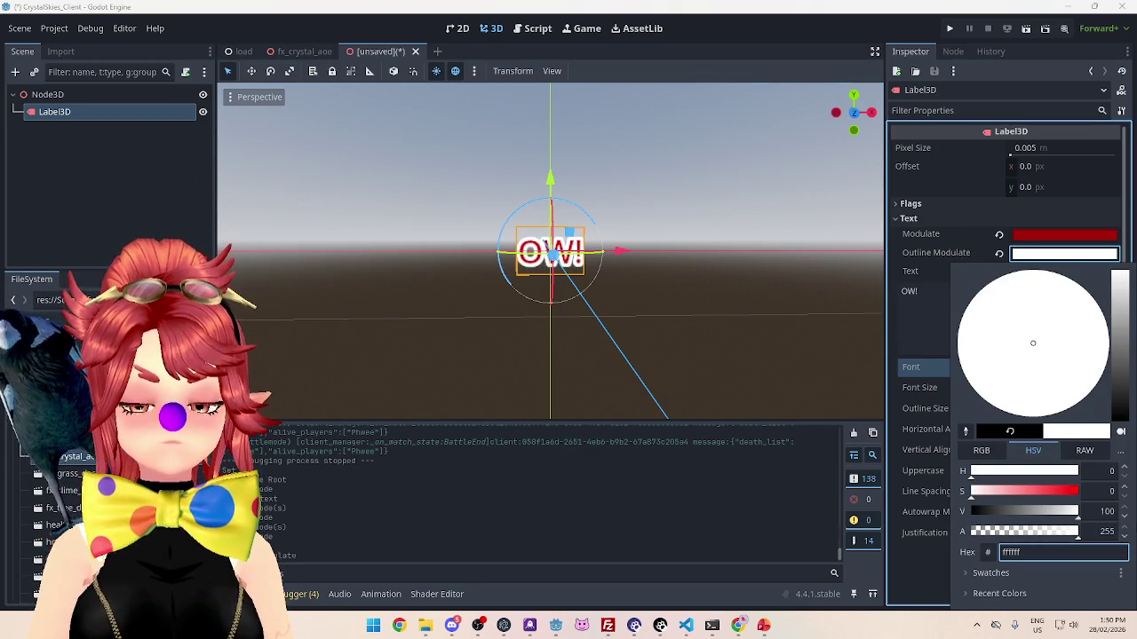
drag(1077, 512, 888, 520)
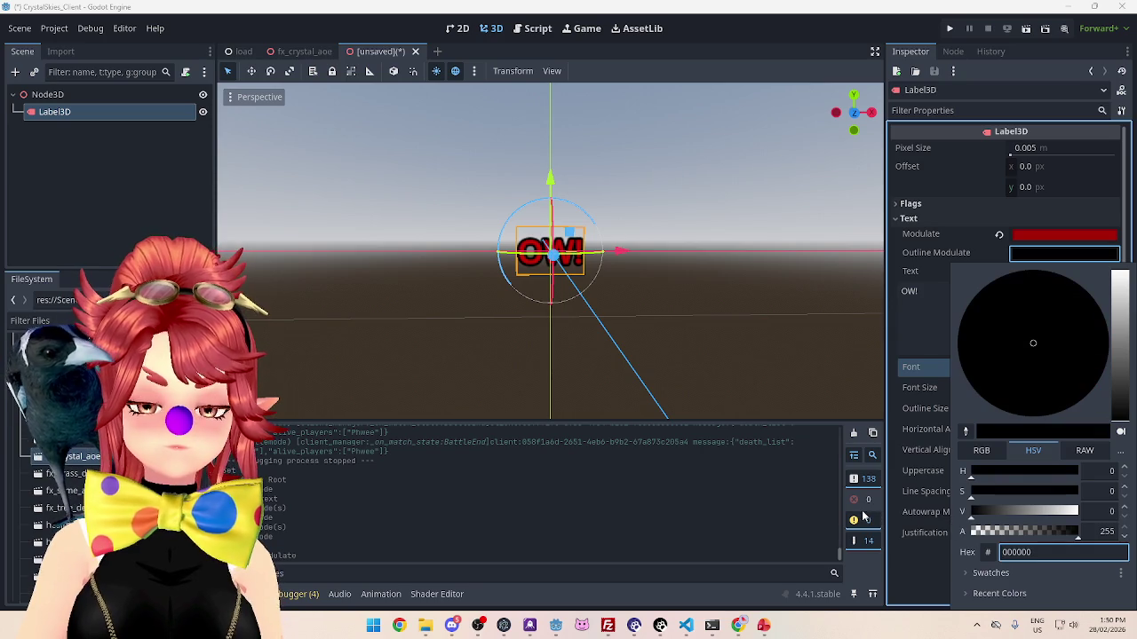
click(685, 195)
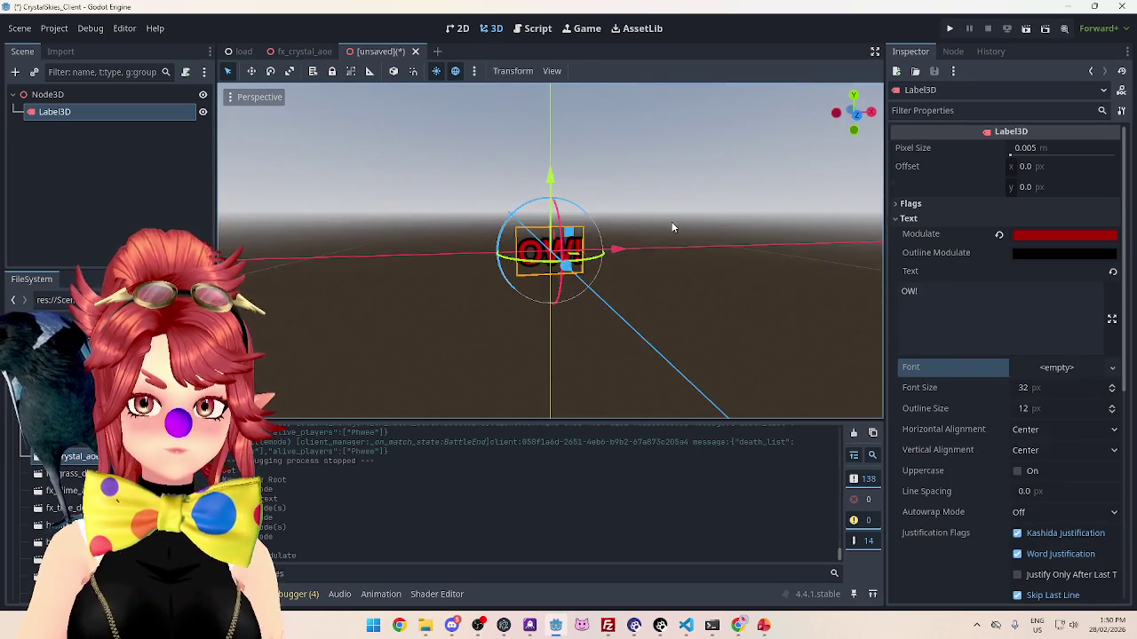
click(77, 154)
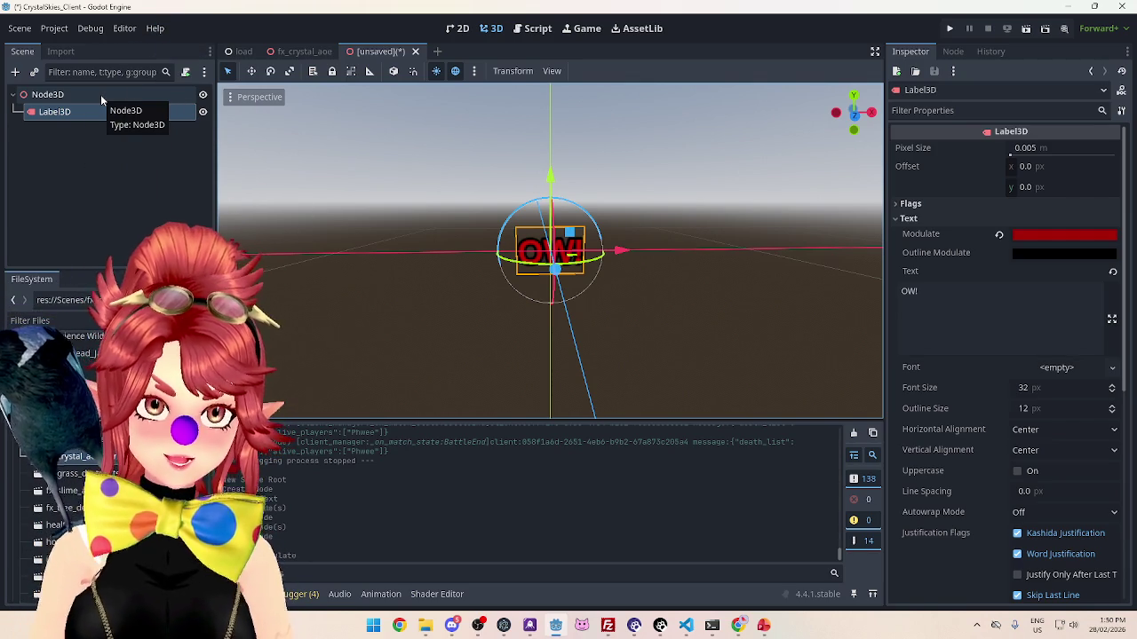
mouse_move(397, 152)
mouse_down()
mouse_move(325, 140)
mouse_move(458, 166)
mouse_move(447, 193)
mouse_move(364, 187)
mouse_move(314, 265)
mouse_move(384, 207)
mouse_move(443, 245)
mouse_move(410, 296)
mouse_move(470, 255)
mouse_move(427, 245)
mouse_move(475, 287)
mouse_move(466, 264)
mouse_move(467, 282)
mouse_move(530, 284)
mouse_move(508, 307)
mouse_up()
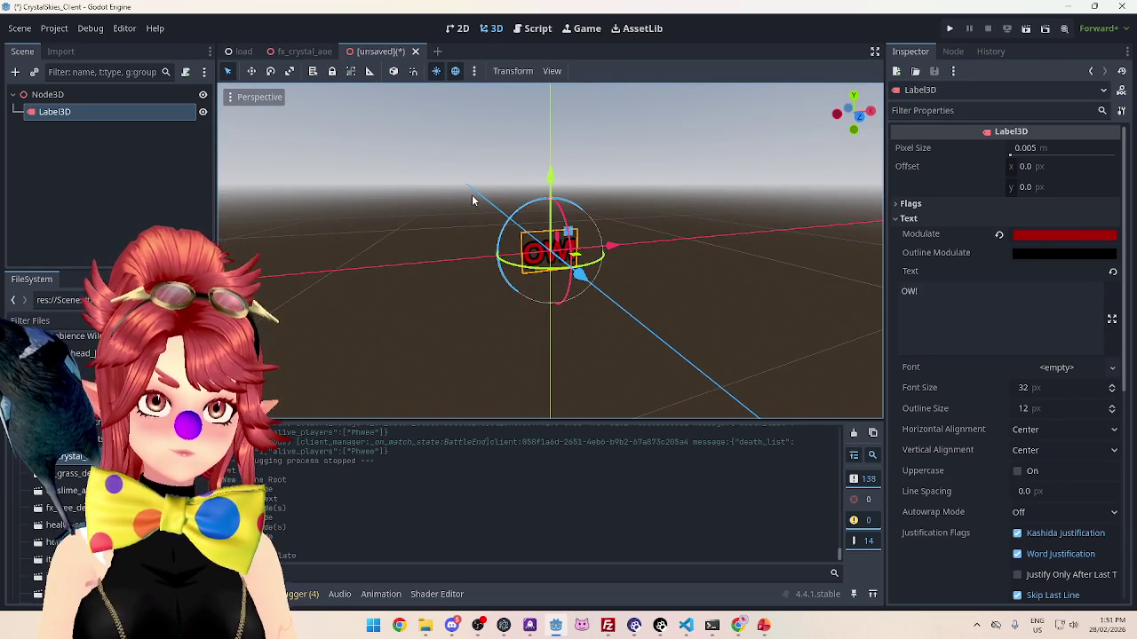
mouse_move(472, 200)
mouse_down()
mouse_move(456, 213)
mouse_move(411, 183)
mouse_move(461, 206)
mouse_move(400, 193)
mouse_move(418, 190)
mouse_up()
mouse_move(462, 229)
mouse_down()
mouse_move(477, 277)
mouse_move(598, 326)
mouse_move(474, 350)
mouse_move(457, 296)
mouse_move(435, 274)
mouse_move(477, 329)
mouse_move(403, 276)
mouse_move(467, 308)
mouse_move(444, 294)
mouse_move(452, 286)
mouse_up()
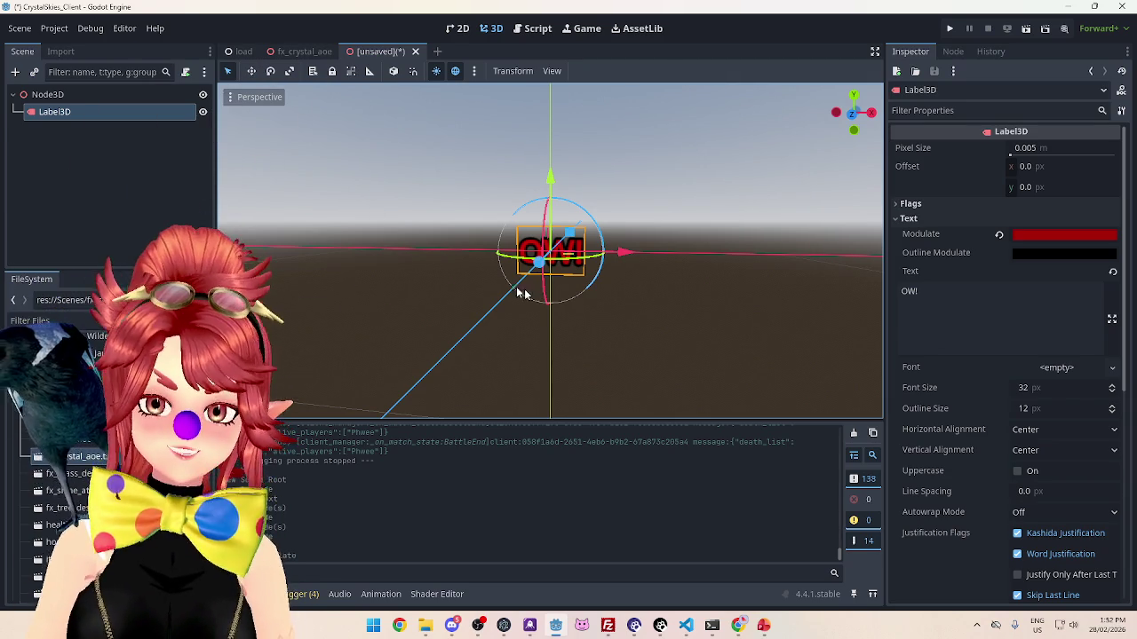
mouse_move(420, 308)
mouse_down()
mouse_move(466, 329)
mouse_move(402, 308)
mouse_up()
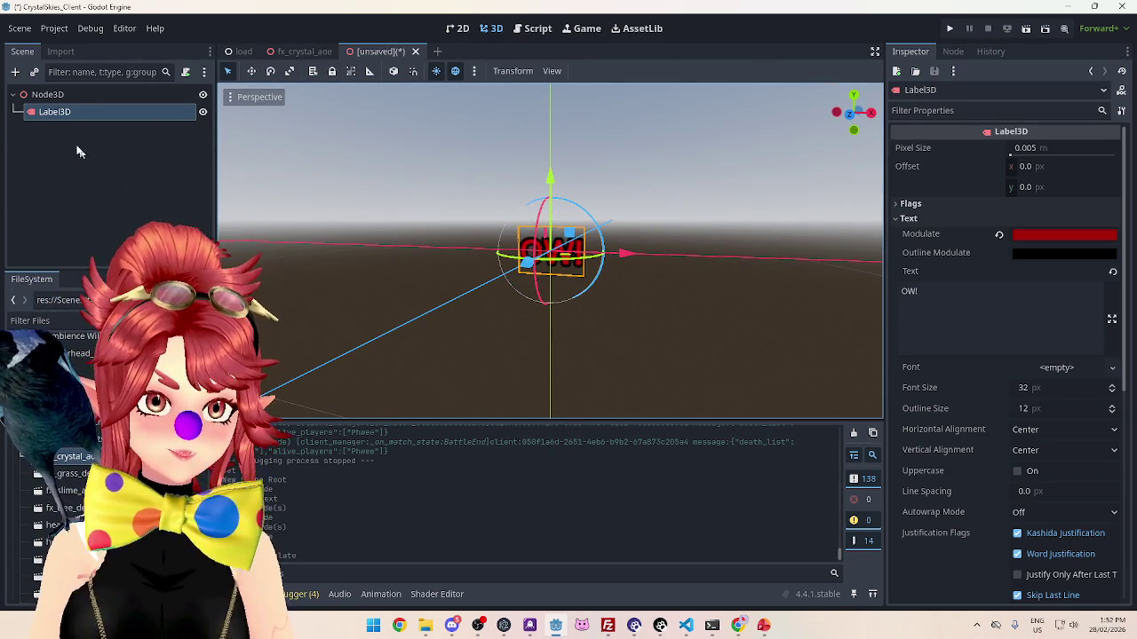
Step: Attach a new script to the root Node3D, saving it as res://Scripts/text_vfx.gd
click(102, 96)
right_click(77, 97)
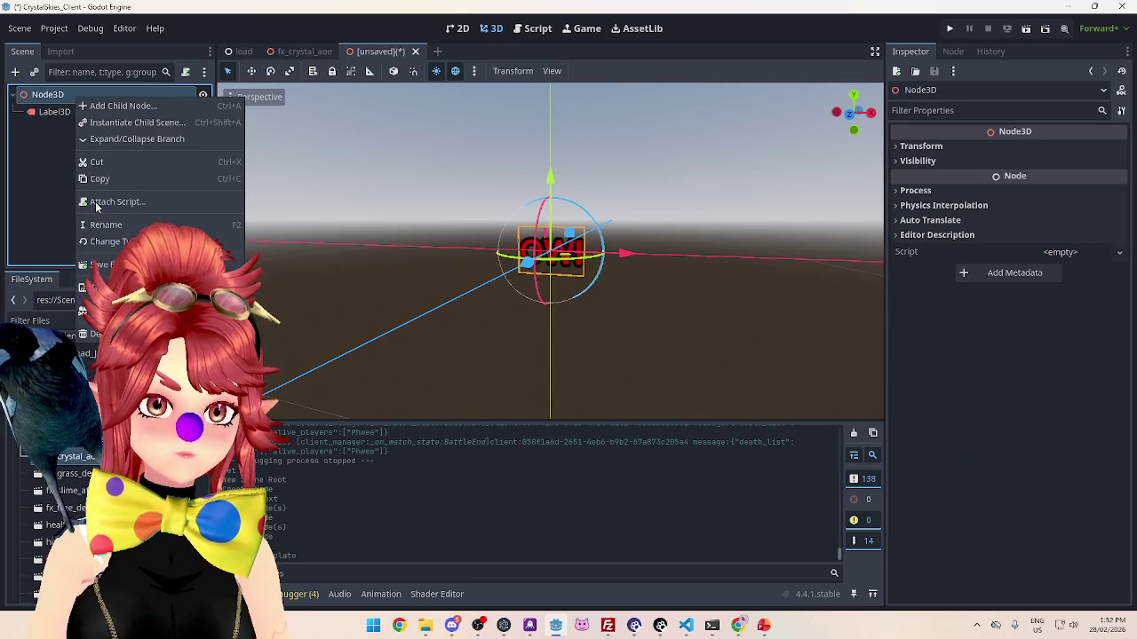
click(96, 204)
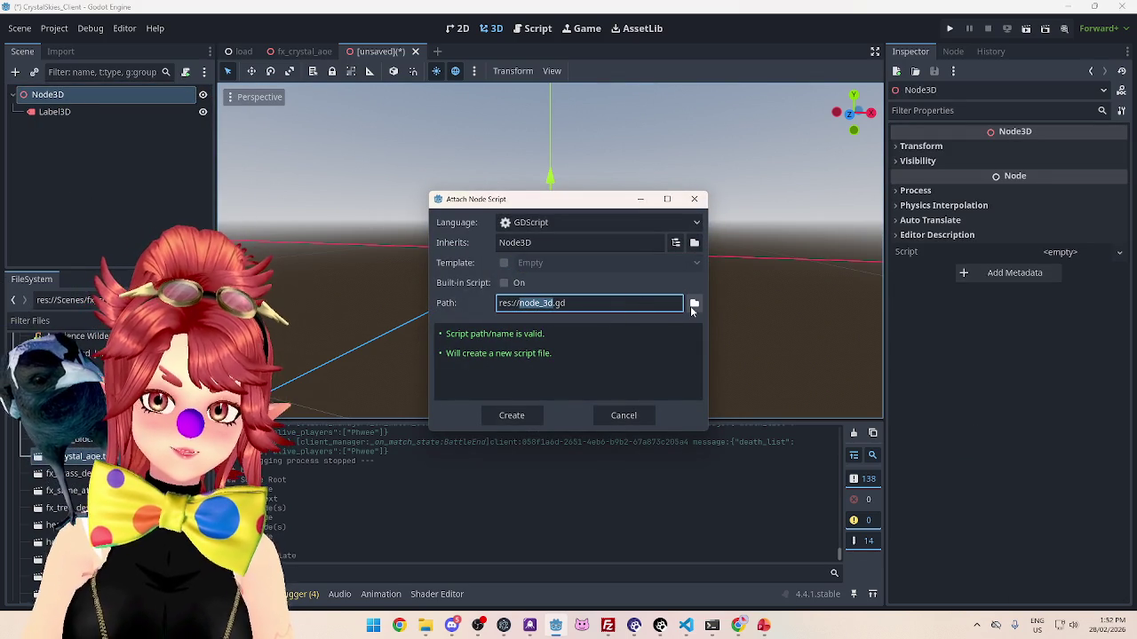
click(694, 304)
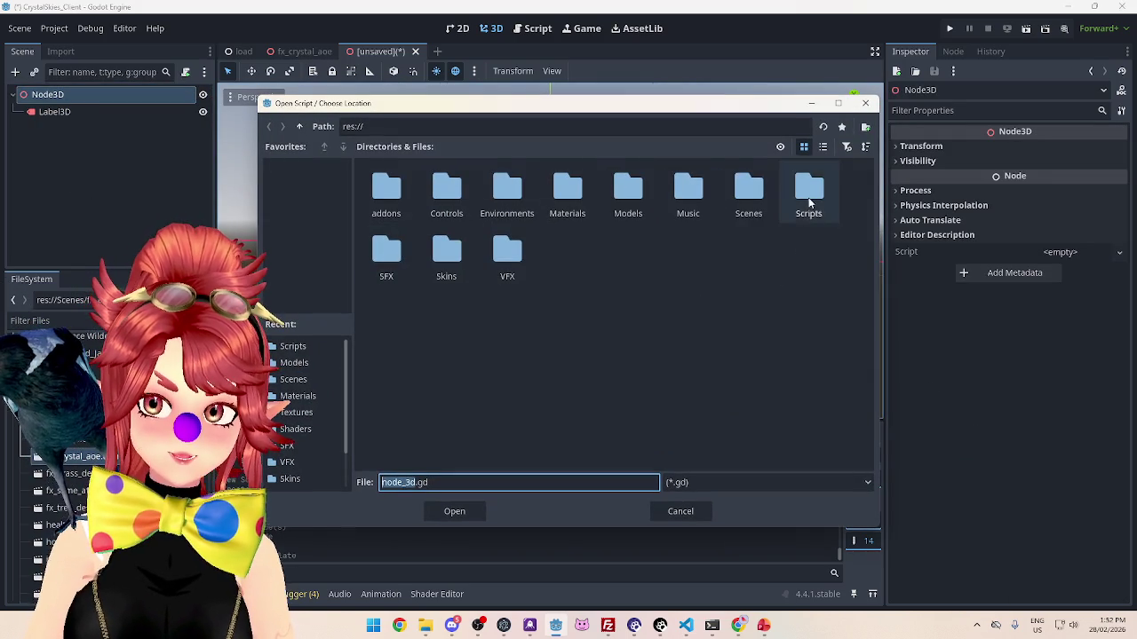
double_click(808, 197)
drag(418, 485, 381, 485)
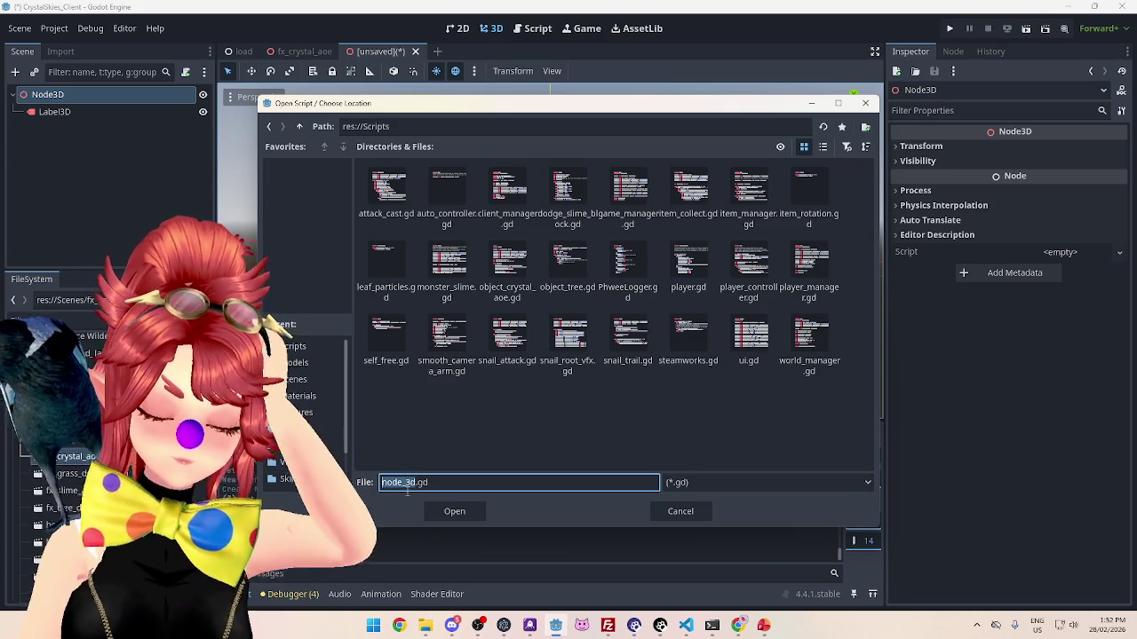
text(T)
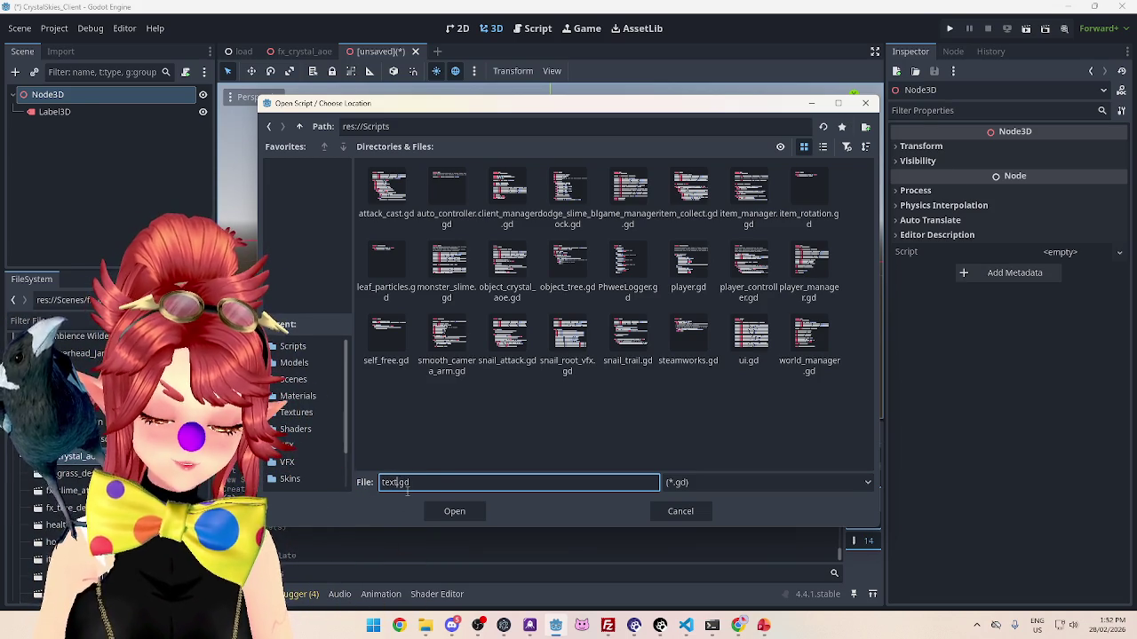
text(_vfx)
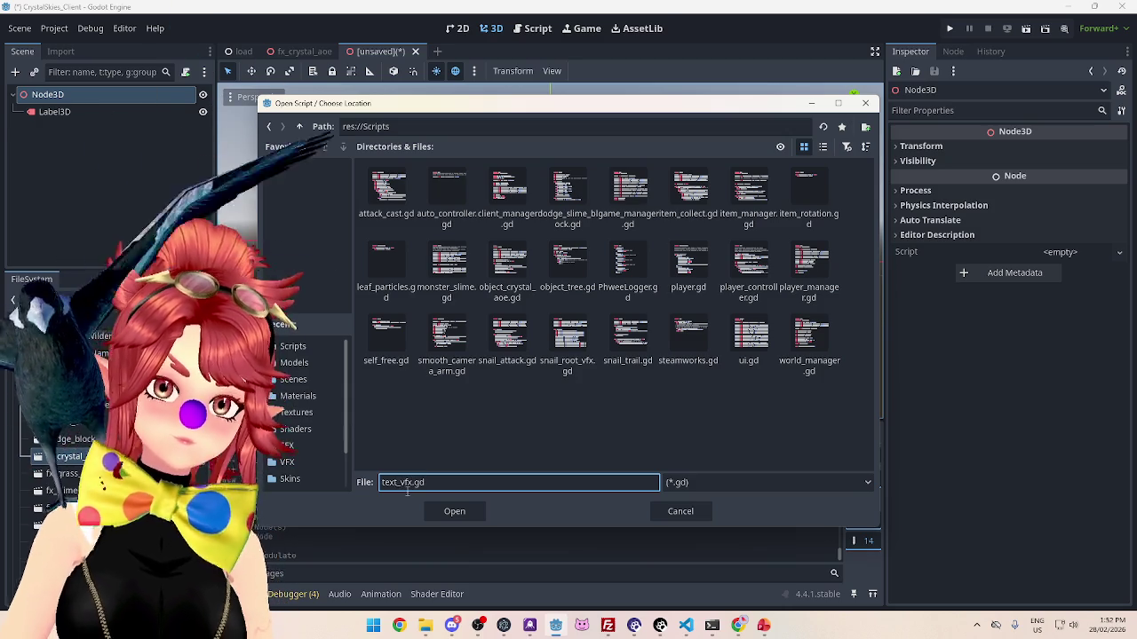
click(454, 510)
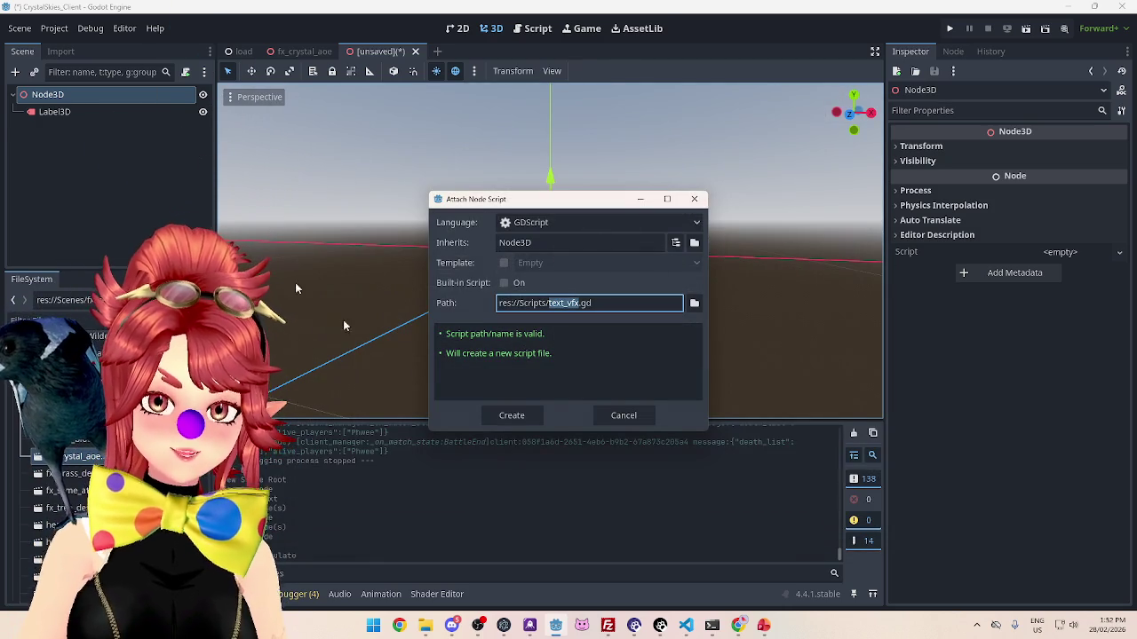
Step: Create text_vfx.gd and paste the variables and _ready code copied from self_free.gd
click(513, 416)
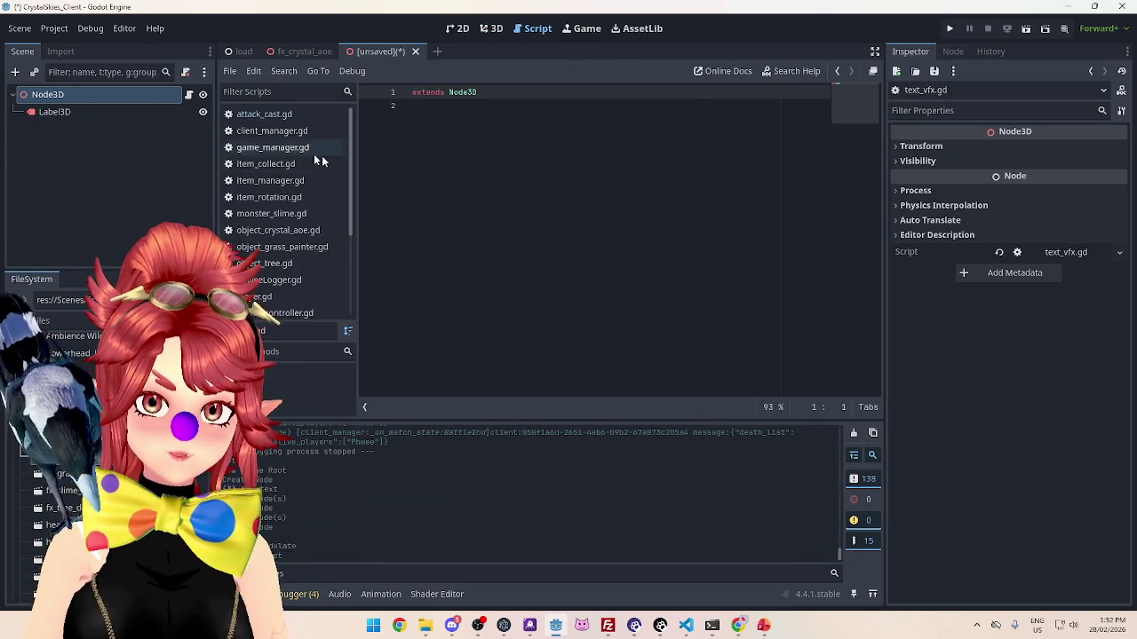
scroll(311, 191, down, 2)
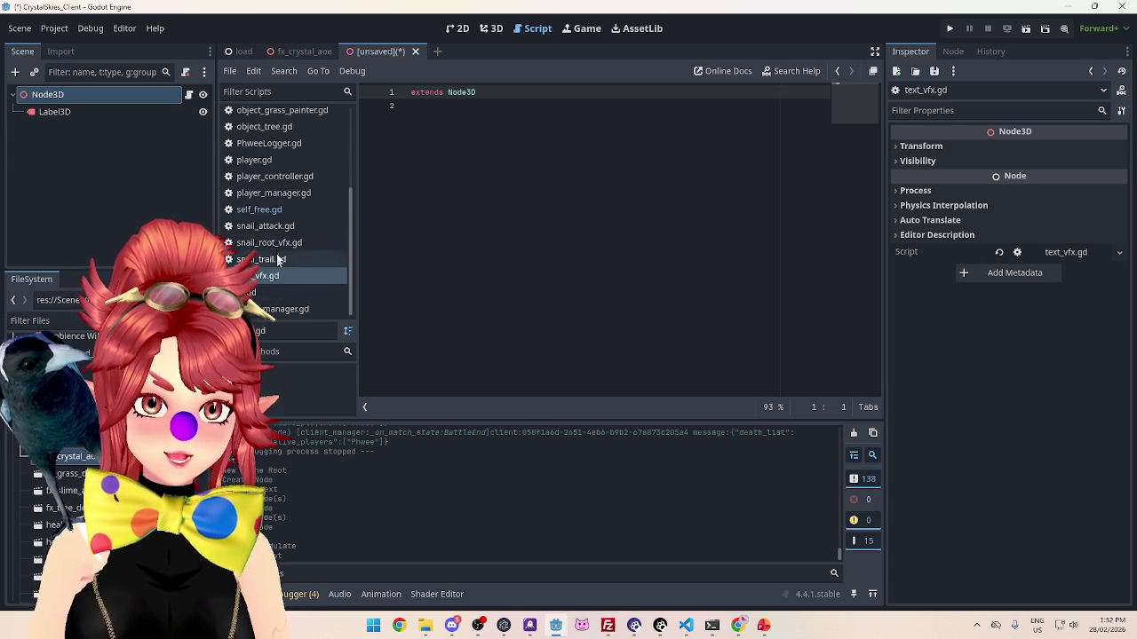
click(278, 210)
shift+click(411, 160)
shift+click(397, 119)
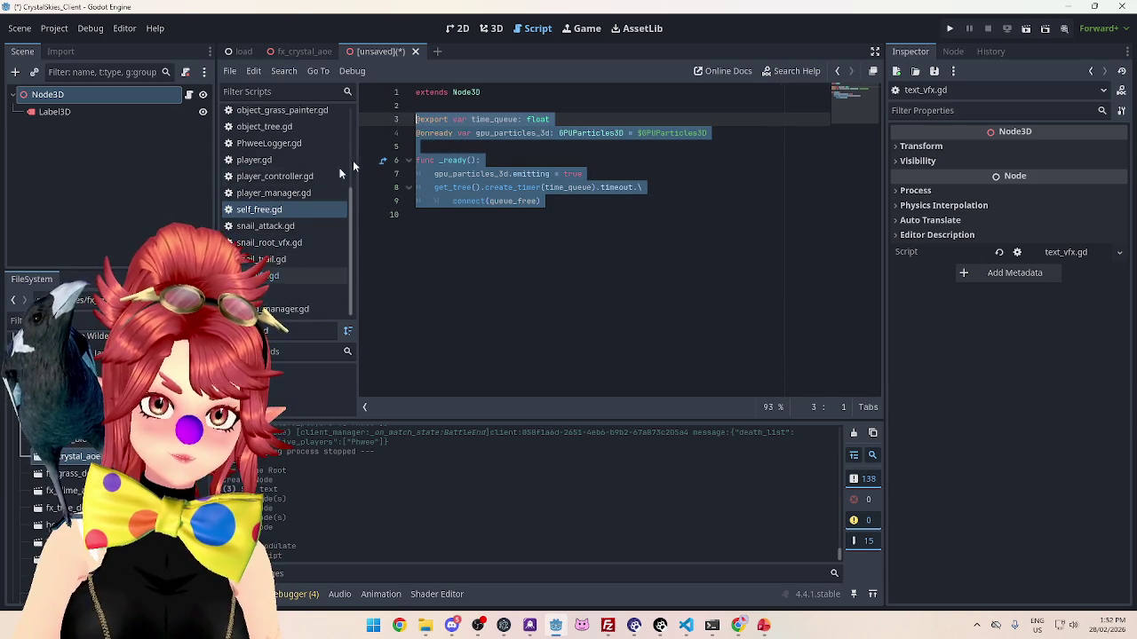
scroll(284, 222, up, 5)
scroll(285, 222, down, 5)
click(271, 283)
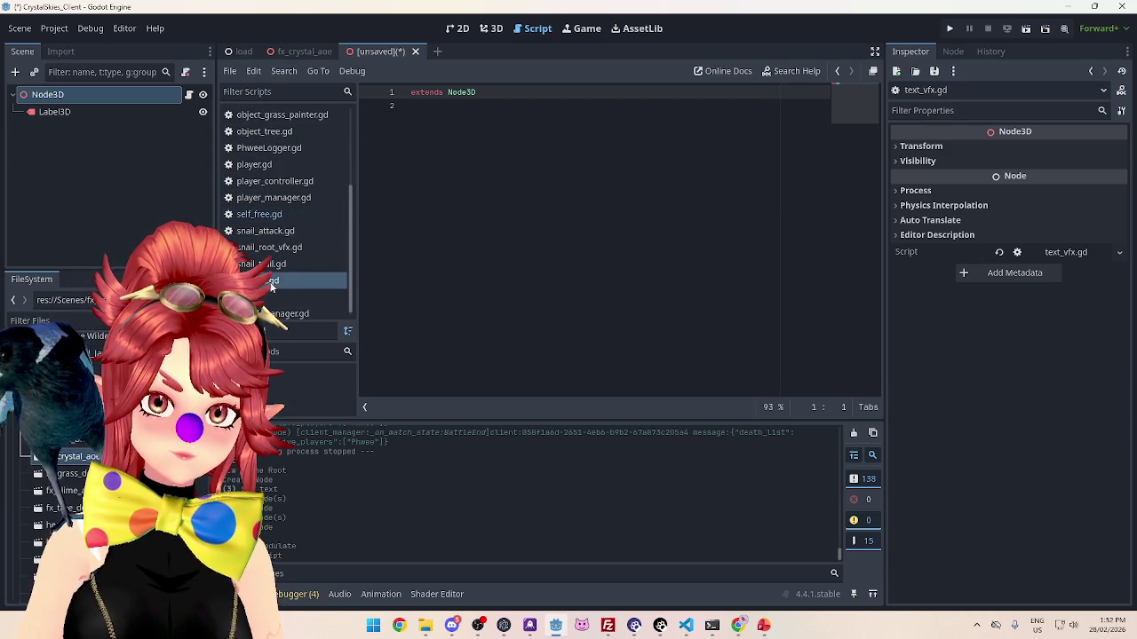
click(450, 120)
text(@export var time_queue: float @onready var gpu_particles_3d: GPUParticles3D = $GPUParticles3D  func _ready(): 	gpu_particles_3d.emitting = true 	get_tree().create_timer(time_queue).timeout.\ 		connect(queue_free))
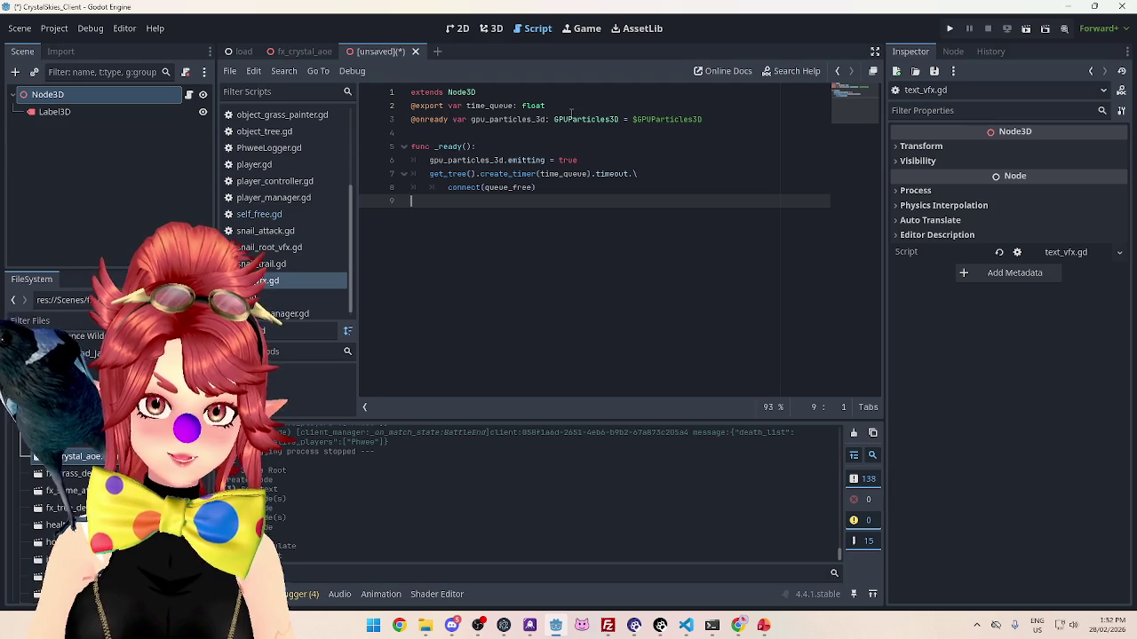
Step: Delete the gpu_particles_3d declaration, its emitting statement, and the leftover empty line in _ready
click(702, 119)
click(417, 129)
key(Up)
key(shift+End)
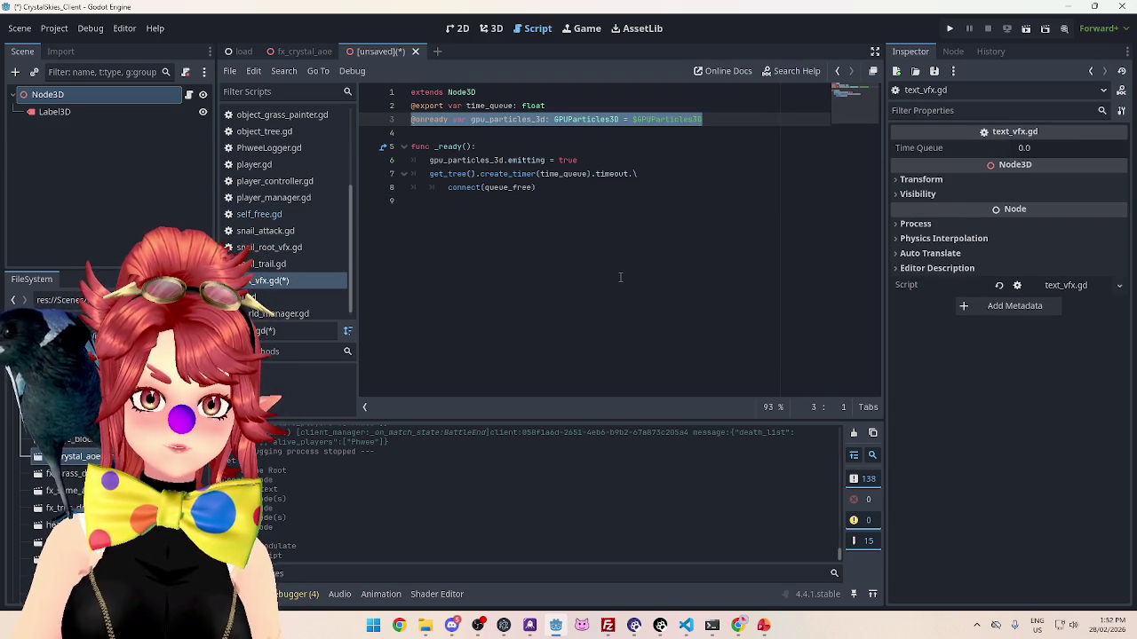
key(BackSpace)
drag(579, 161, 392, 166)
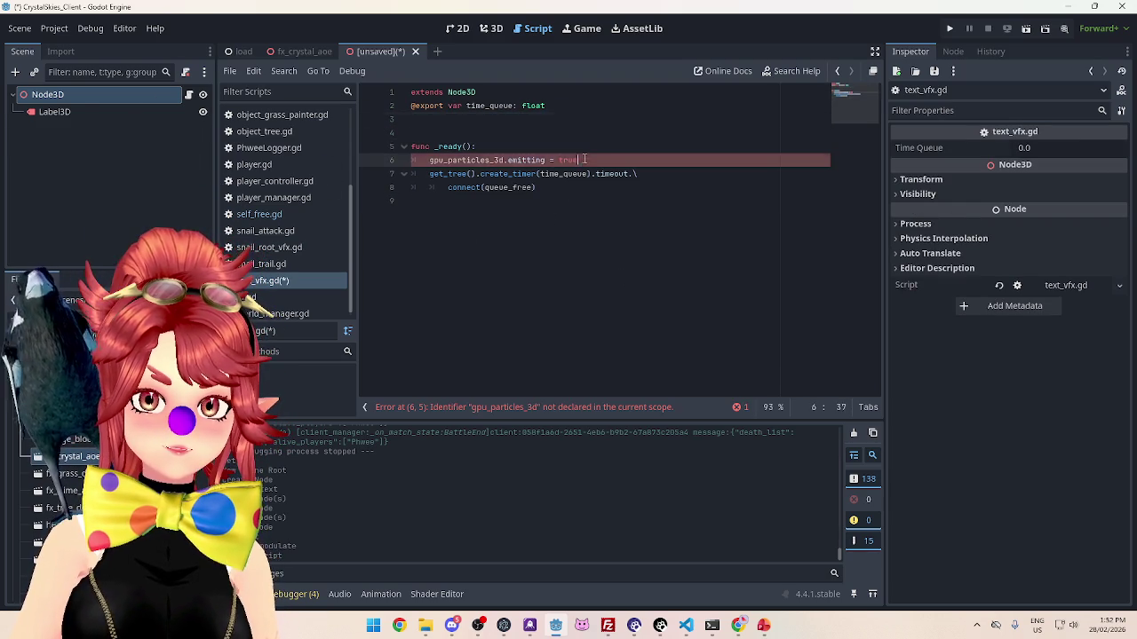
key(BackSpace)
key(Up)
key(Up)
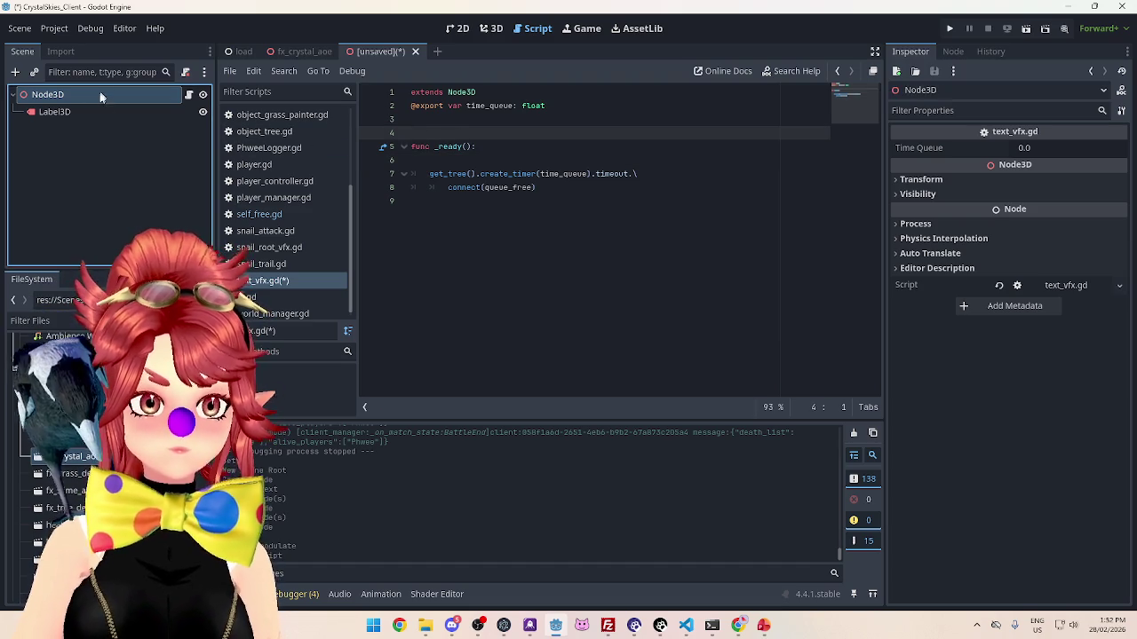
click(91, 113)
click(449, 160)
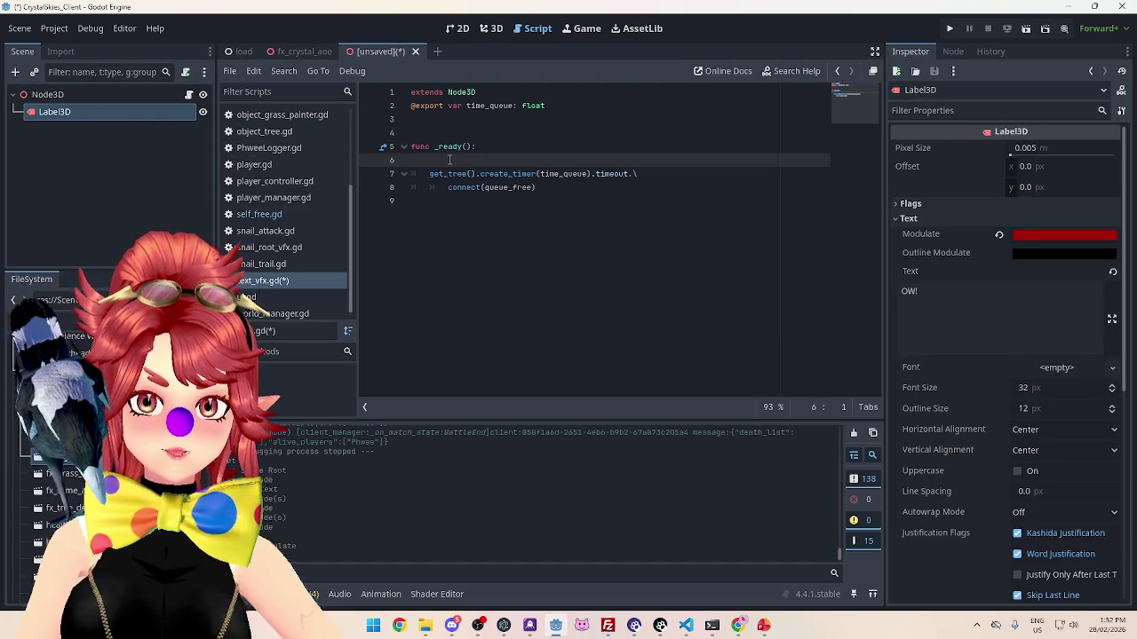
key(BackSpace)
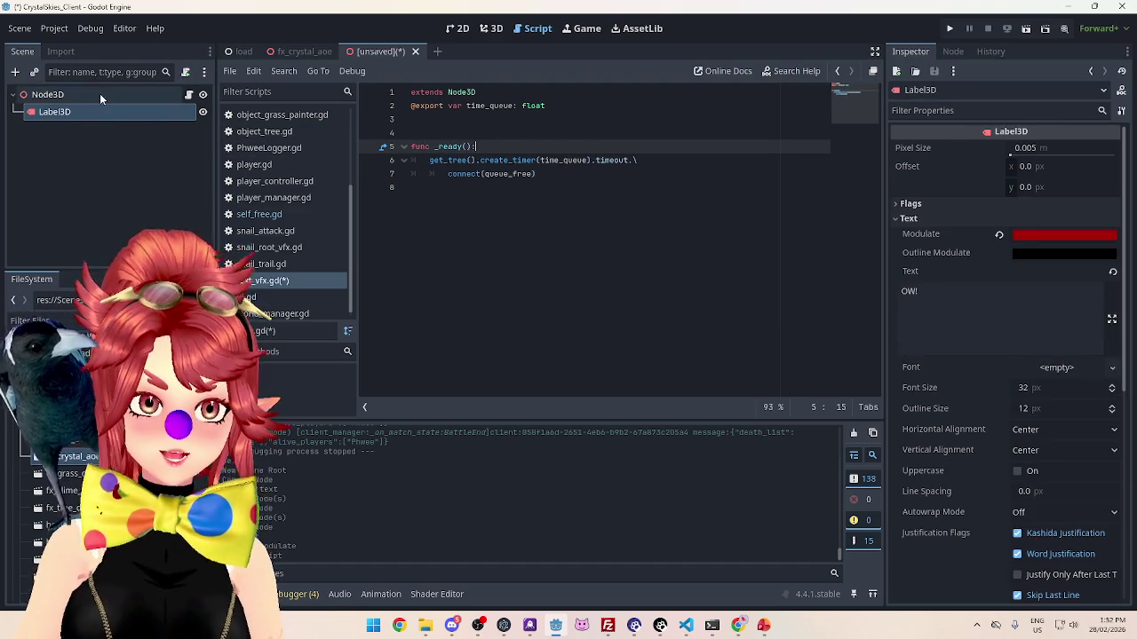
Step: Set the root Node3D's Time Queue to 0.2 in the Inspector
click(99, 93)
click(1043, 149)
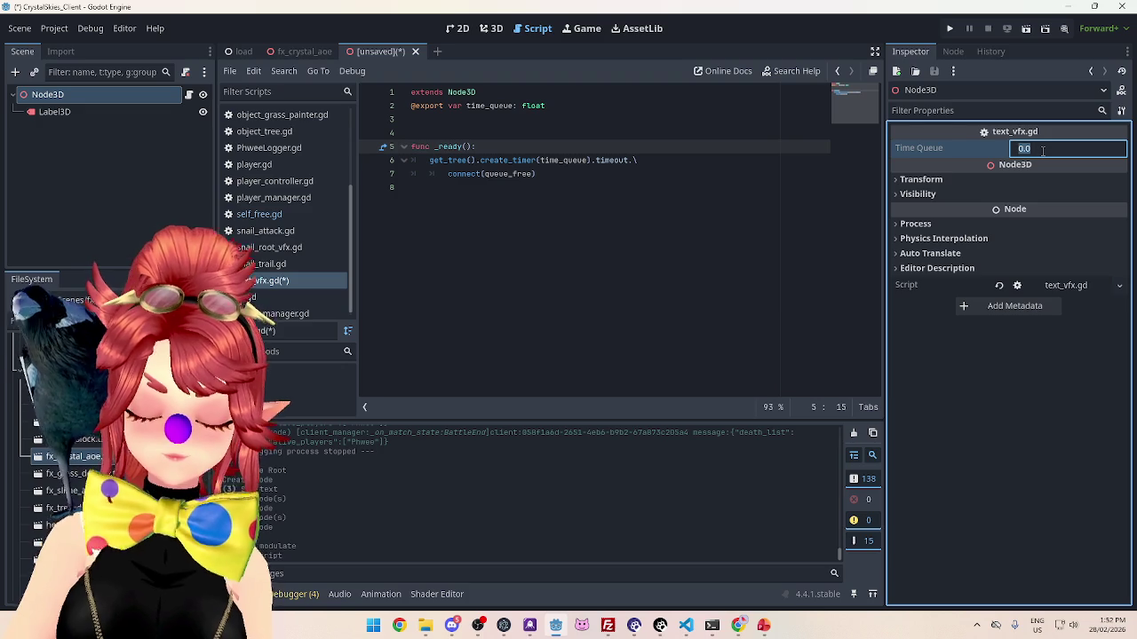
text(0.2)
click(514, 130)
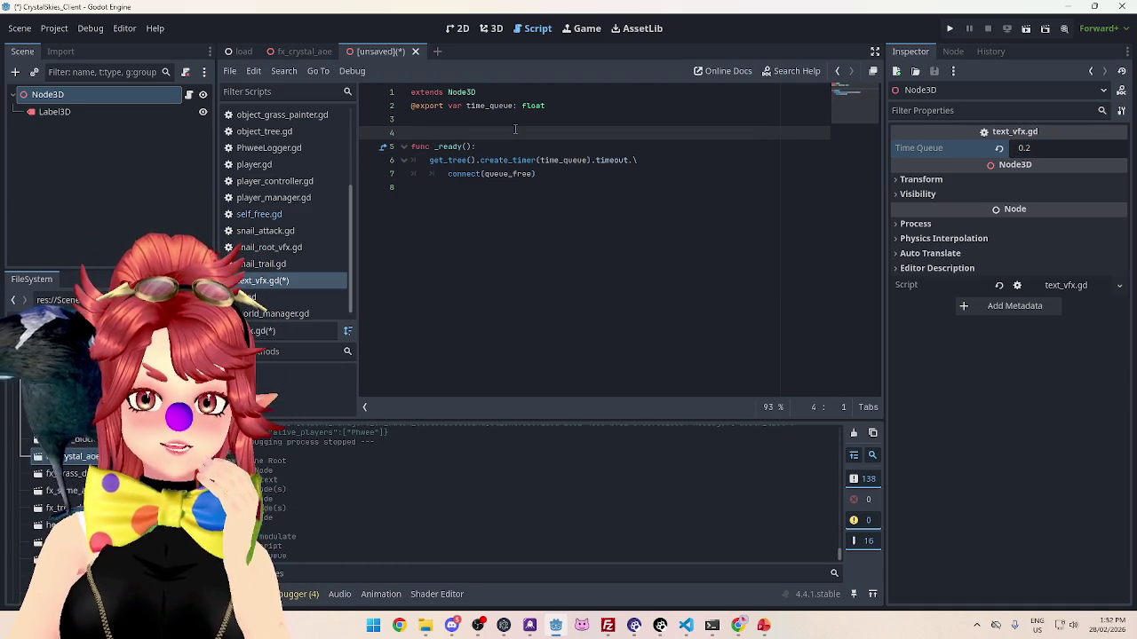
click(565, 117)
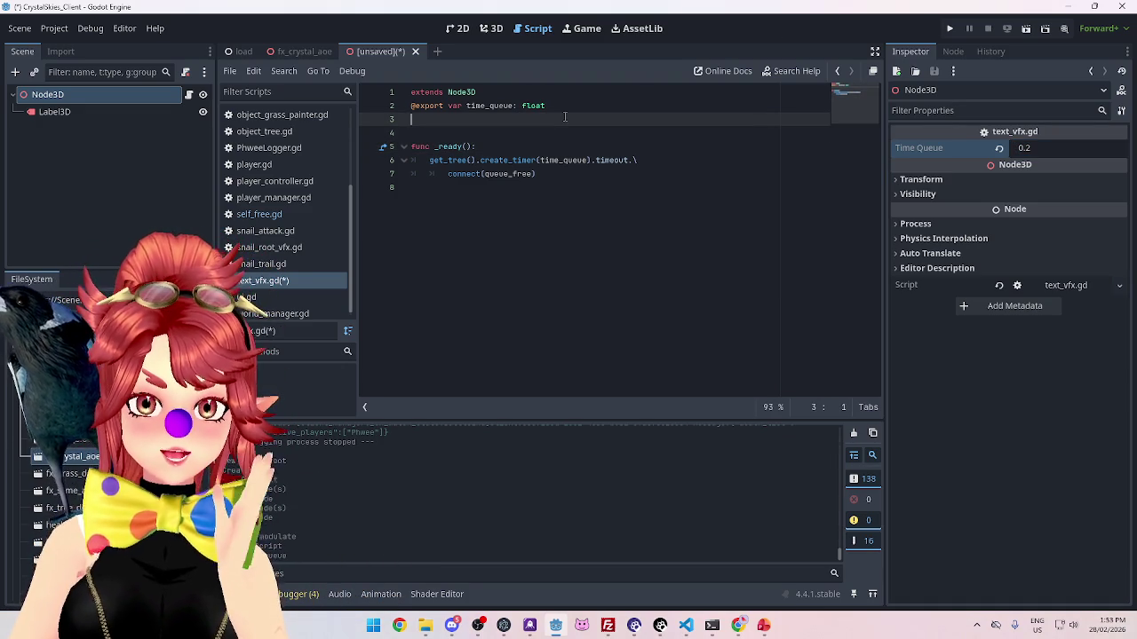
drag(55, 112, 462, 124)
key(Up)
key(Up)
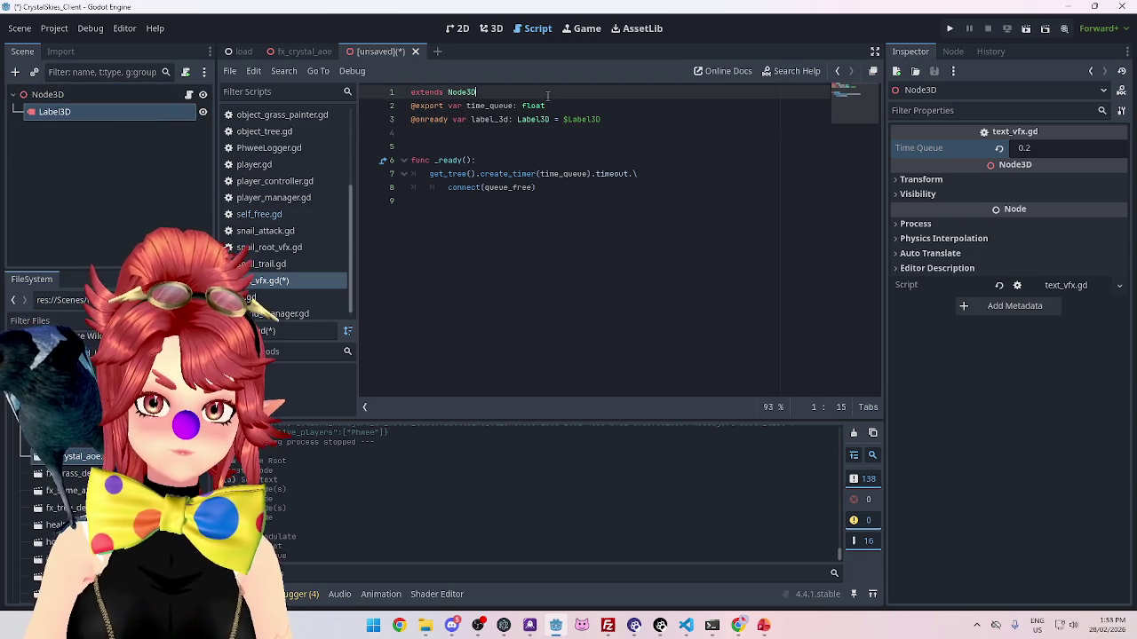
key(Return)
click(435, 187)
key(Return)
key(Up)
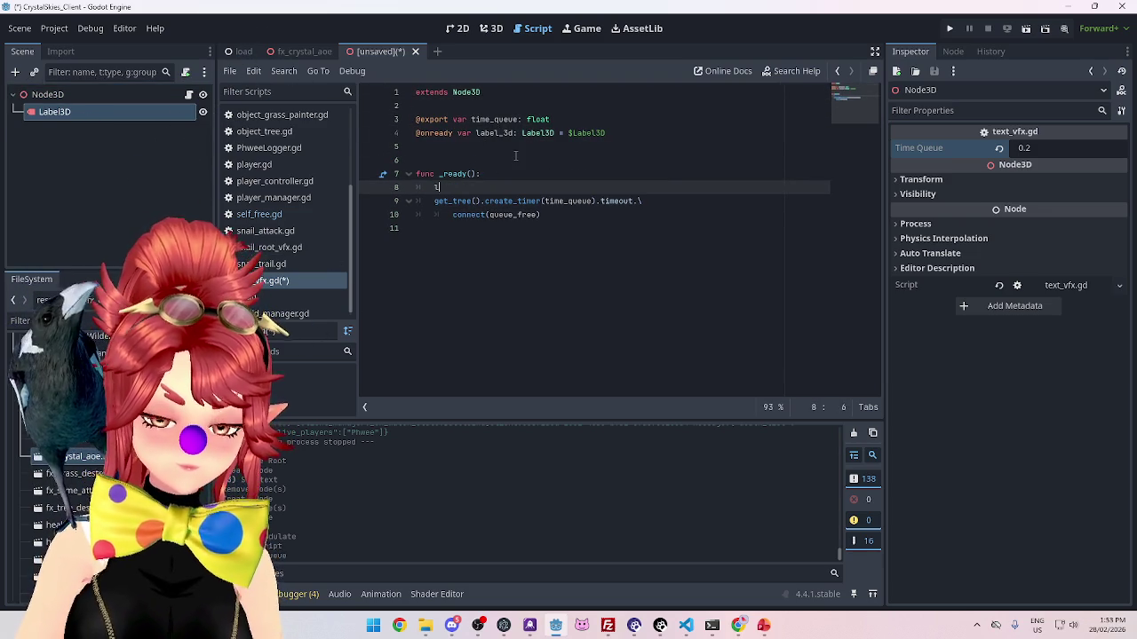
key(Return)
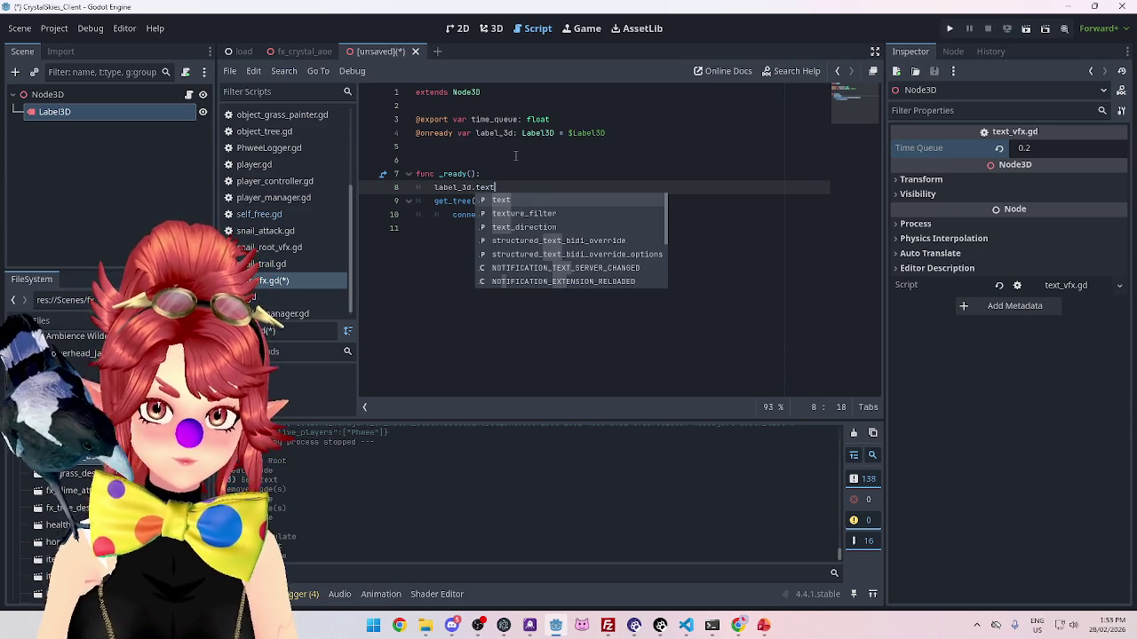
text( =)
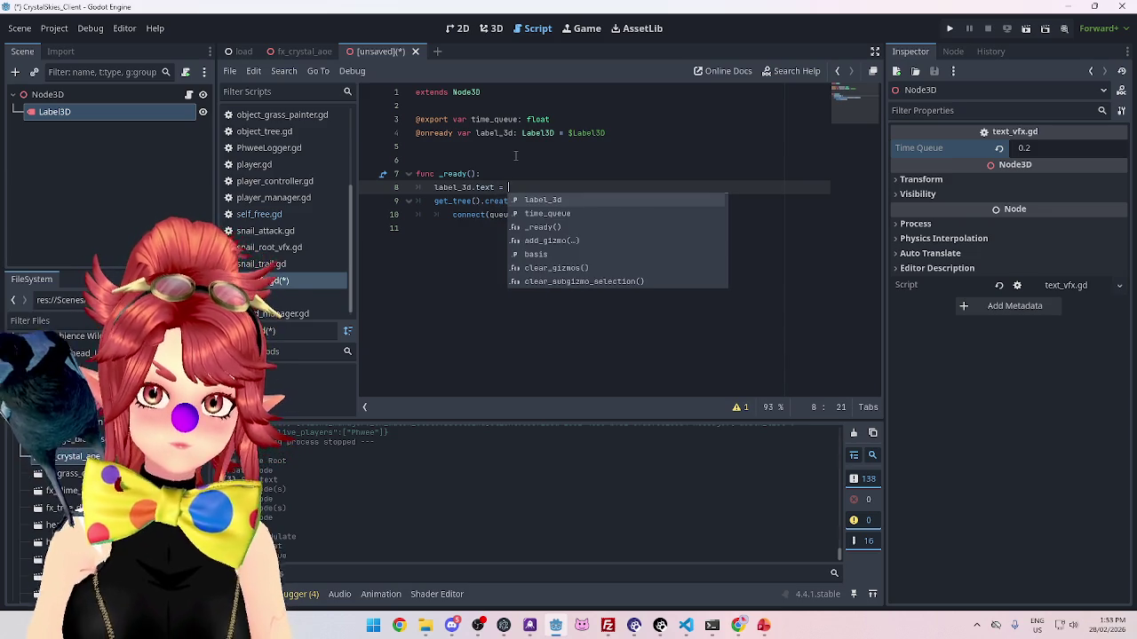
Step: Duplicate the time_queue export line and rename the copy to text
click(565, 119)
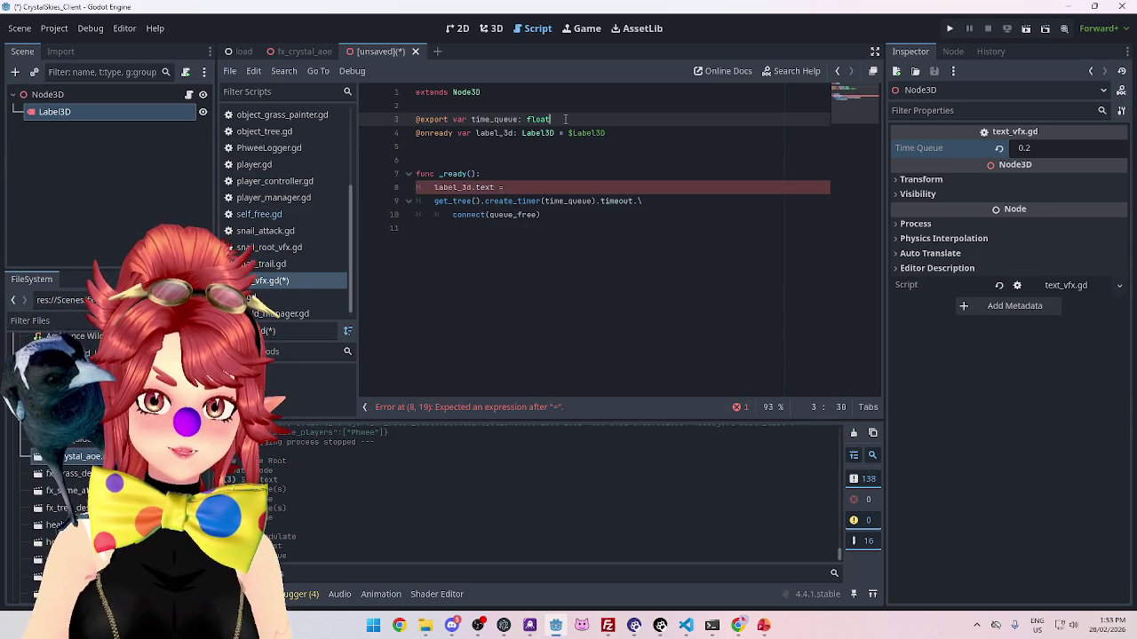
key(Return)
drag(565, 119, 422, 105)
key(ctrl+c)
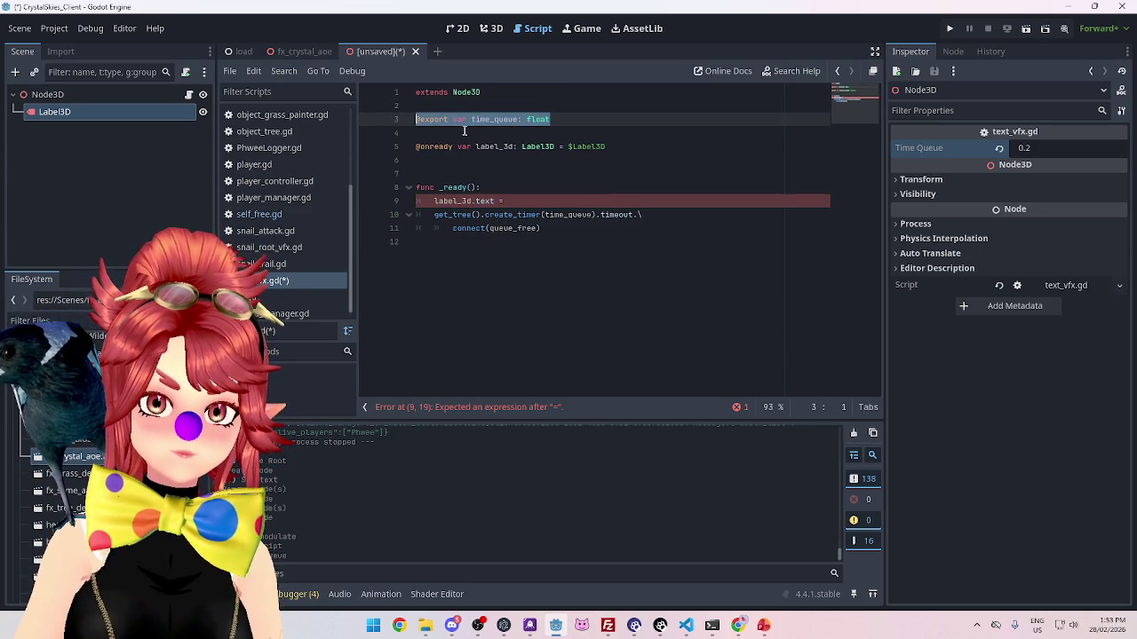
click(468, 130)
key(ctrl+v)
drag(471, 132, 520, 133)
text(text)
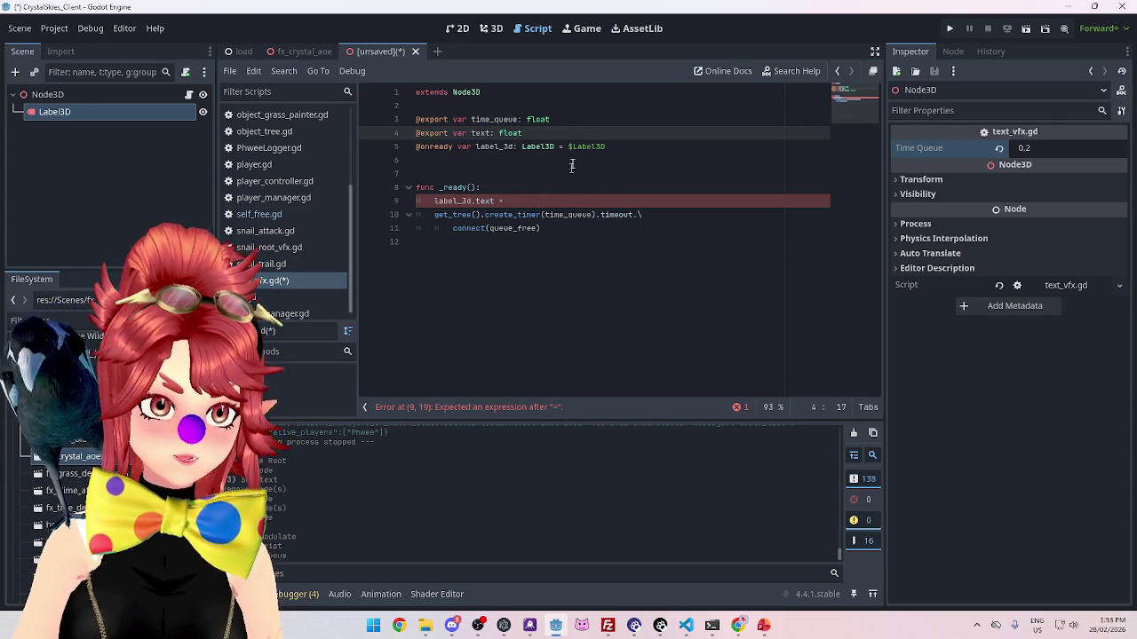
Step: Complete the _ready line as label_3d.text = text
key(ctrl+s)
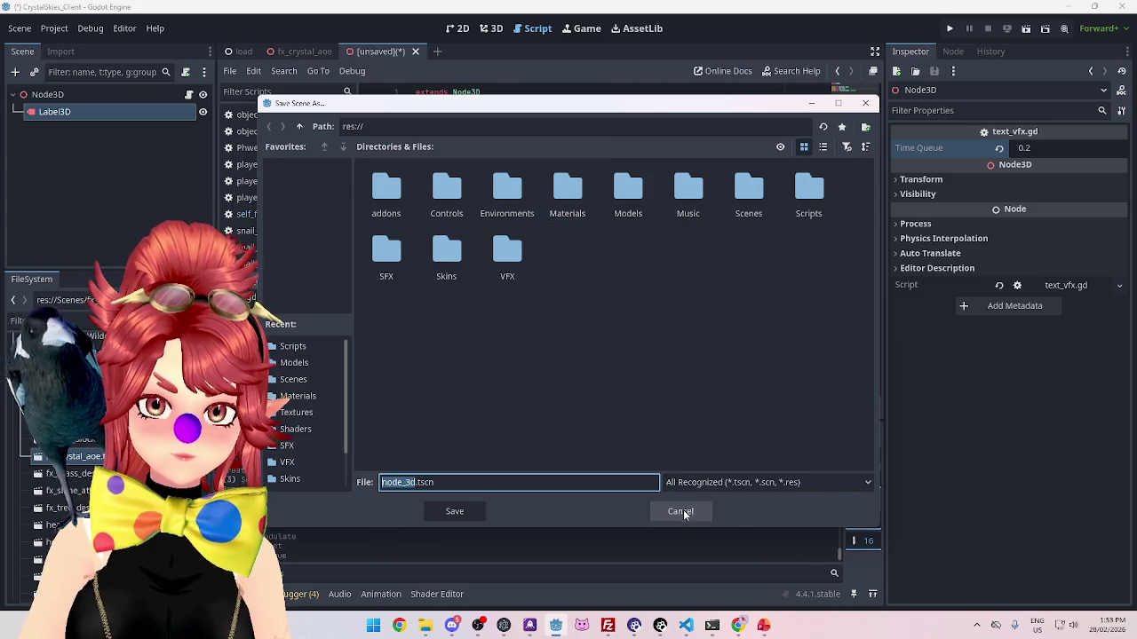
click(680, 511)
click(515, 199)
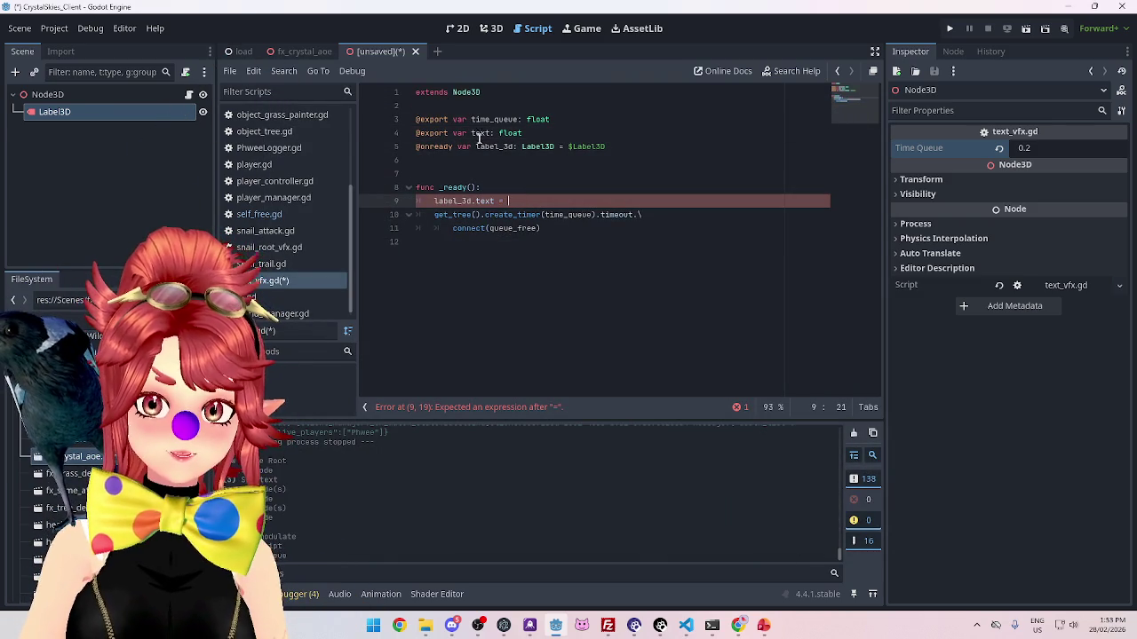
text(text)
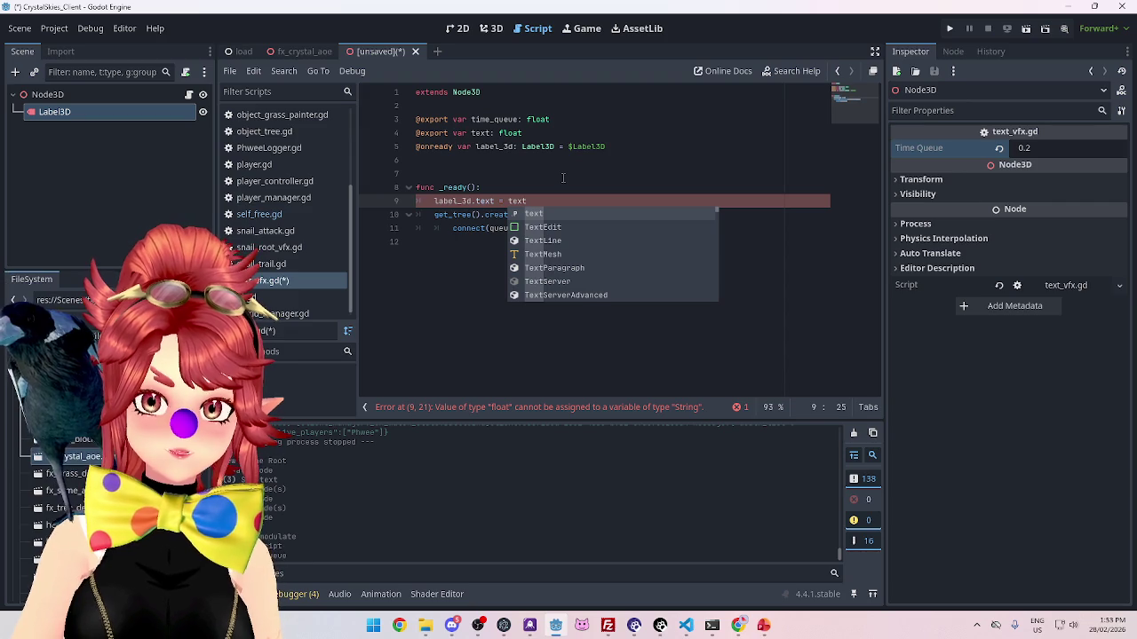
click(562, 178)
Step: Change the text export's type to String and save with Ctrl+S
click(498, 134)
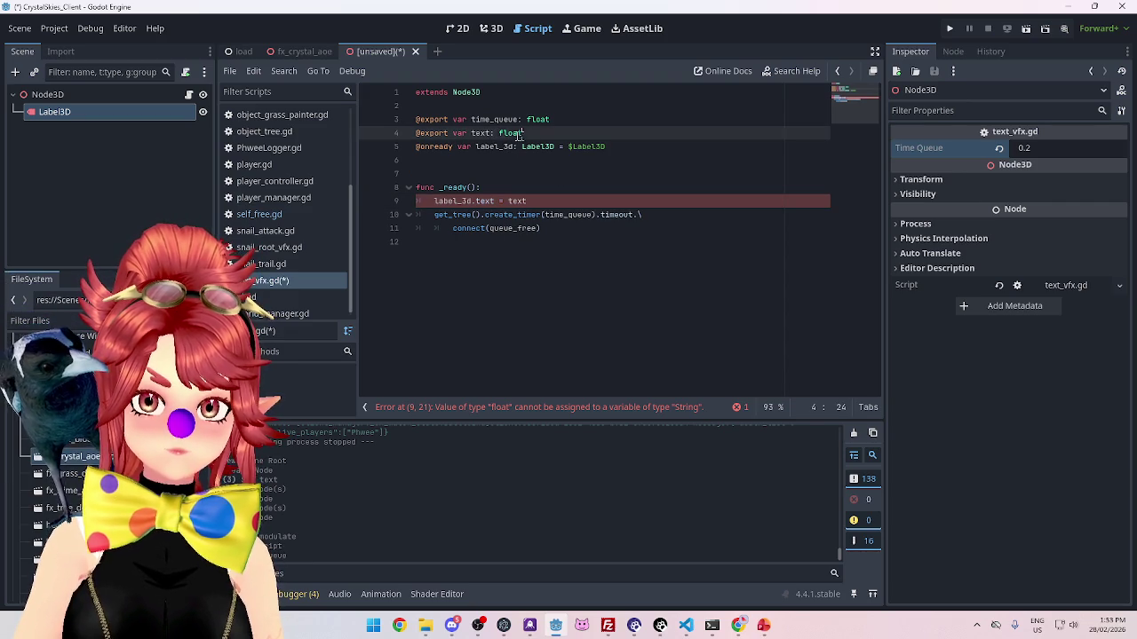
text(String)
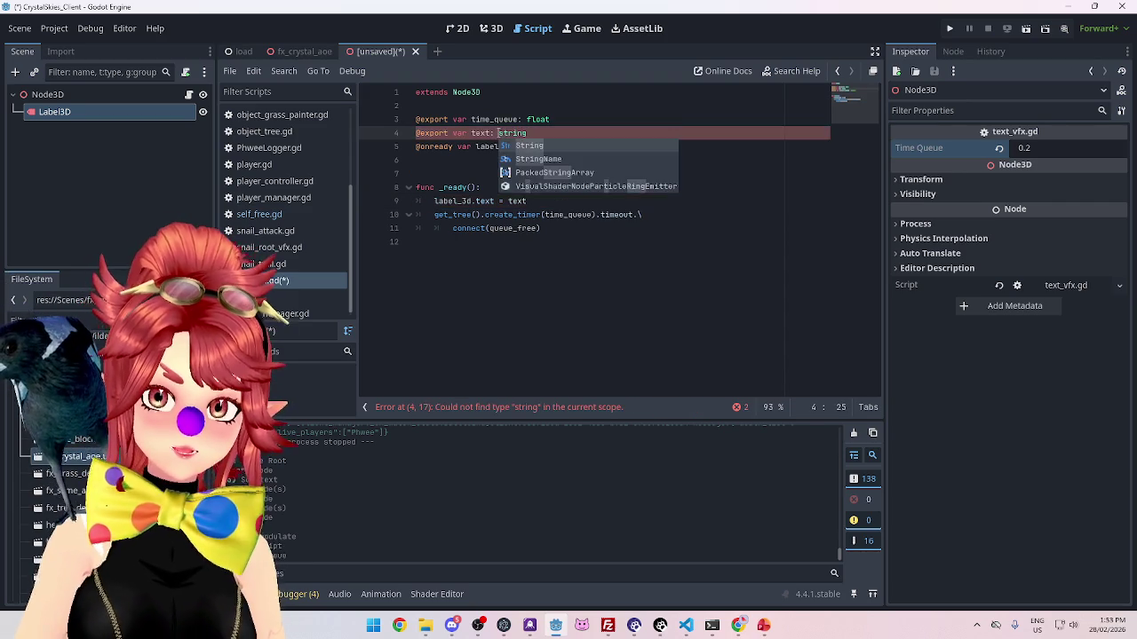
click(571, 163)
key(ctrl+s)
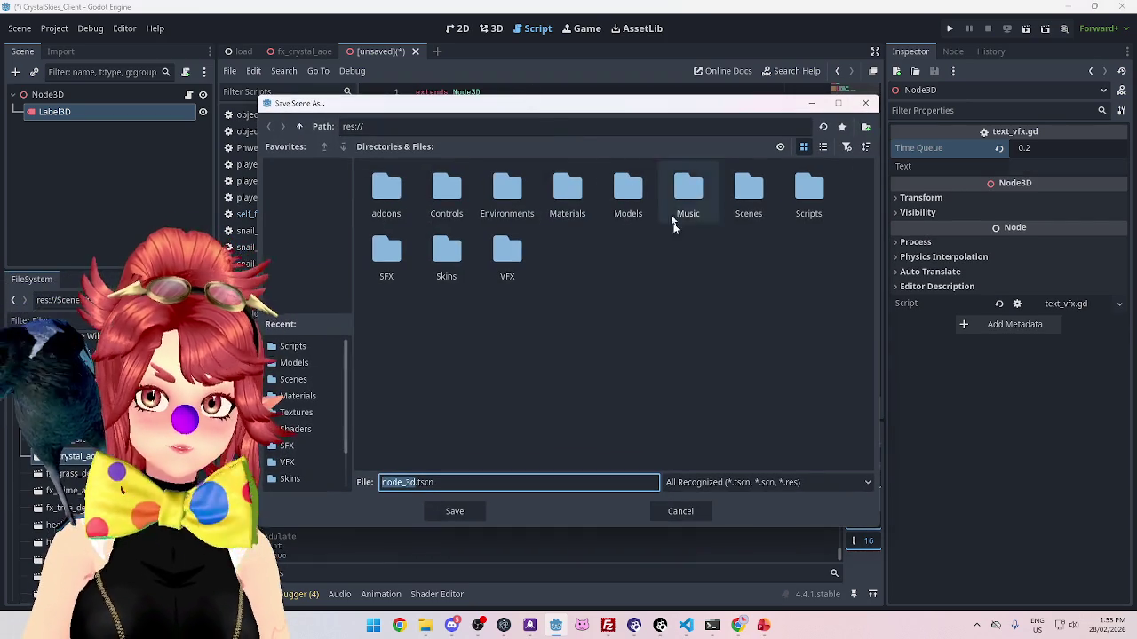
Step: Save the scene in res://Scenes as fx_text.tscn, replacing the default node_3d name
double_click(808, 188)
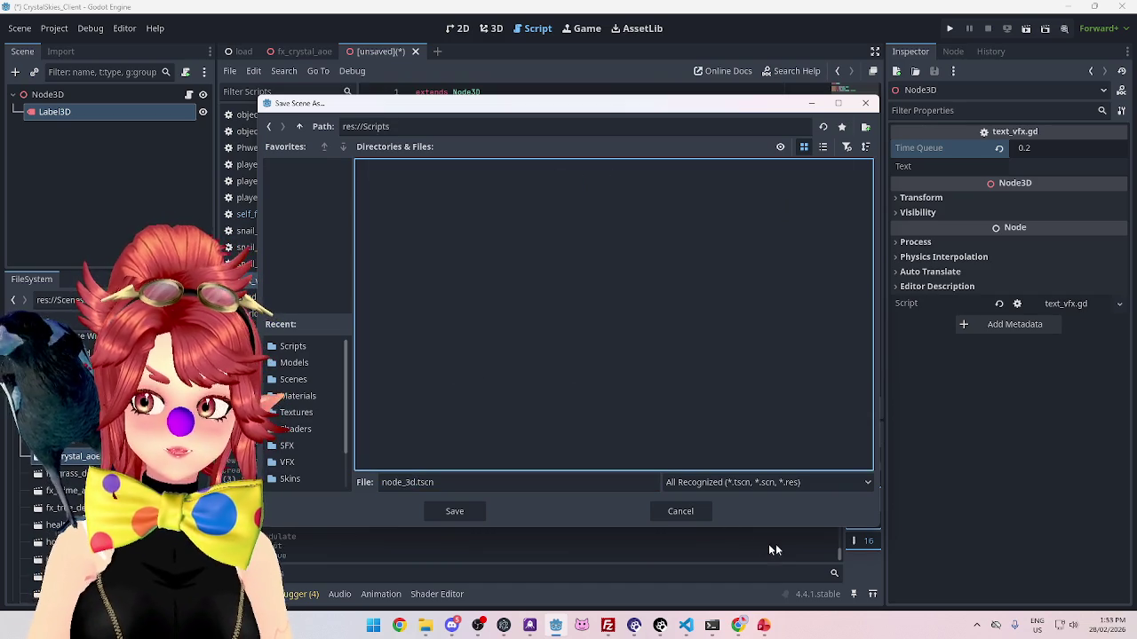
click(695, 515)
key(ctrl+s)
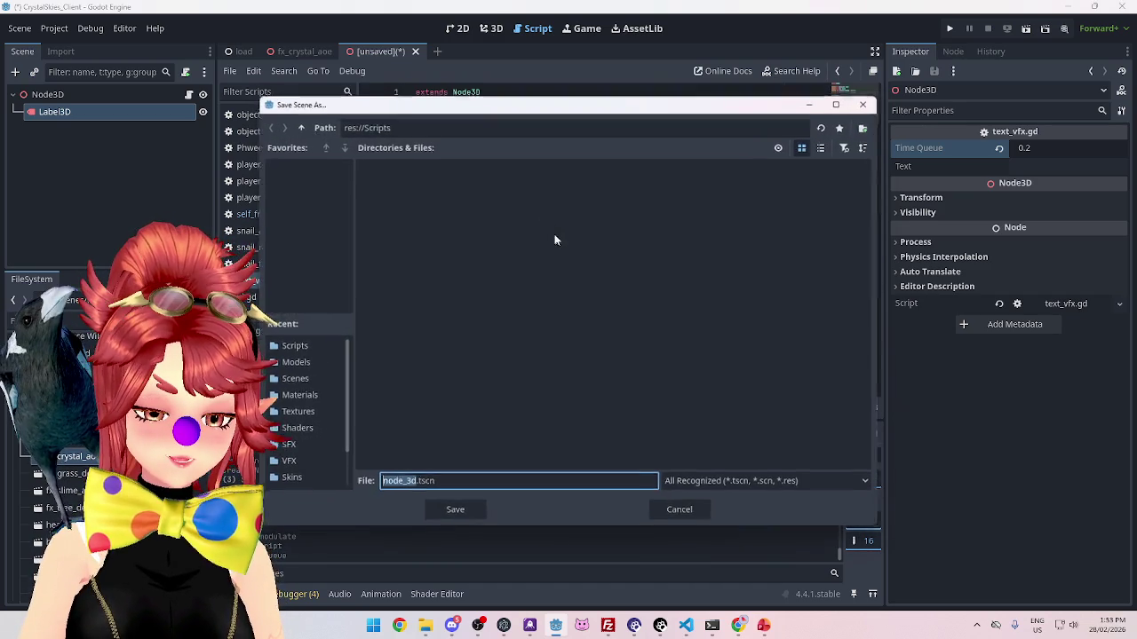
click(300, 126)
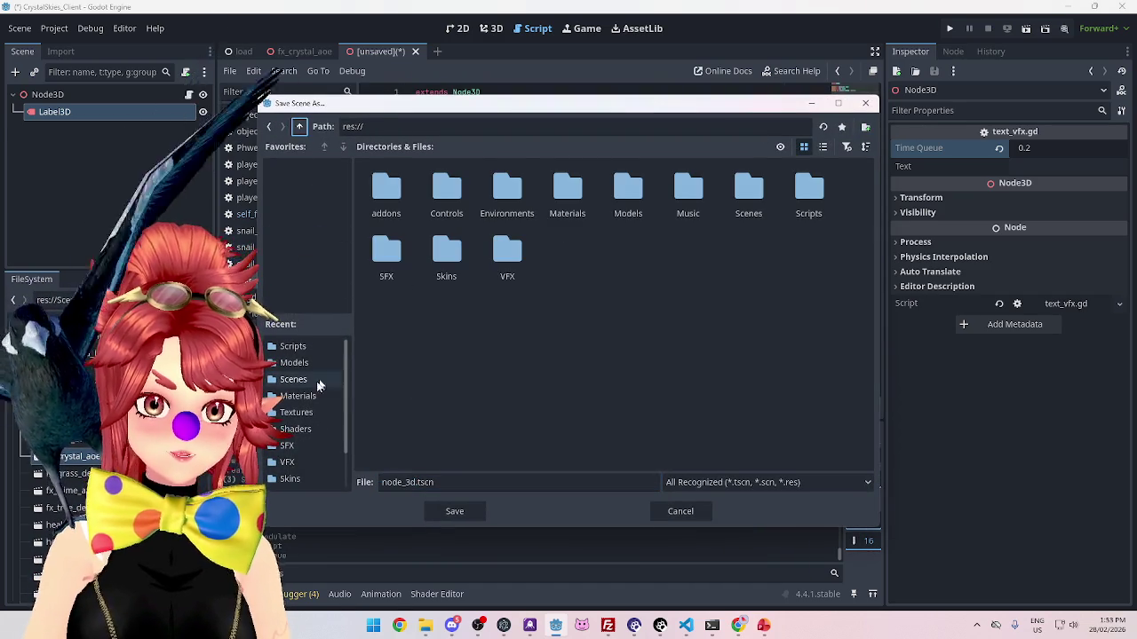
click(293, 379)
click(413, 482)
double_click(413, 483)
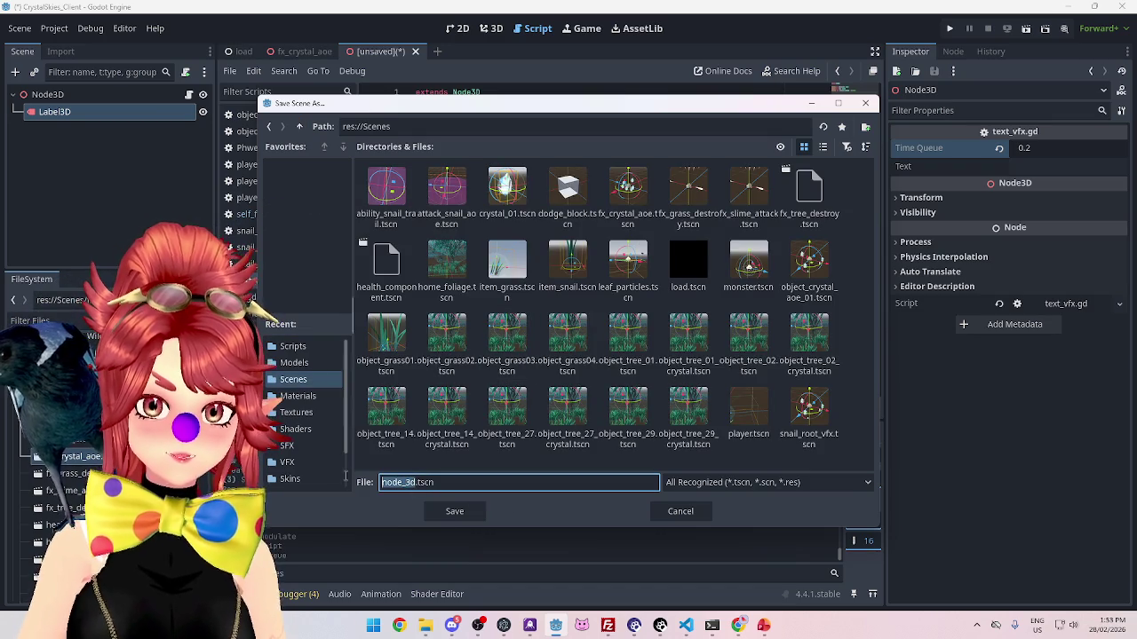
text(text)
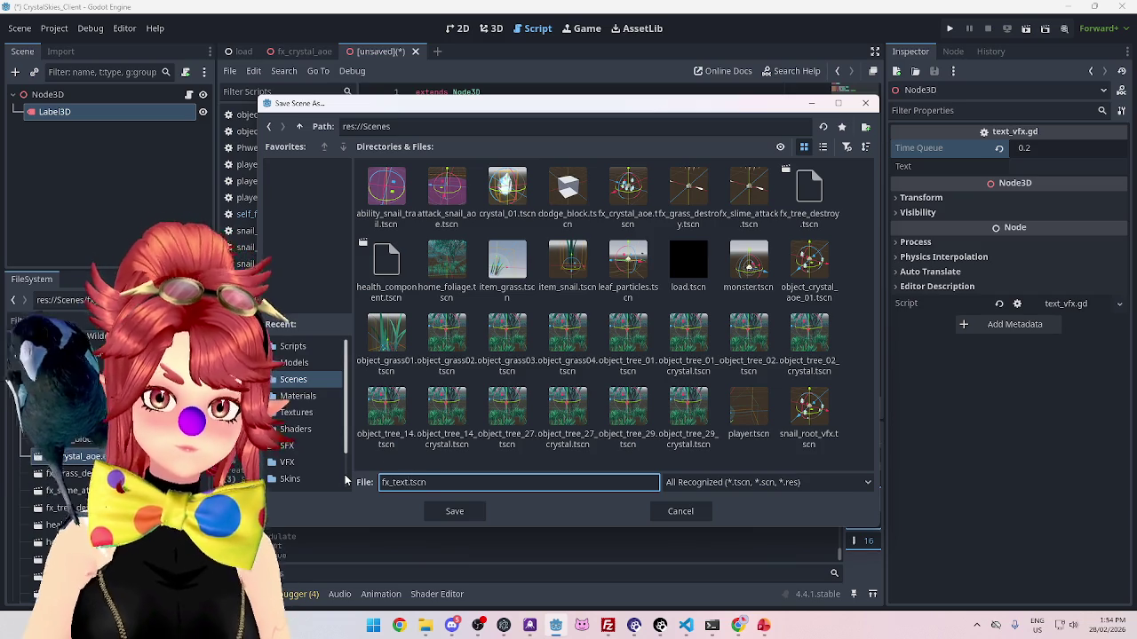
click(454, 510)
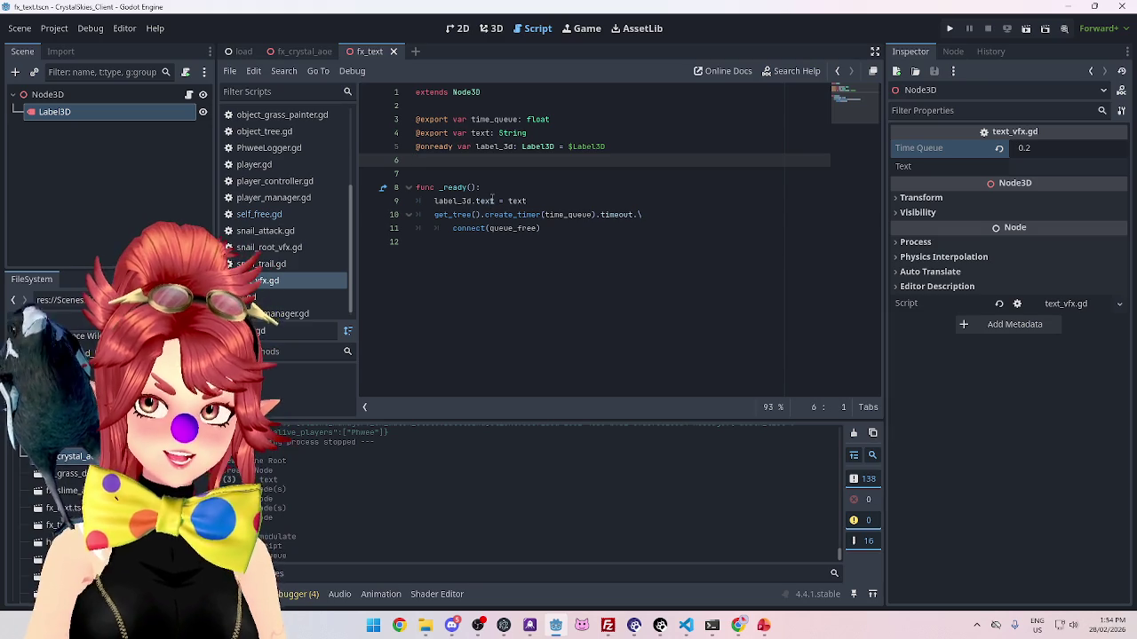
Step: Delete the extra blank line above func _ready() and save text_vfx.gd
mouse_move(492, 199)
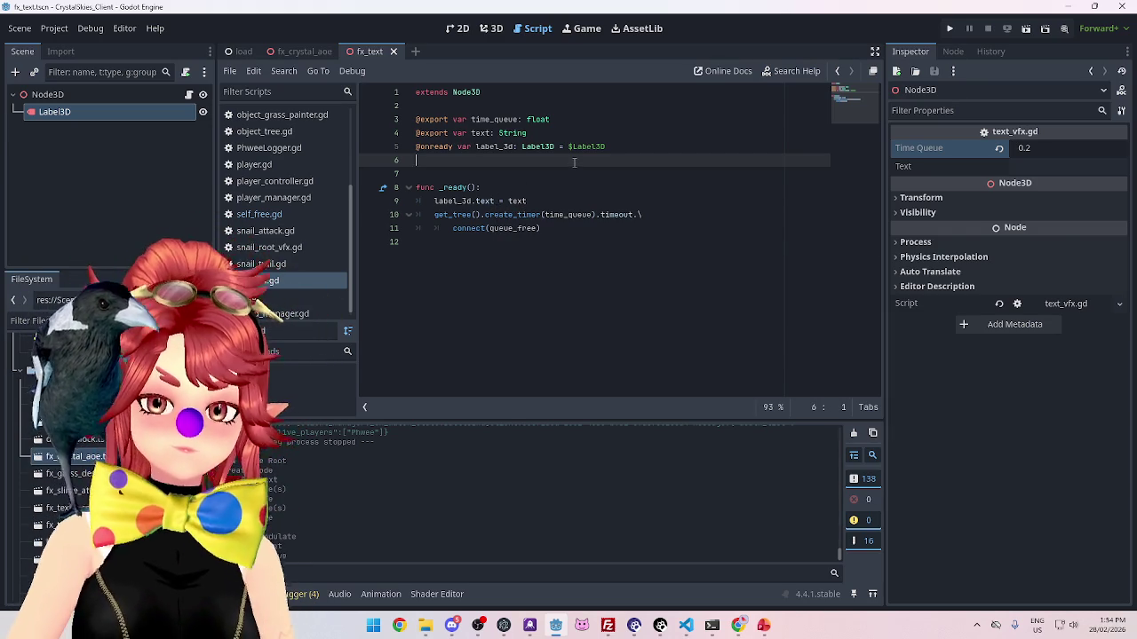
click(655, 292)
click(568, 188)
click(497, 162)
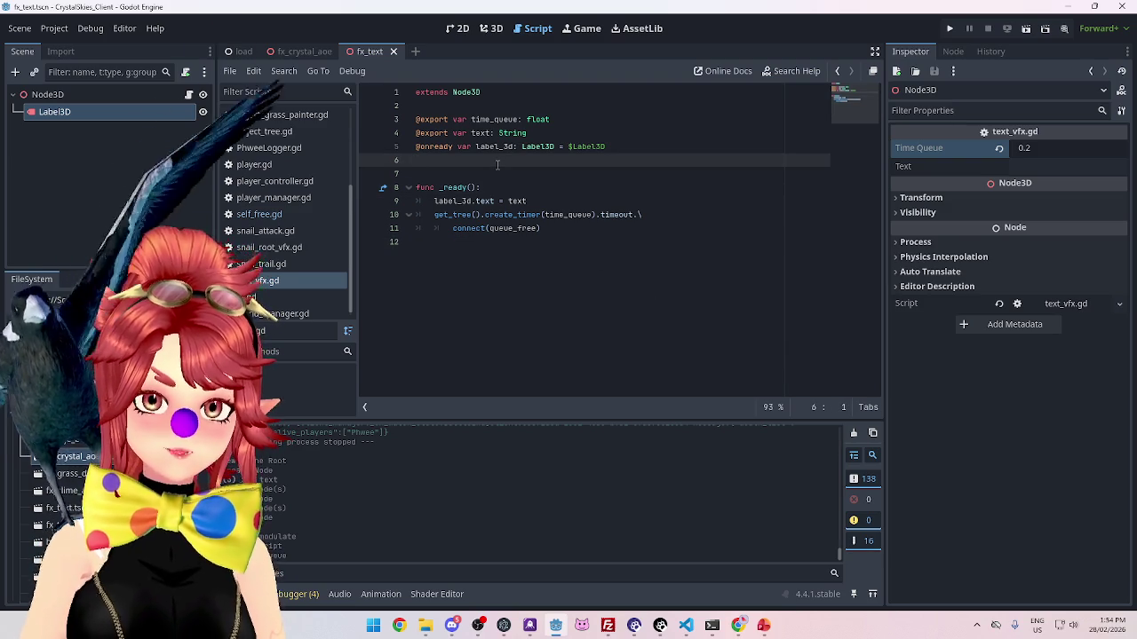
key(Delete)
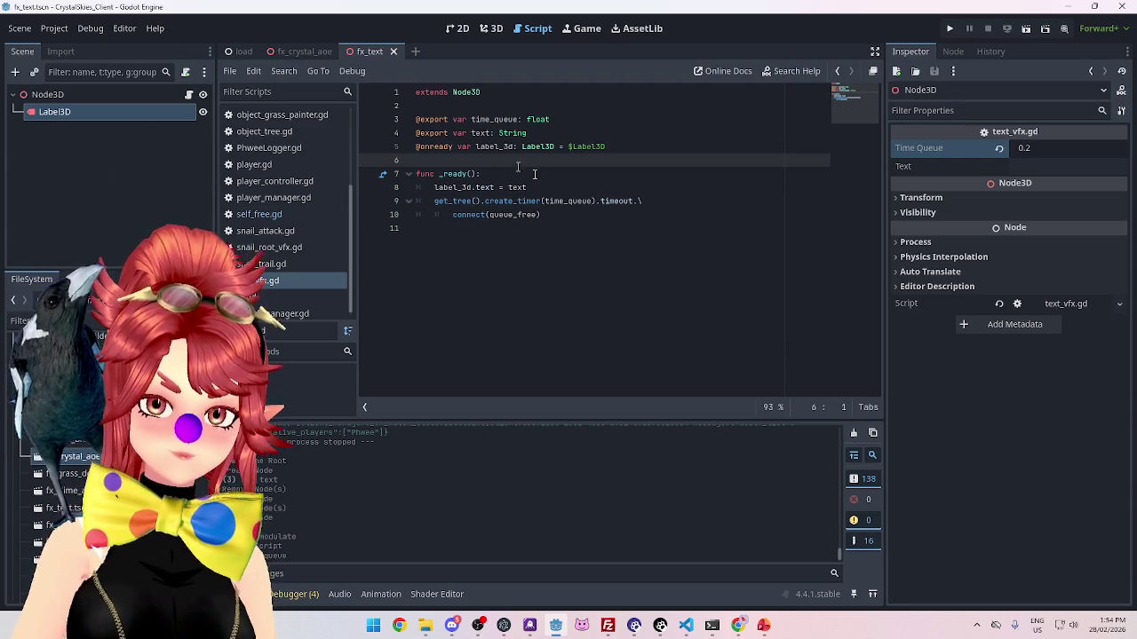
click(639, 311)
key(ctrl+s)
Step: Readjust the spacing to a single blank line before func _ready() and save again
click(565, 169)
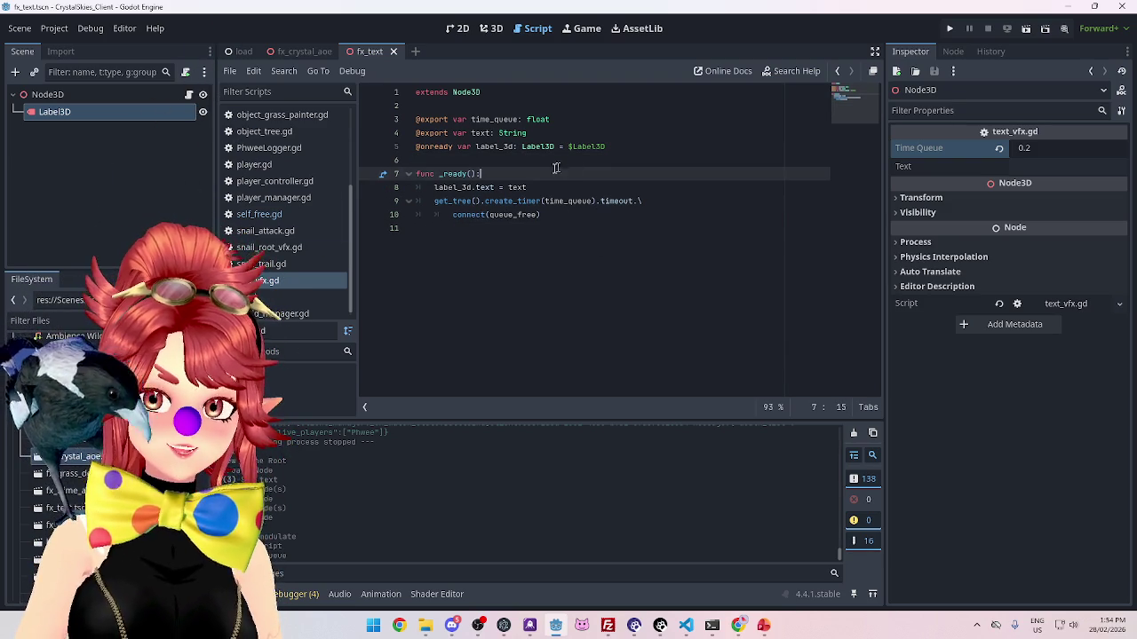
key(Home)
key(Return)
key(Up)
key(Up)
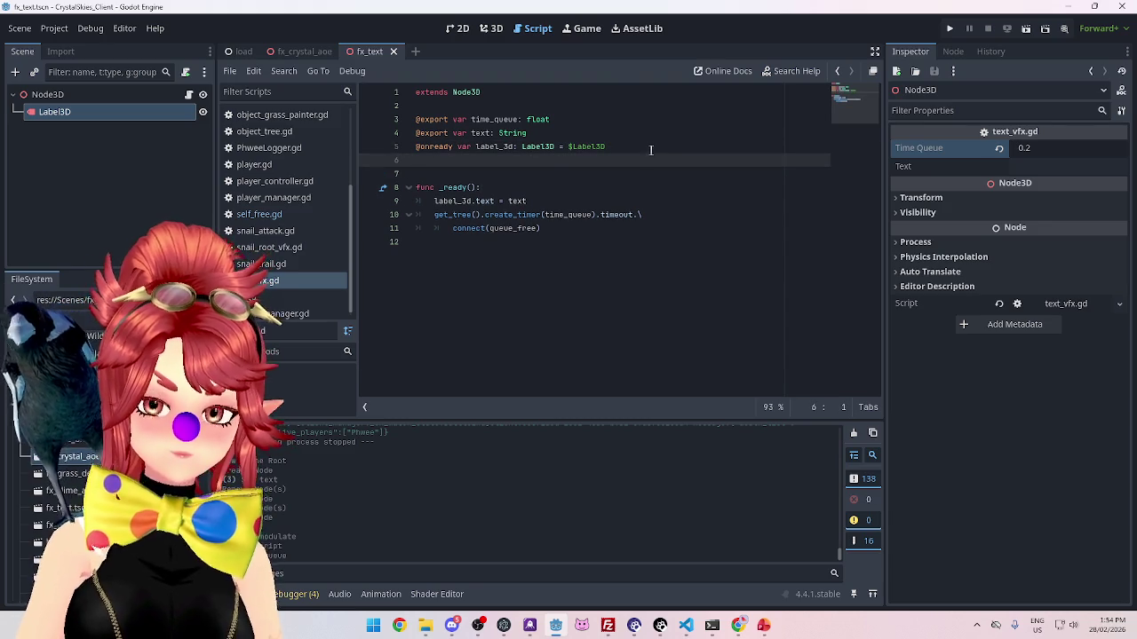
key(BackSpace)
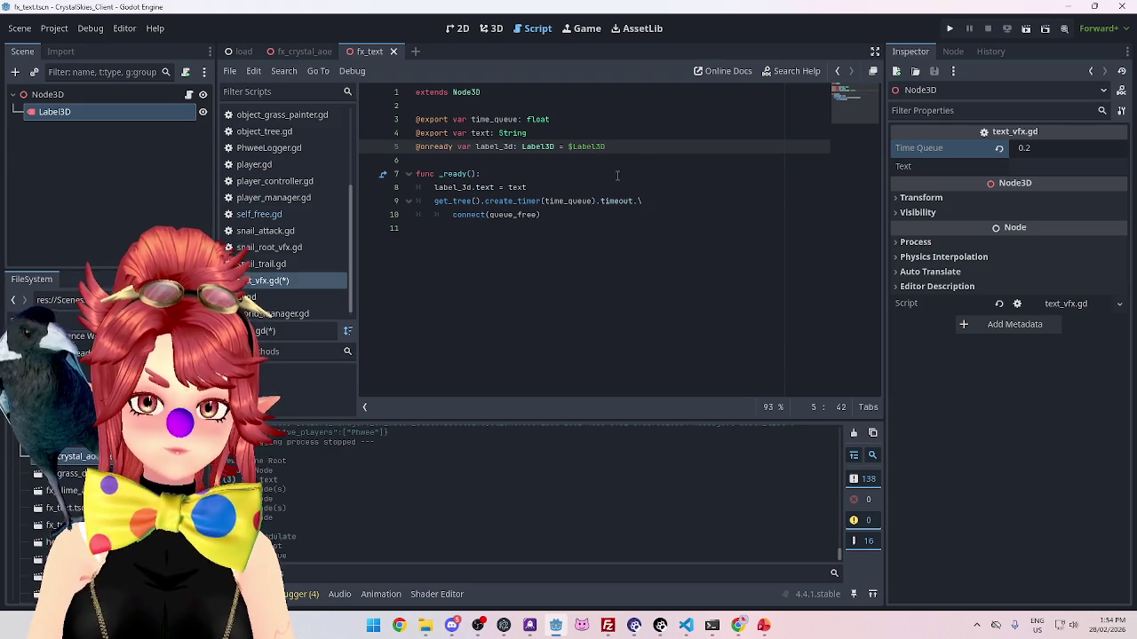
key(ctrl+s)
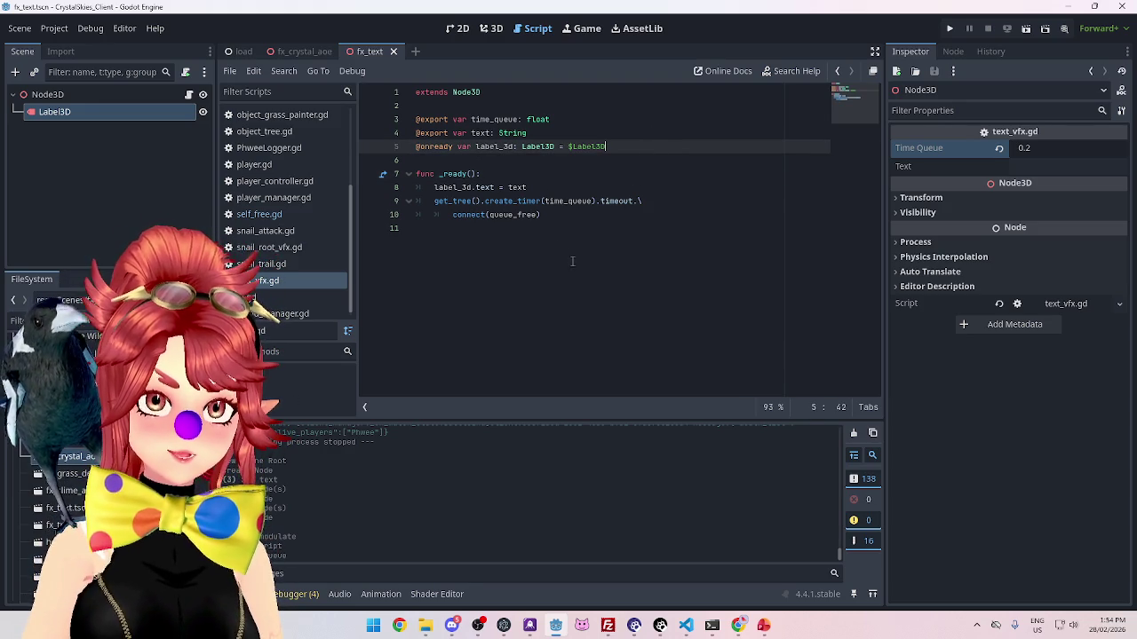
key(Down)
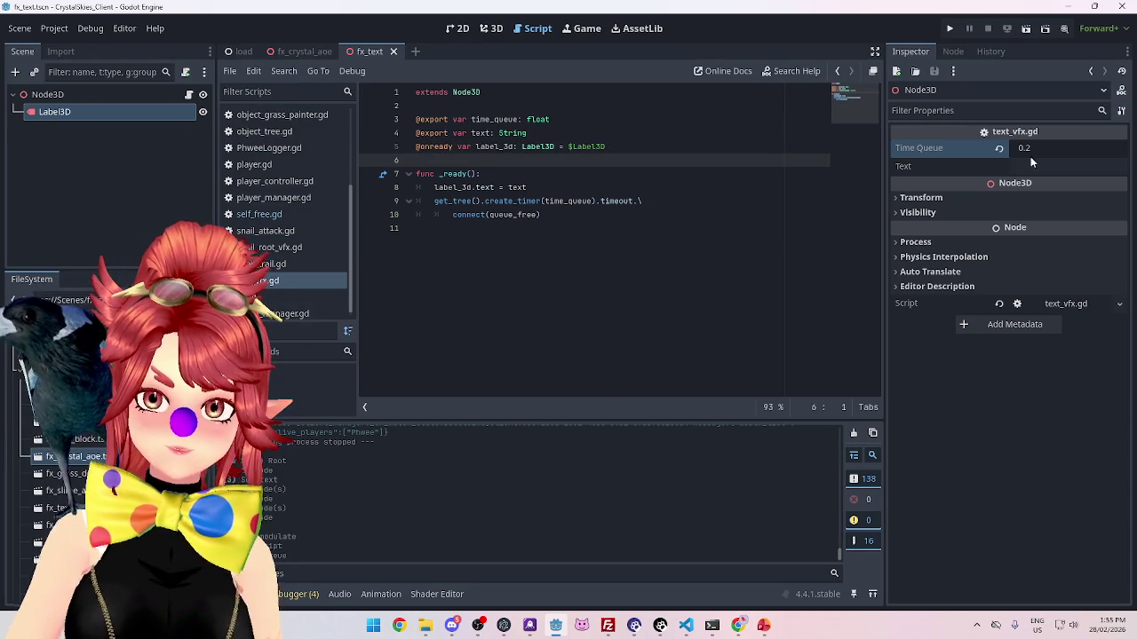
Step: Set the root node's Text export to OW! and save the scene
click(1030, 166)
text(OW!)
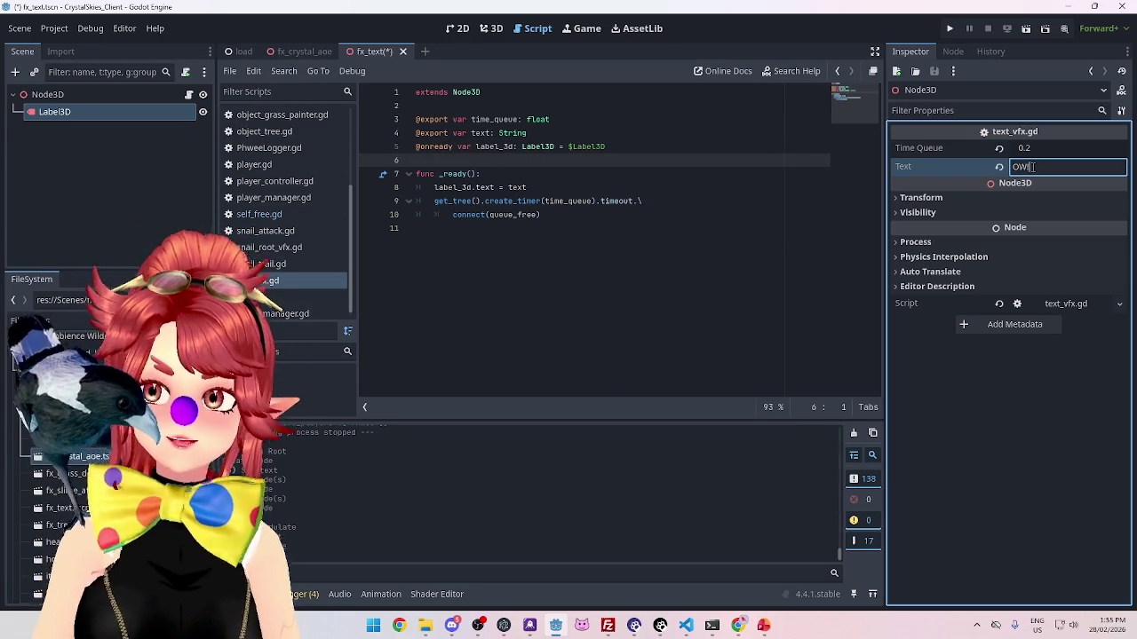
click(533, 187)
key(ctrl+s)
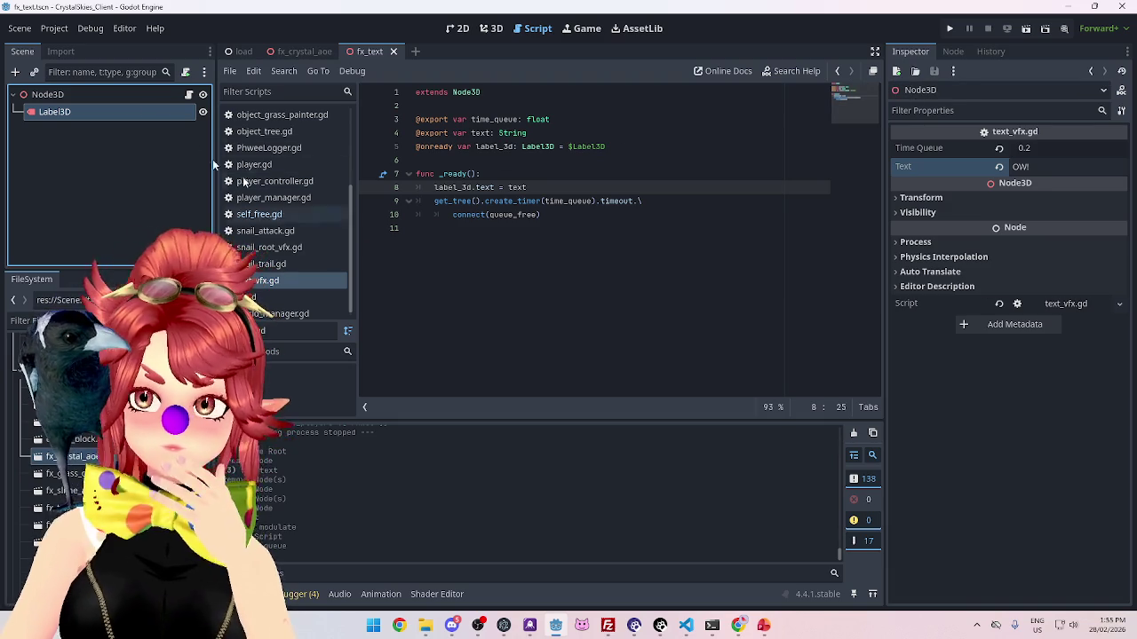
Step: Change the Label3D's own Text to "text" and save
click(98, 111)
click(959, 307)
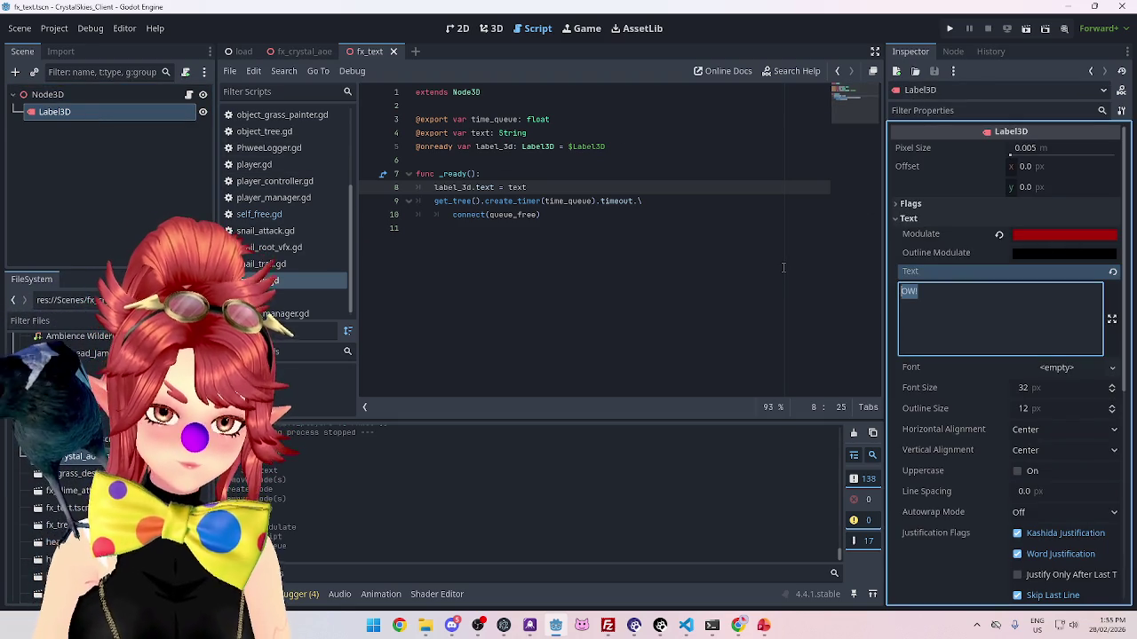
text(text)
click(782, 268)
key(ctrl+s)
Step: Switch to the 3D workspace to view the fx_text scene's label
click(490, 28)
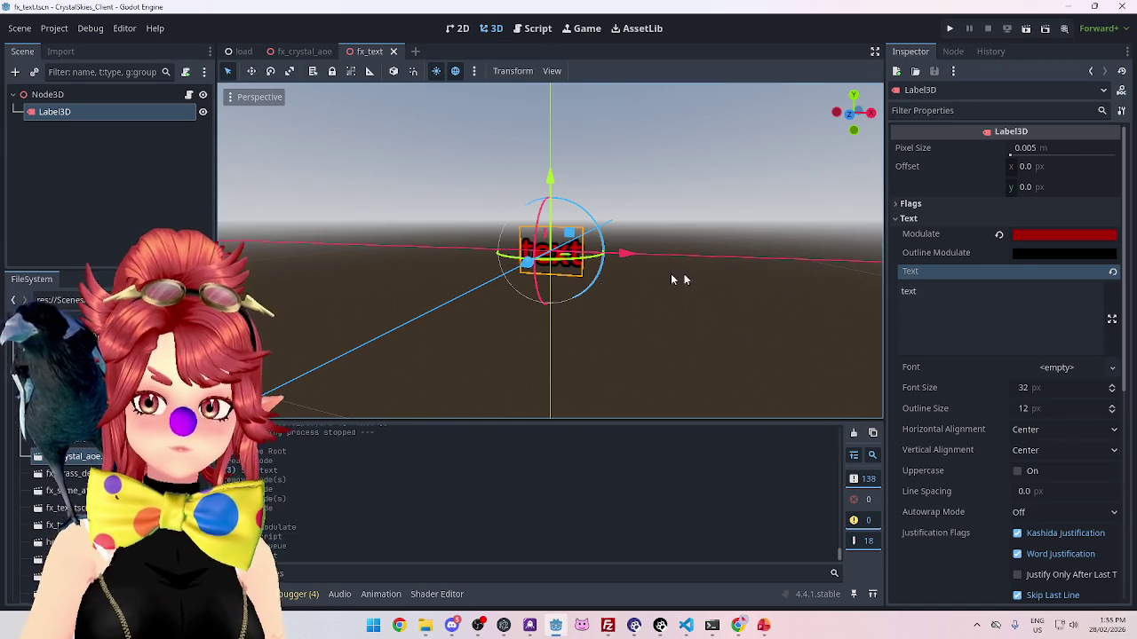
scroll(592, 328, up, 3)
click(47, 94)
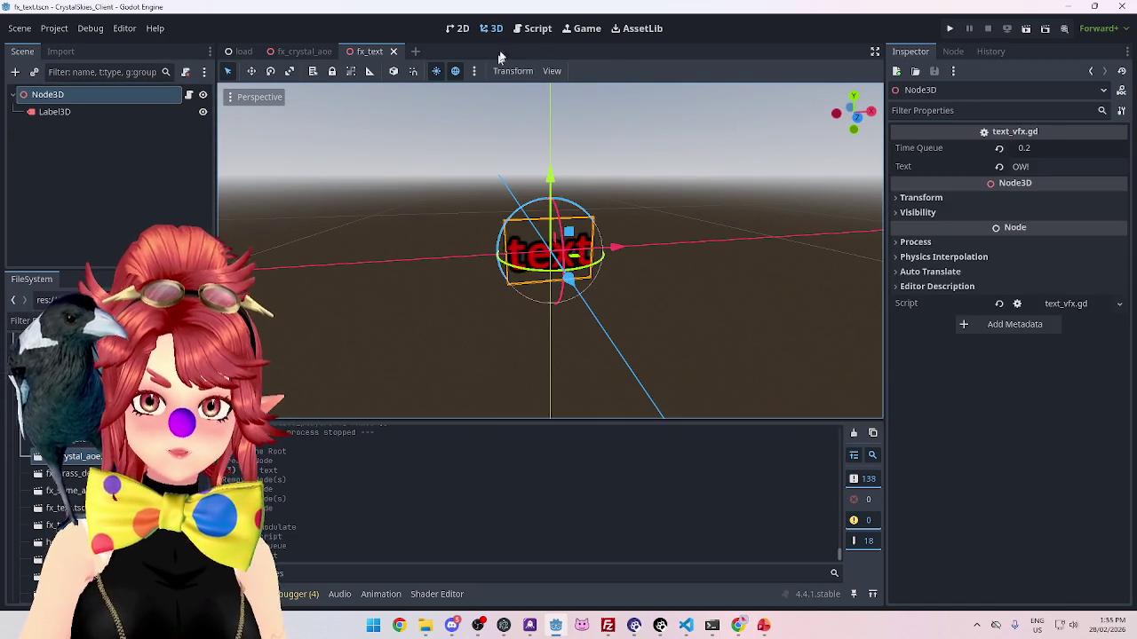
click(533, 28)
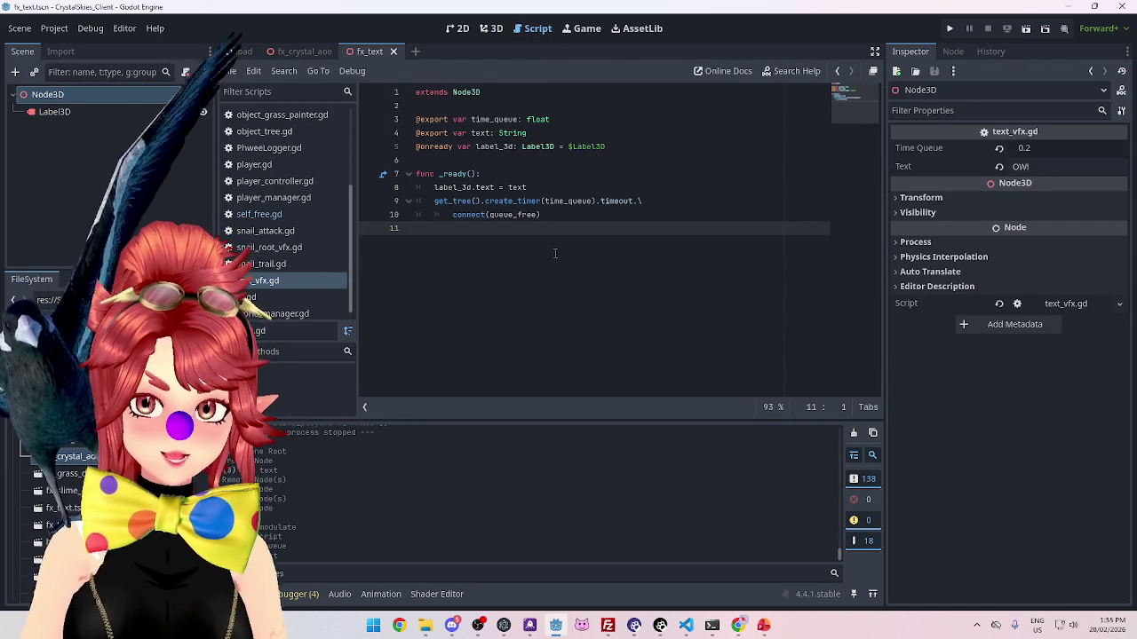
mouse_move(516, 217)
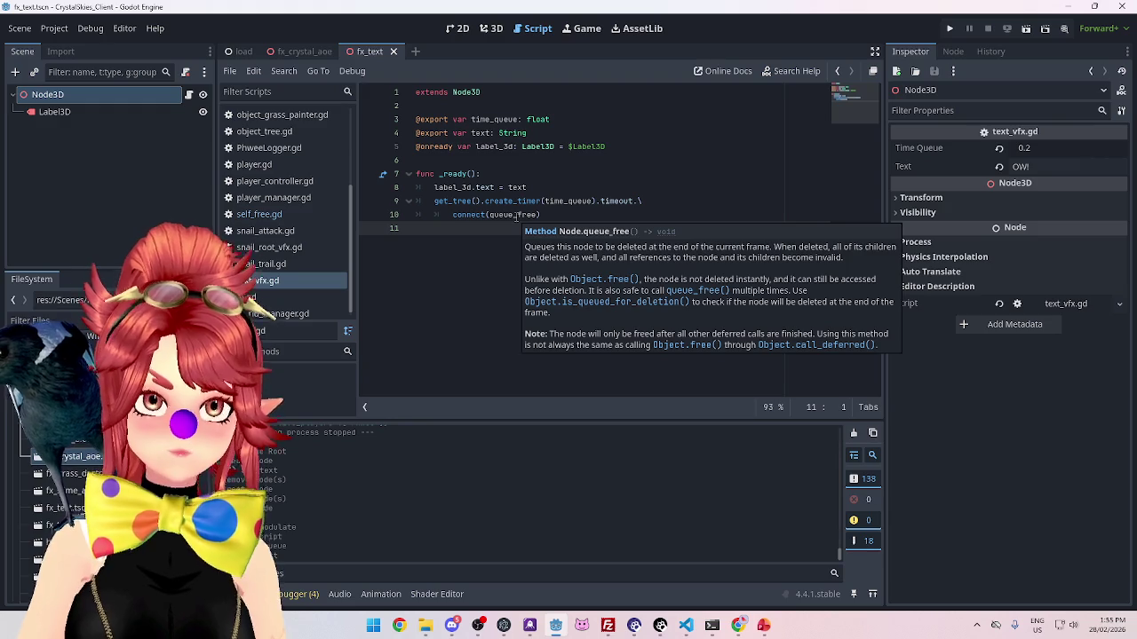
click(574, 215)
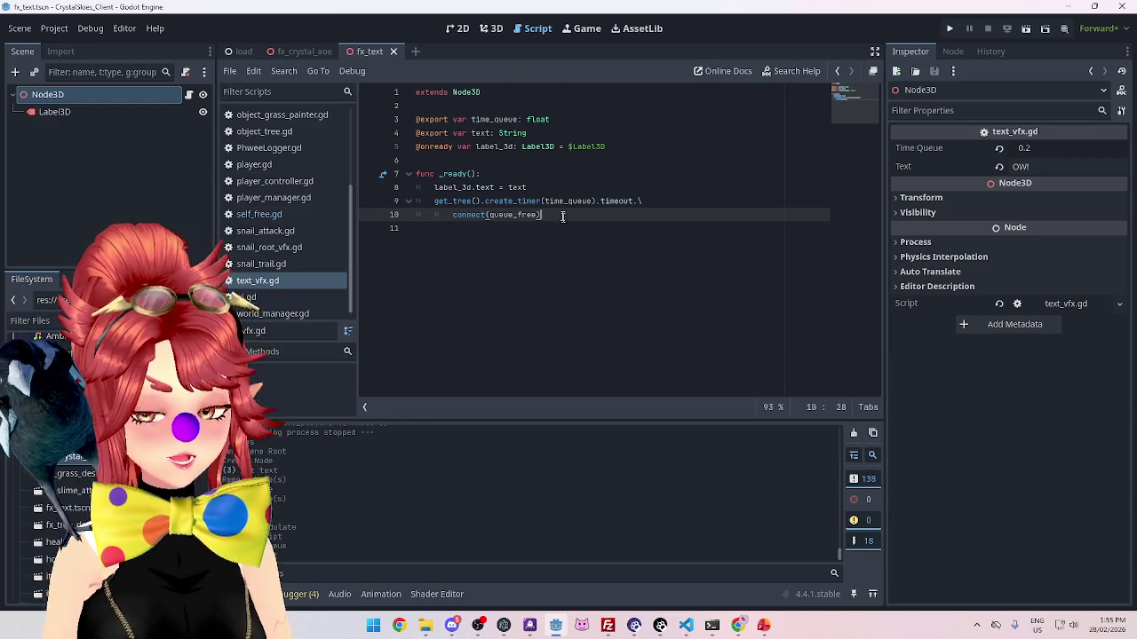
click(499, 31)
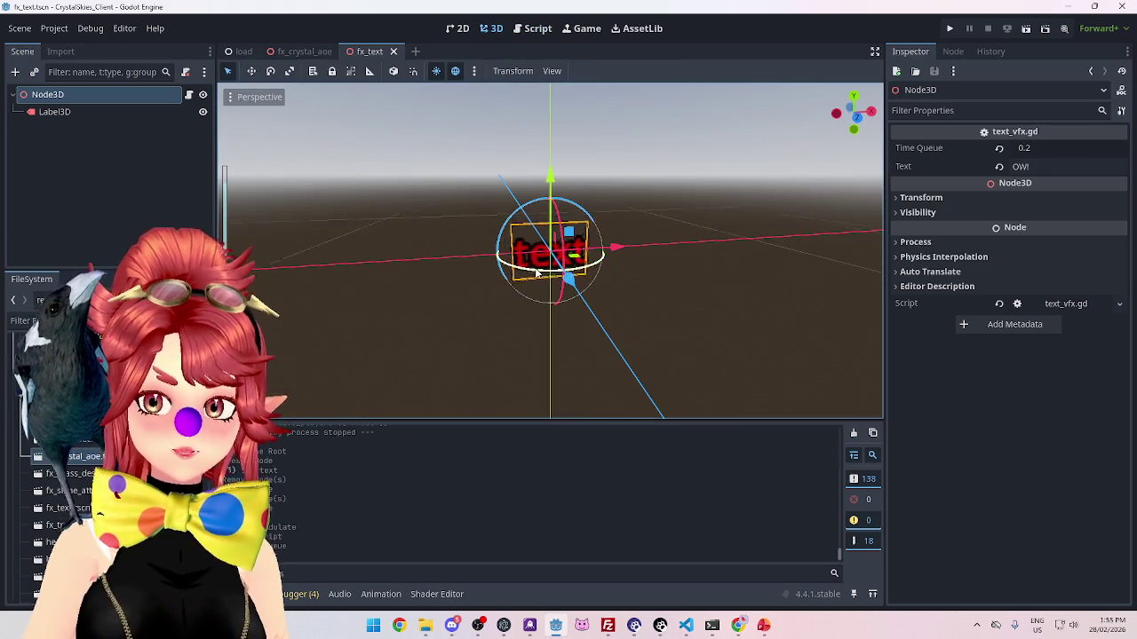
Step: Shift the Label3D up and to the right and tilt it with the rotation gizmo
click(37, 95)
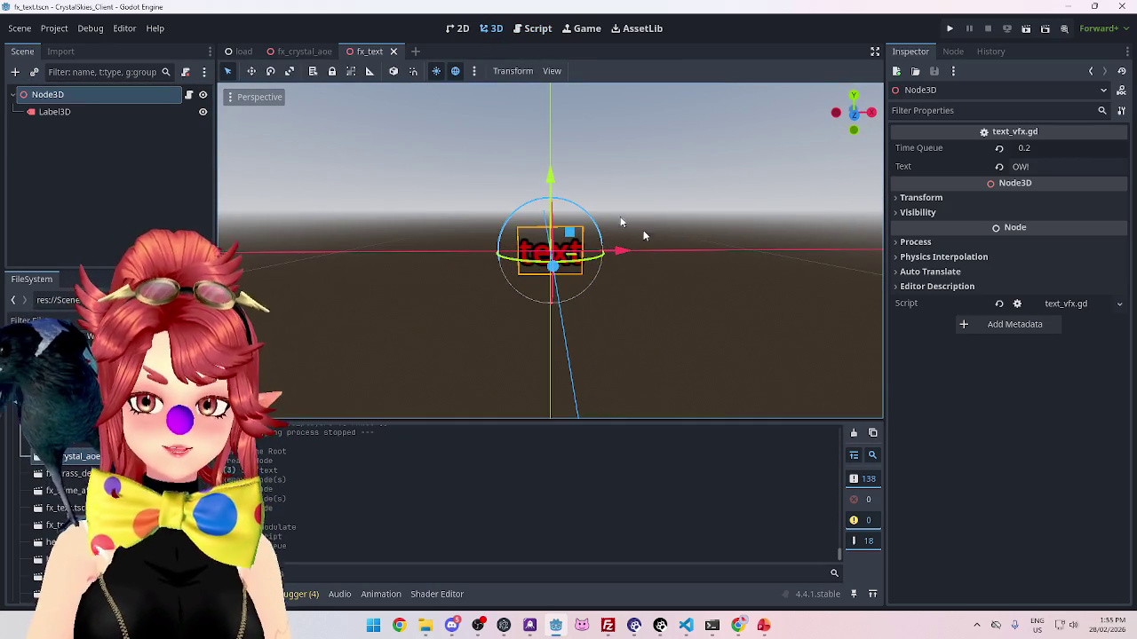
mouse_move(693, 293)
mouse_down()
mouse_move(604, 274)
mouse_move(477, 281)
mouse_up()
click(56, 112)
drag(627, 255, 673, 256)
drag(597, 186, 601, 116)
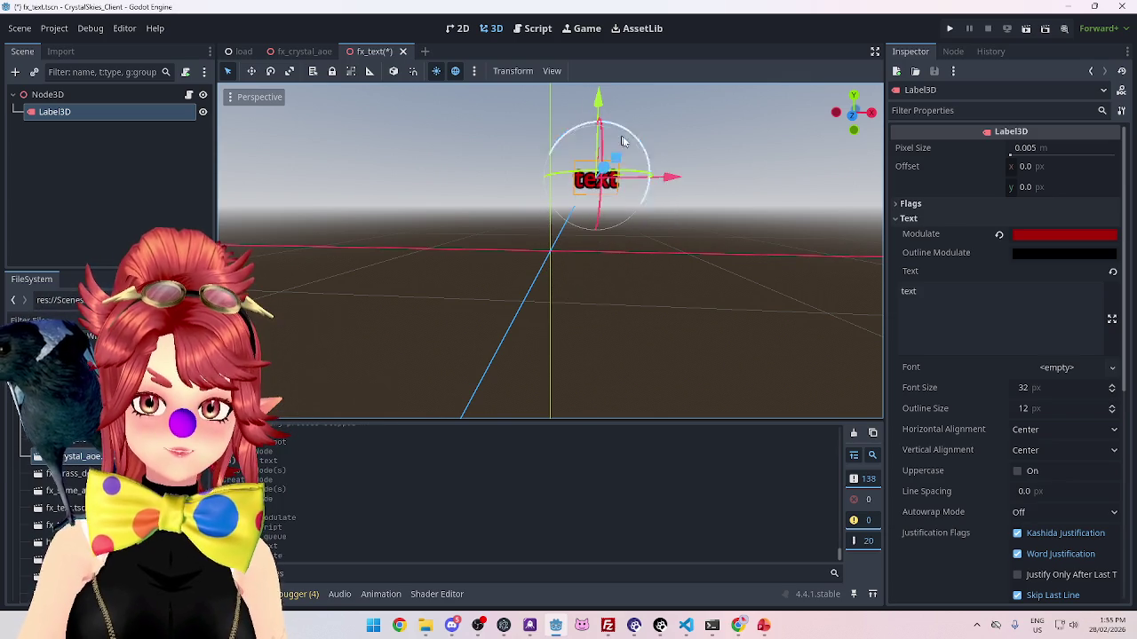
drag(647, 166, 597, 284)
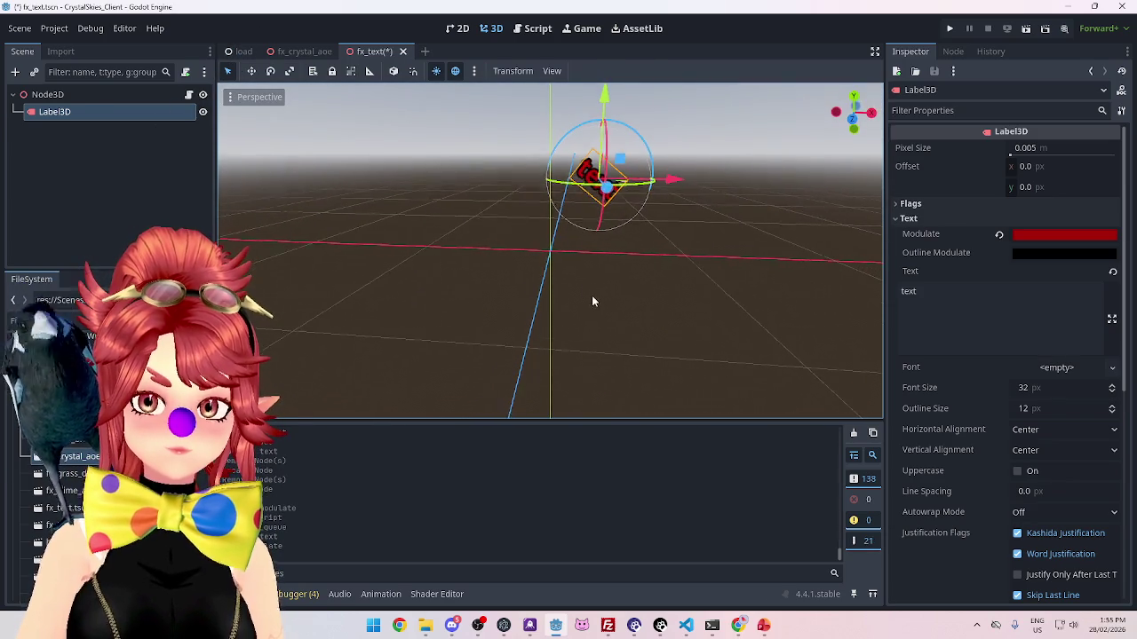
drag(655, 160, 640, 135)
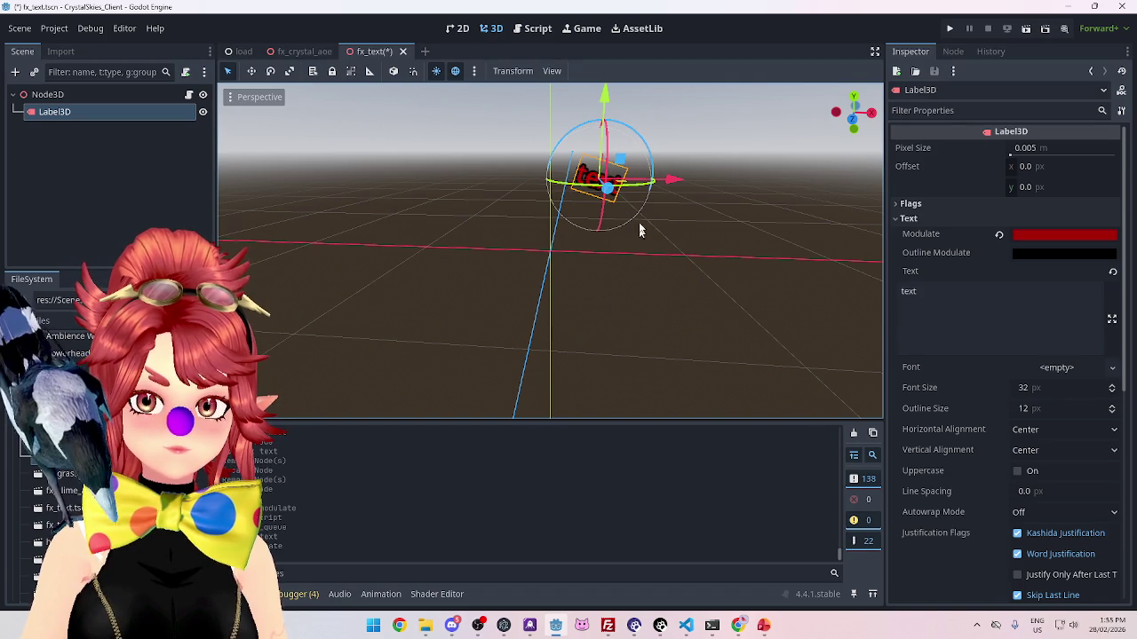
mouse_move(621, 271)
mouse_down()
mouse_move(746, 310)
mouse_move(559, 255)
mouse_move(622, 308)
mouse_move(615, 281)
mouse_move(627, 278)
mouse_up()
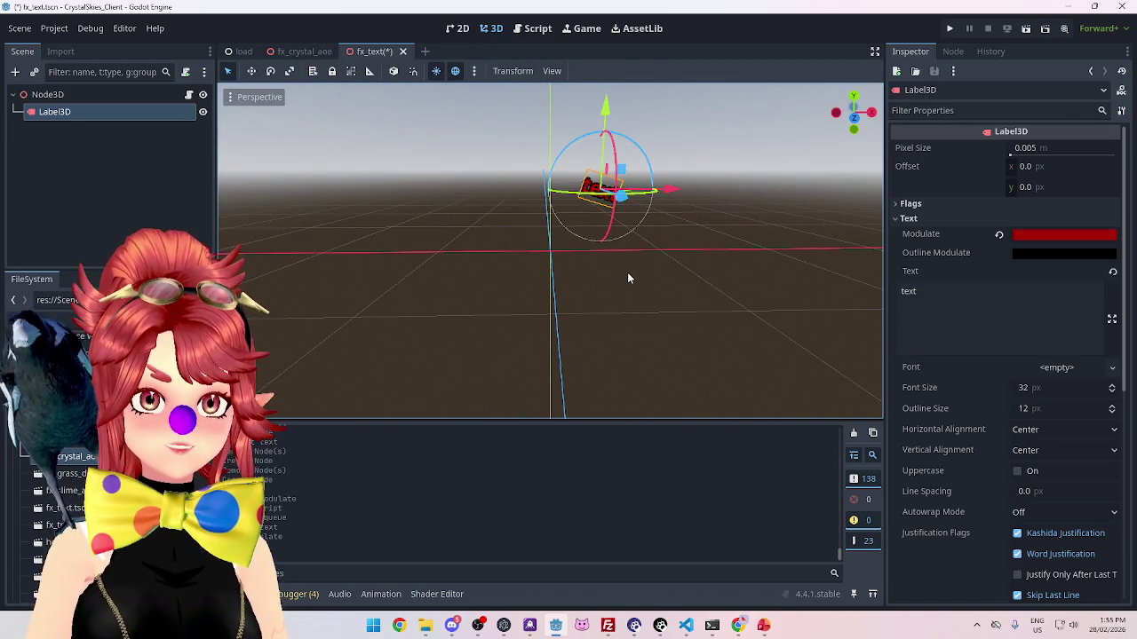
mouse_move(602, 203)
mouse_down()
mouse_move(495, 241)
mouse_move(680, 241)
mouse_move(388, 265)
mouse_move(463, 263)
mouse_up()
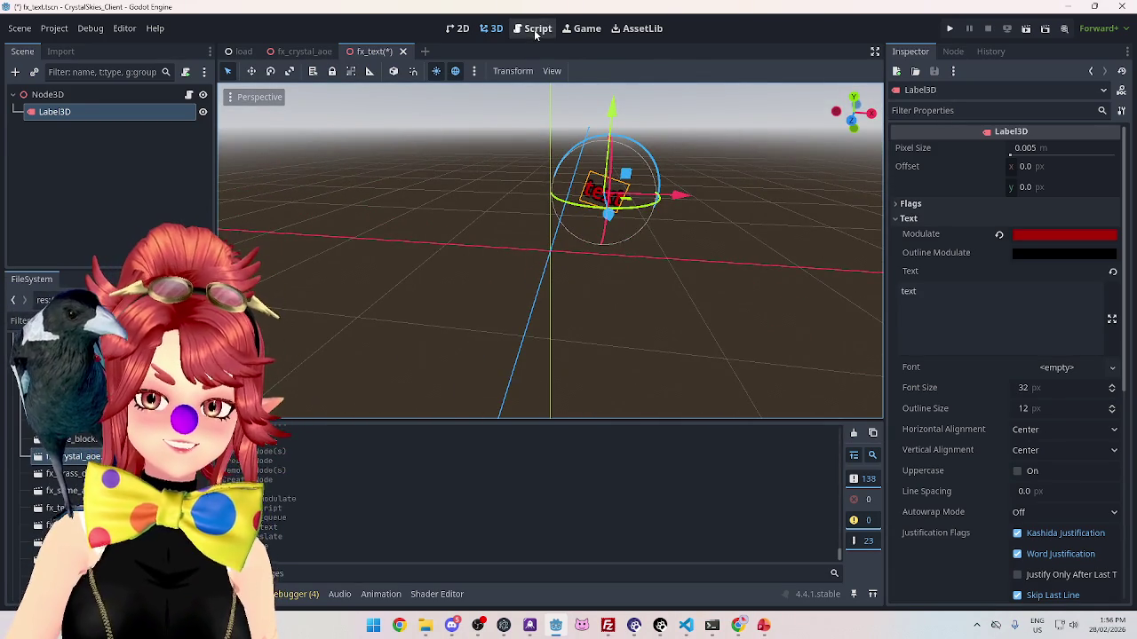
Step: Copy the create_tween and tween_property lines from object_crystal_aoe.gd
click(526, 30)
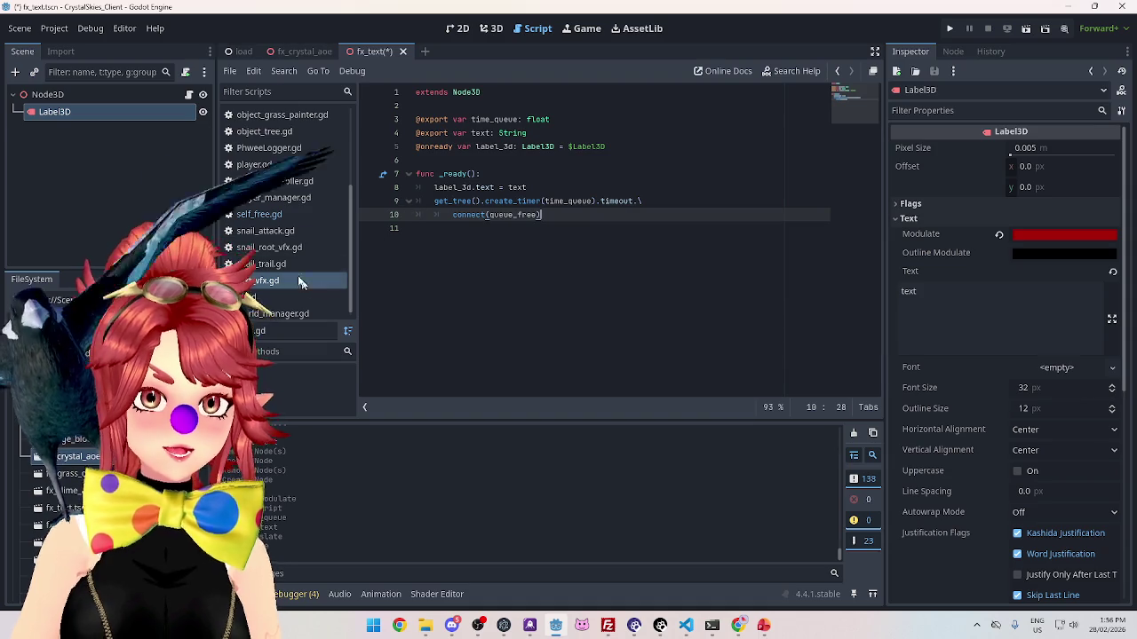
scroll(284, 164, up, 5)
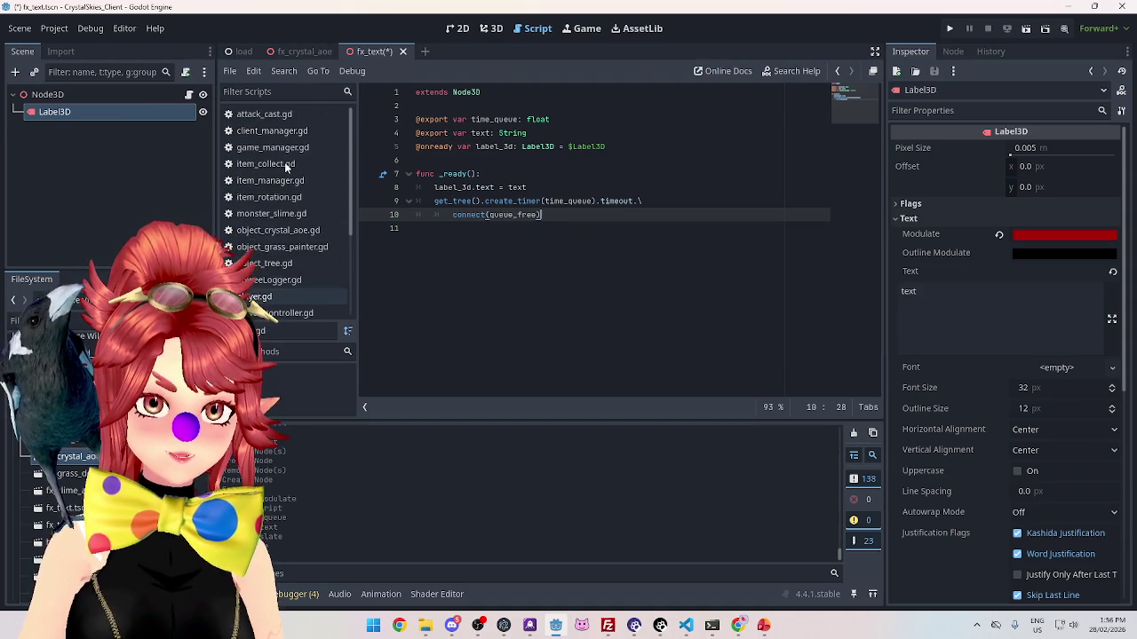
scroll(285, 162, down, 2)
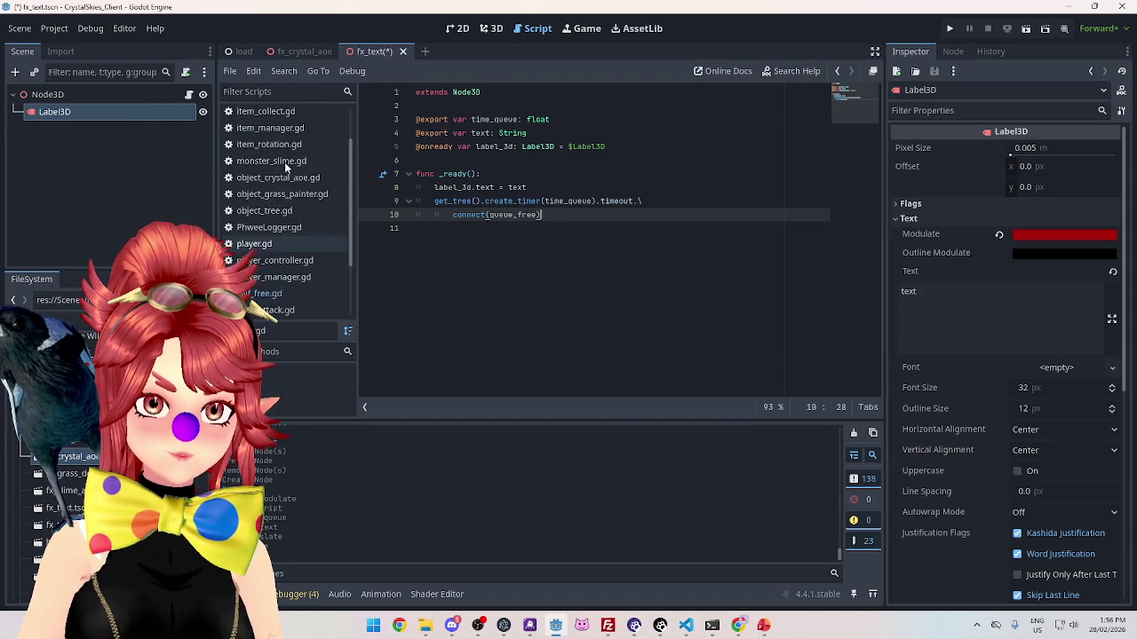
scroll(284, 162, down, 3)
scroll(285, 161, up, 3)
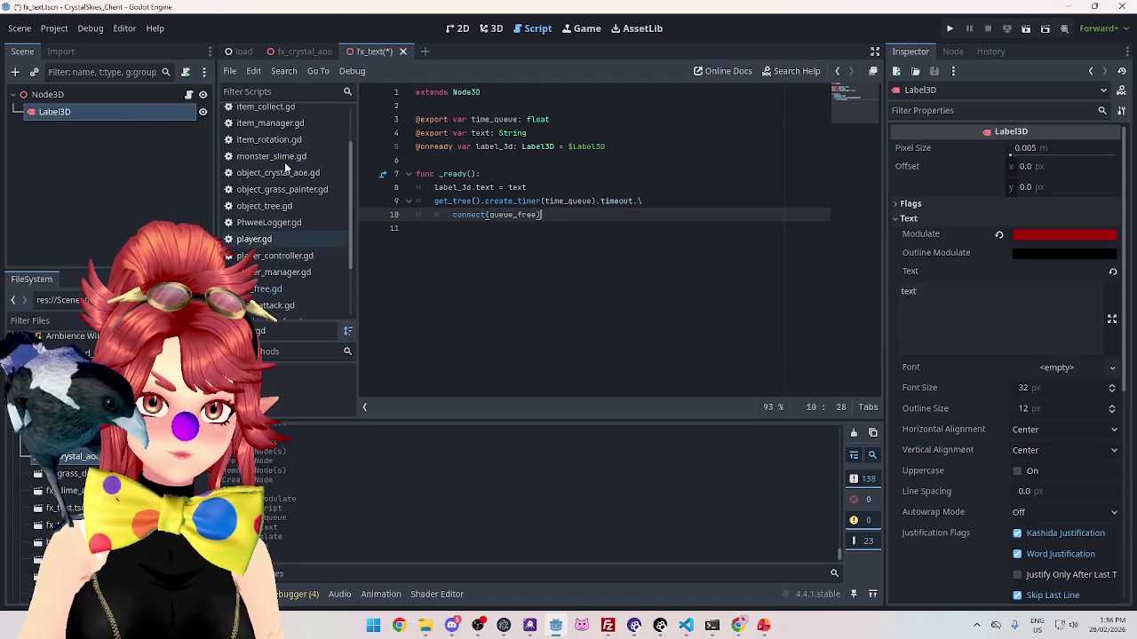
click(282, 172)
scroll(643, 281, down, 4)
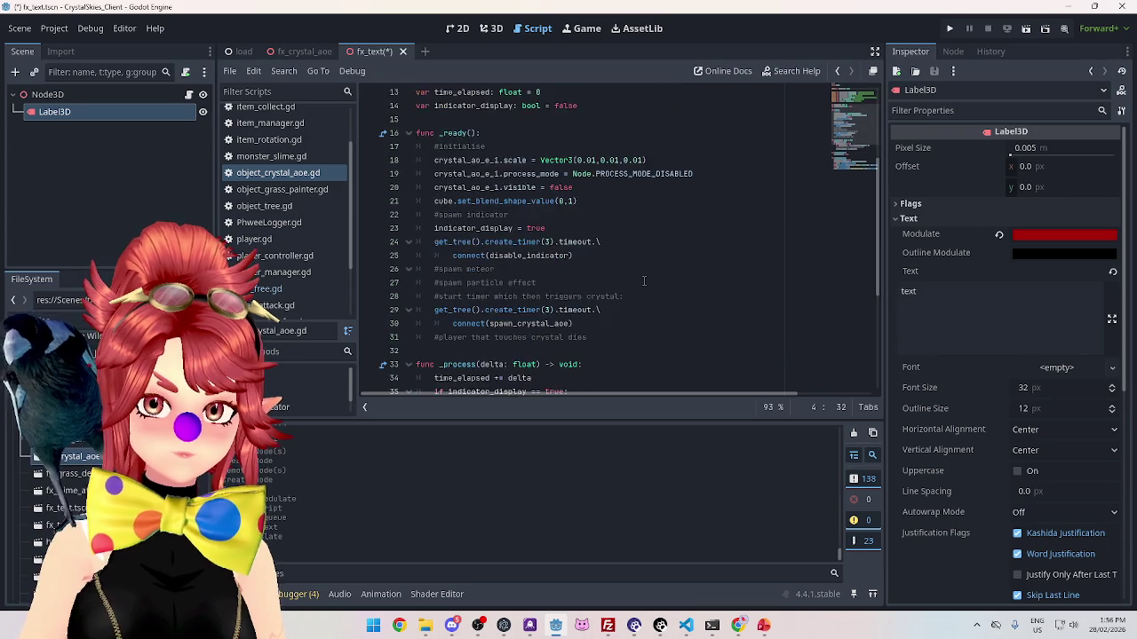
scroll(644, 281, down, 5)
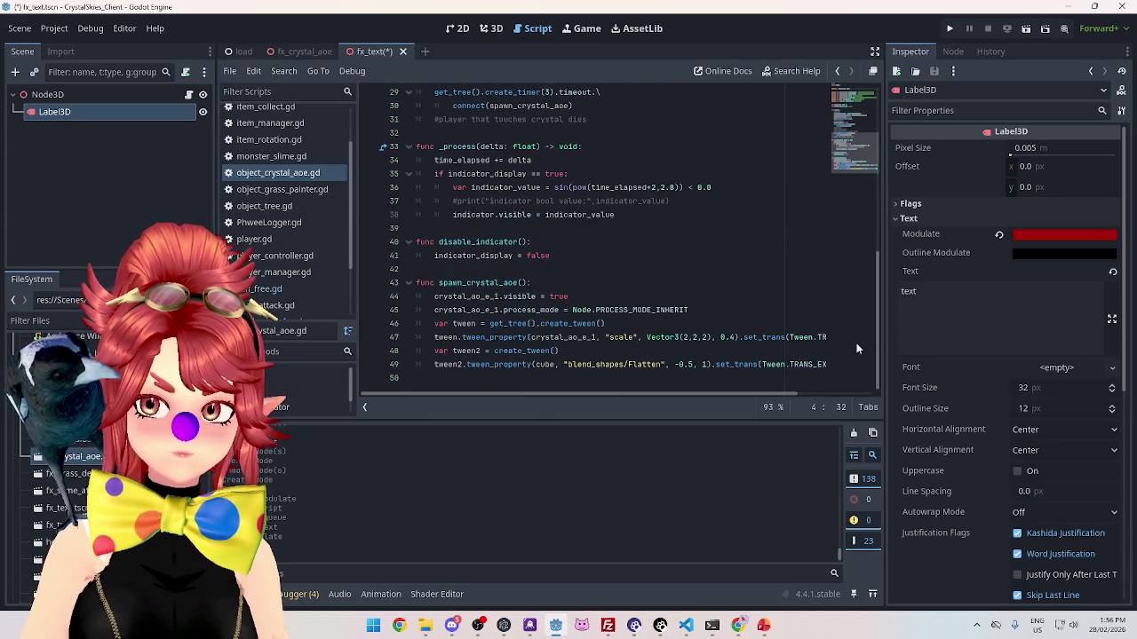
click(438, 324)
drag(483, 328, 838, 338)
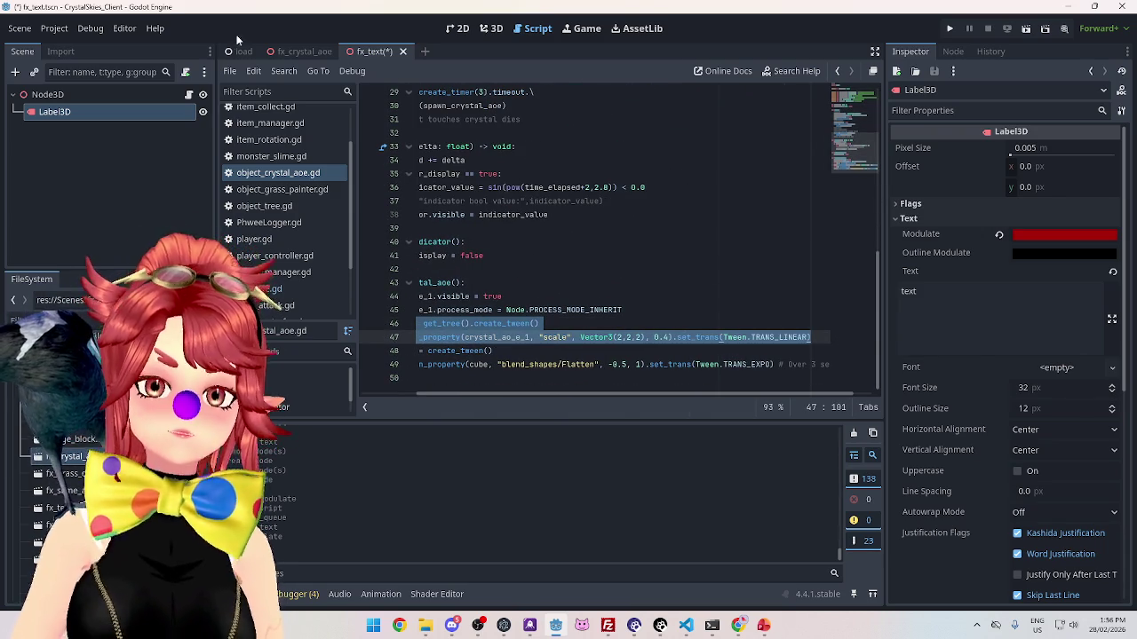
Step: Paste the copied tween lines at the end of text_vfx.gd's _ready function
click(300, 52)
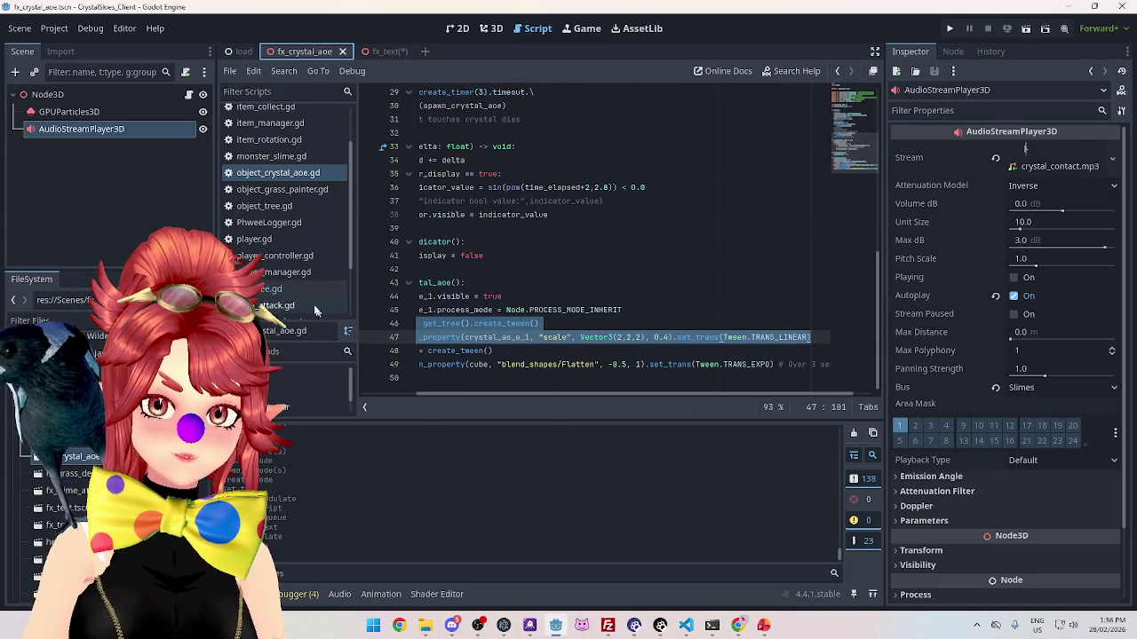
scroll(296, 296, down, 3)
click(293, 277)
key(ctrl+v)
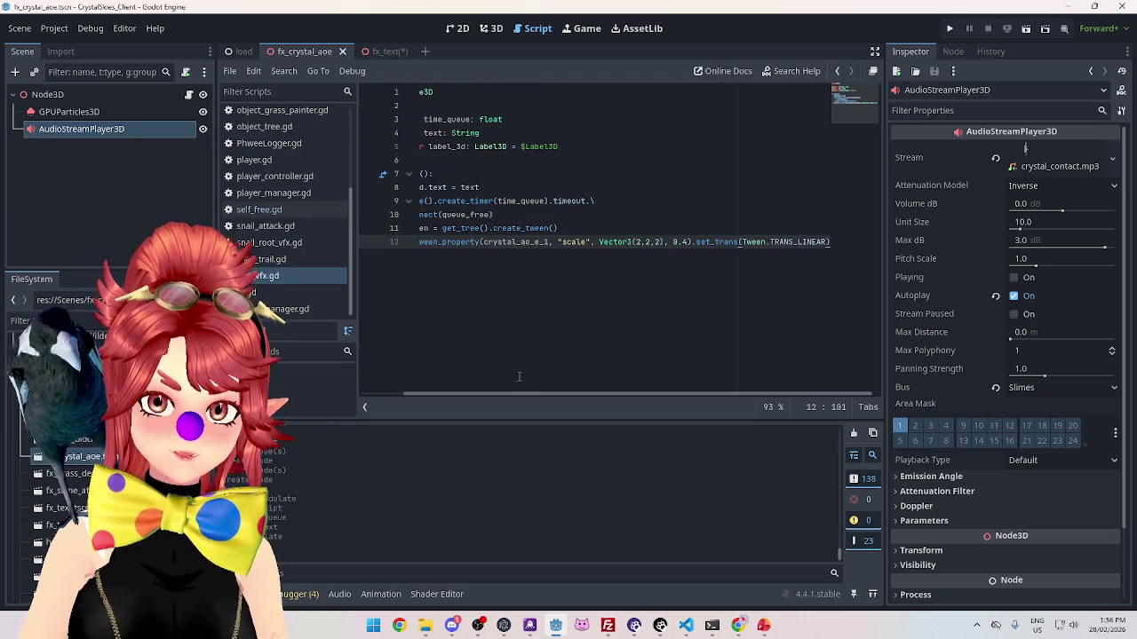
drag(500, 393, 415, 373)
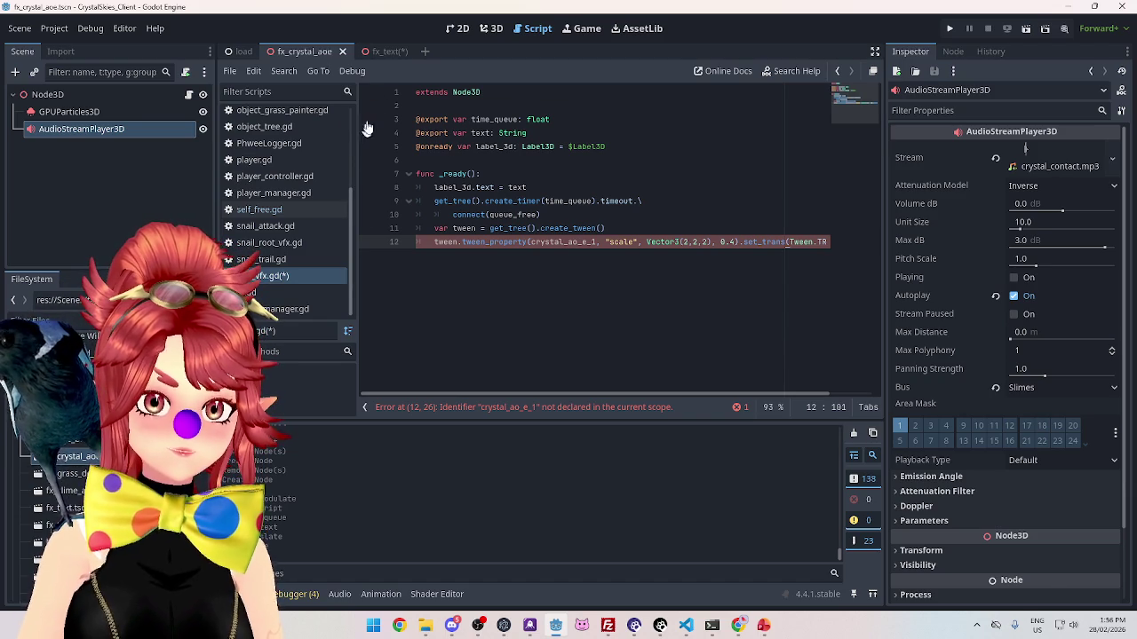
click(373, 50)
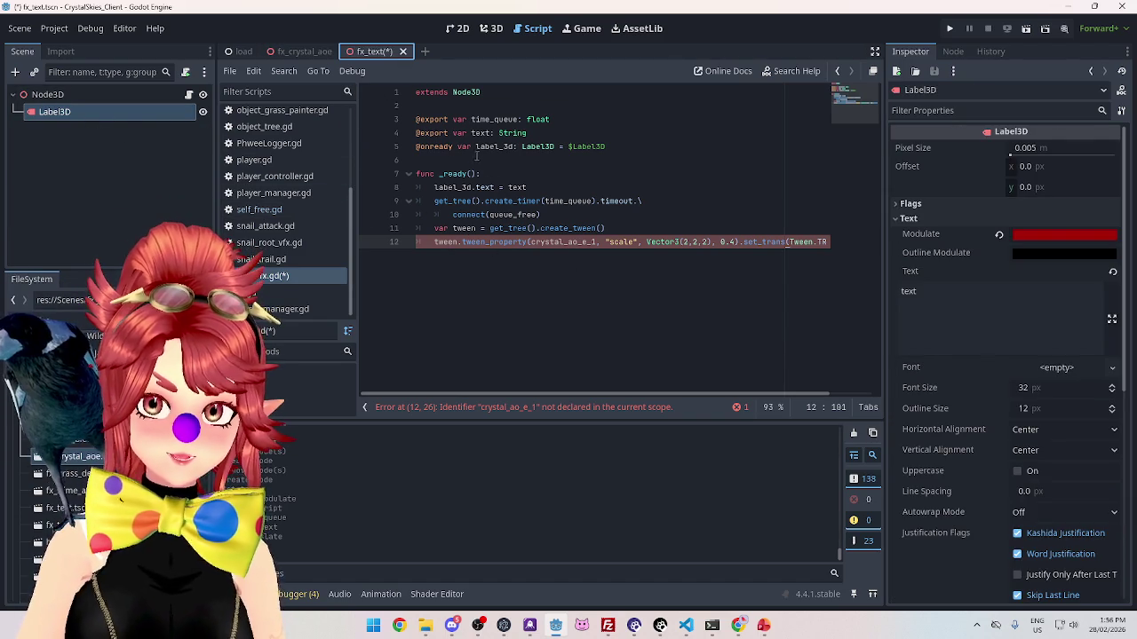
Step: Make the tween target label_3d's "position" instead of crystal_ao_e_1's "scale"
click(486, 147)
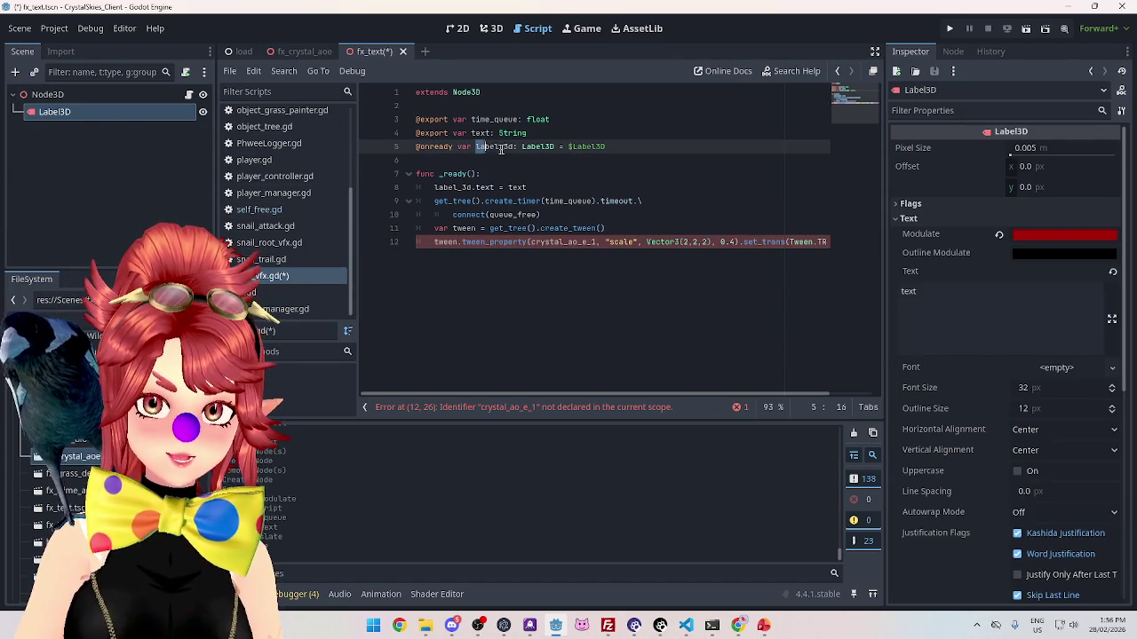
double_click(530, 241)
text(label_3d, ")
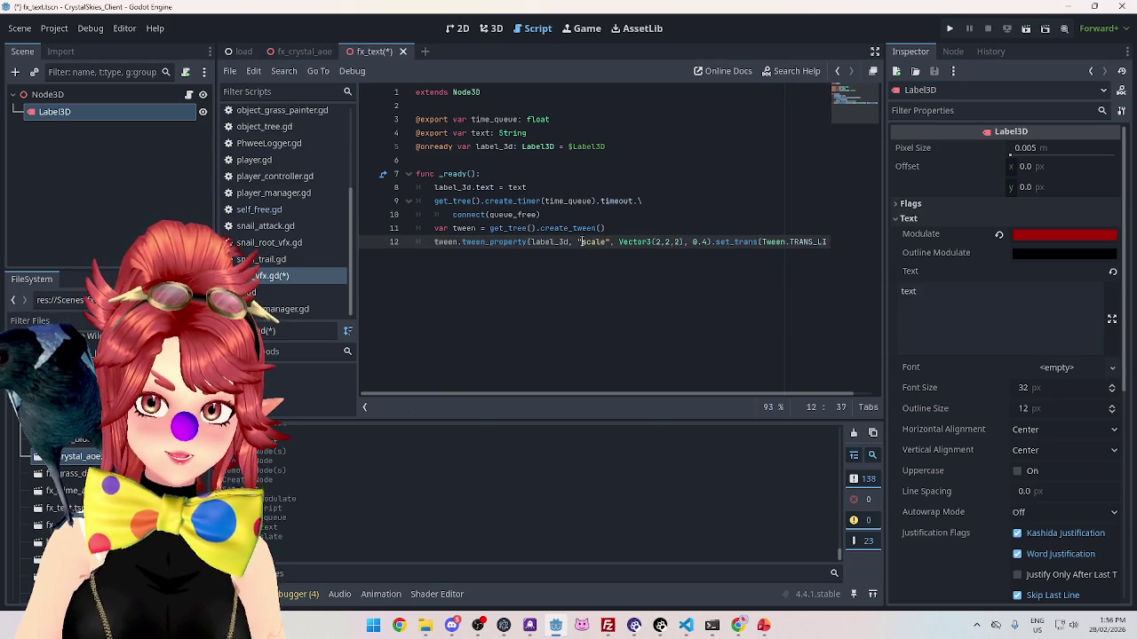
text(position)
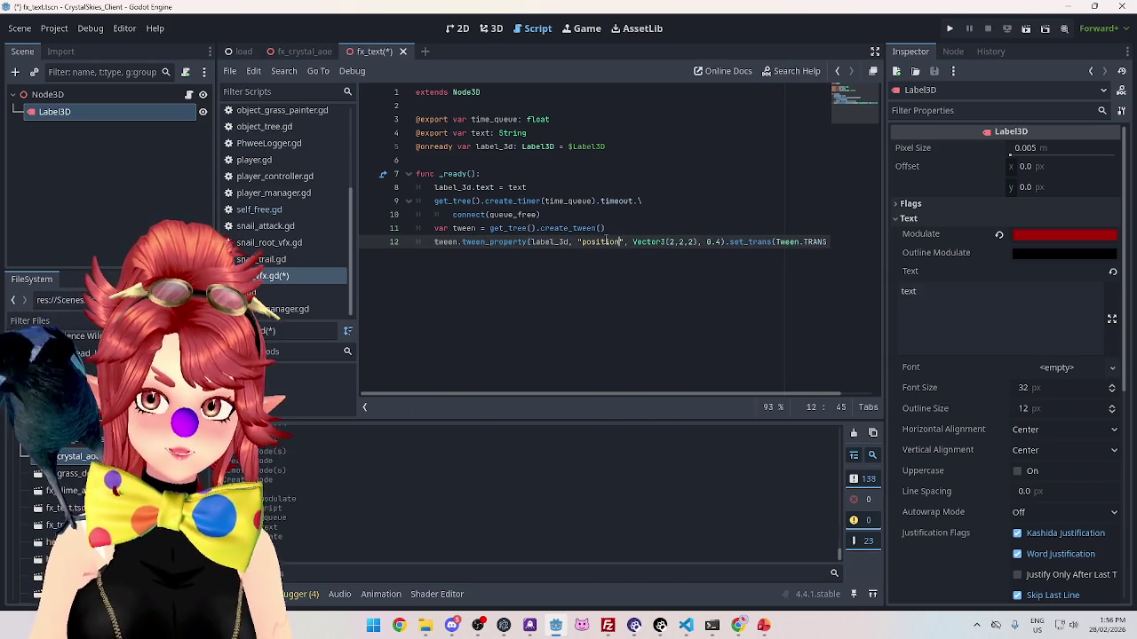
click(647, 225)
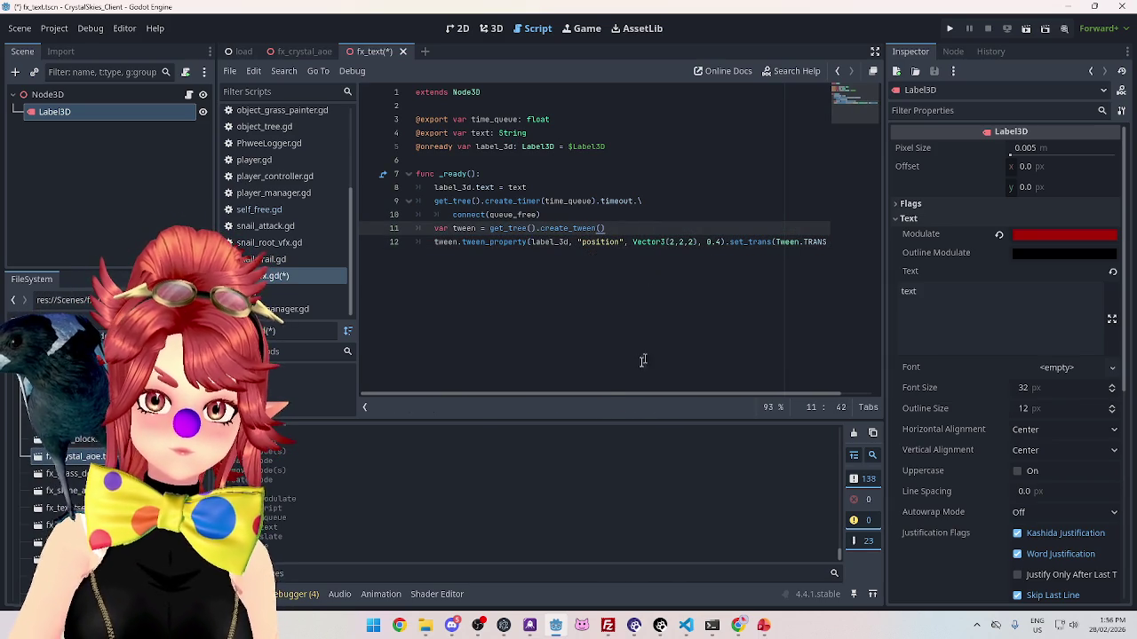
drag(615, 394, 638, 398)
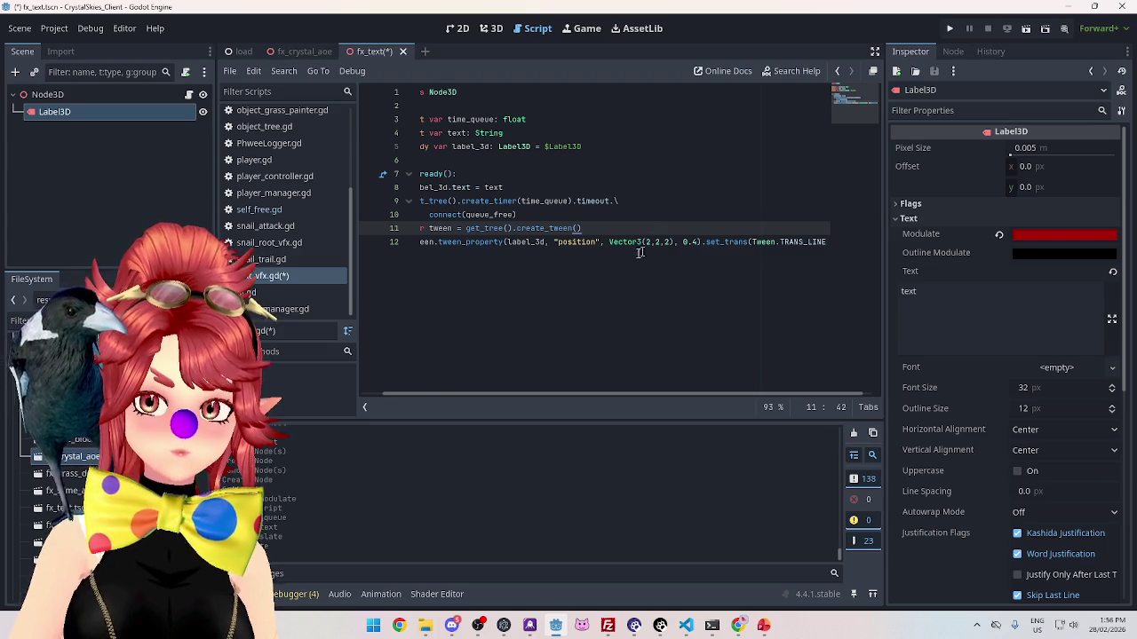
Step: Change the tween's end value to position+Vector3(0,0.5,0)
click(609, 252)
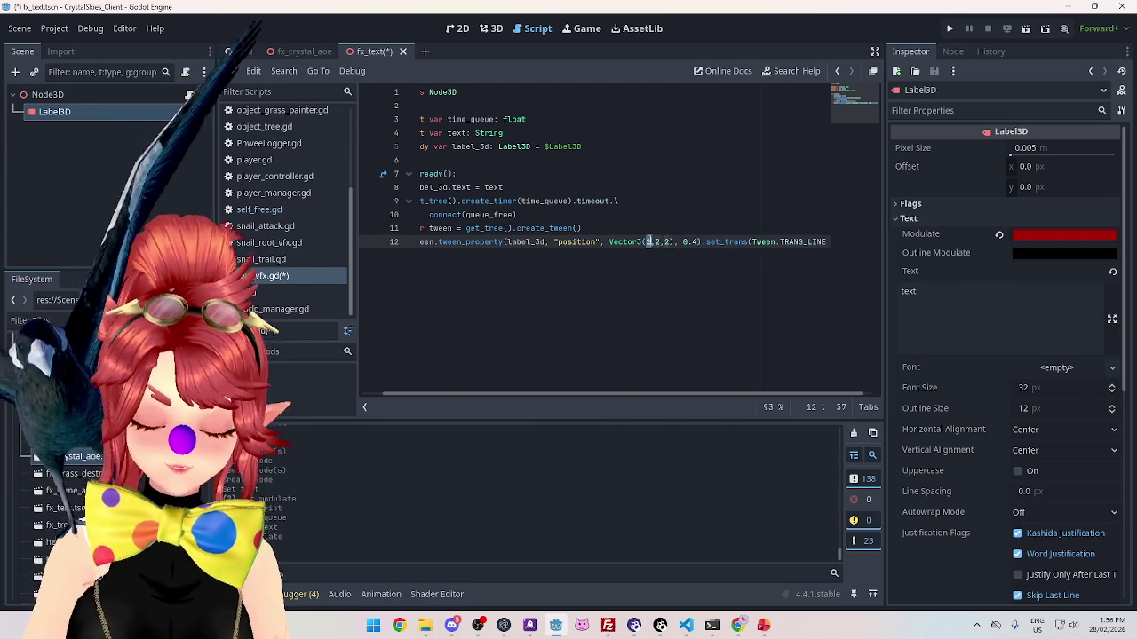
text(0)
click(659, 241)
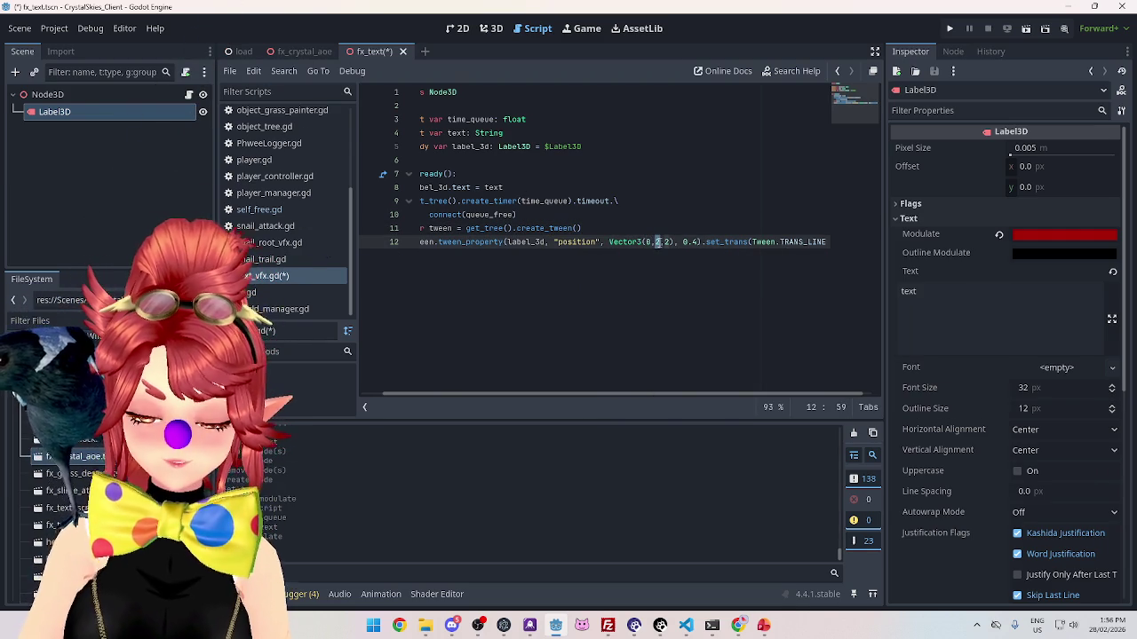
text(0.5)
click(676, 242)
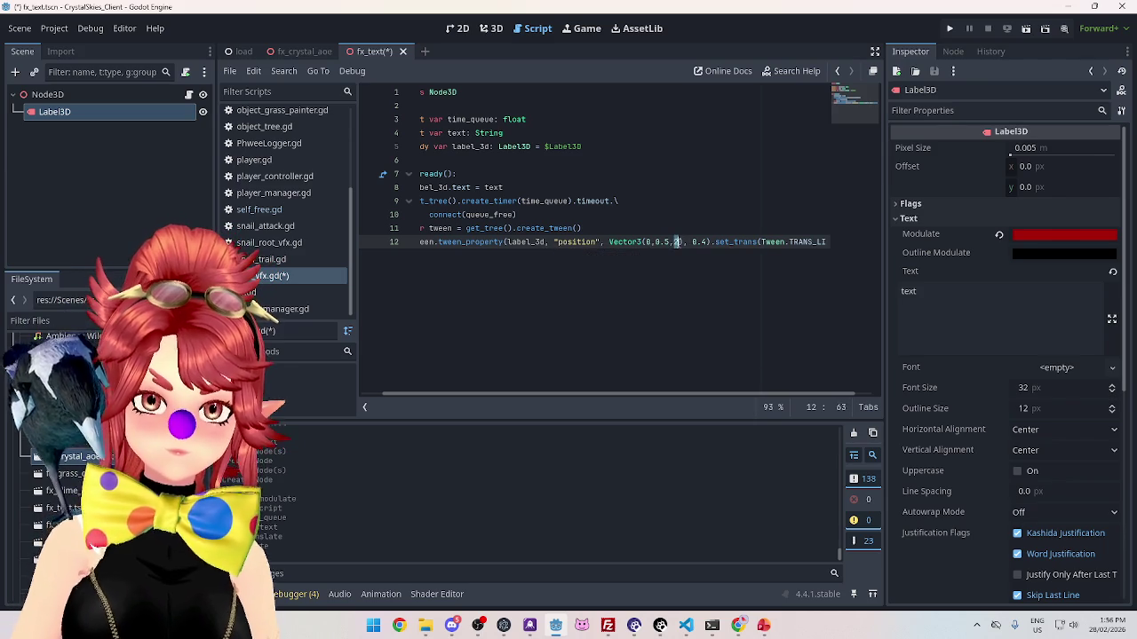
click(609, 241)
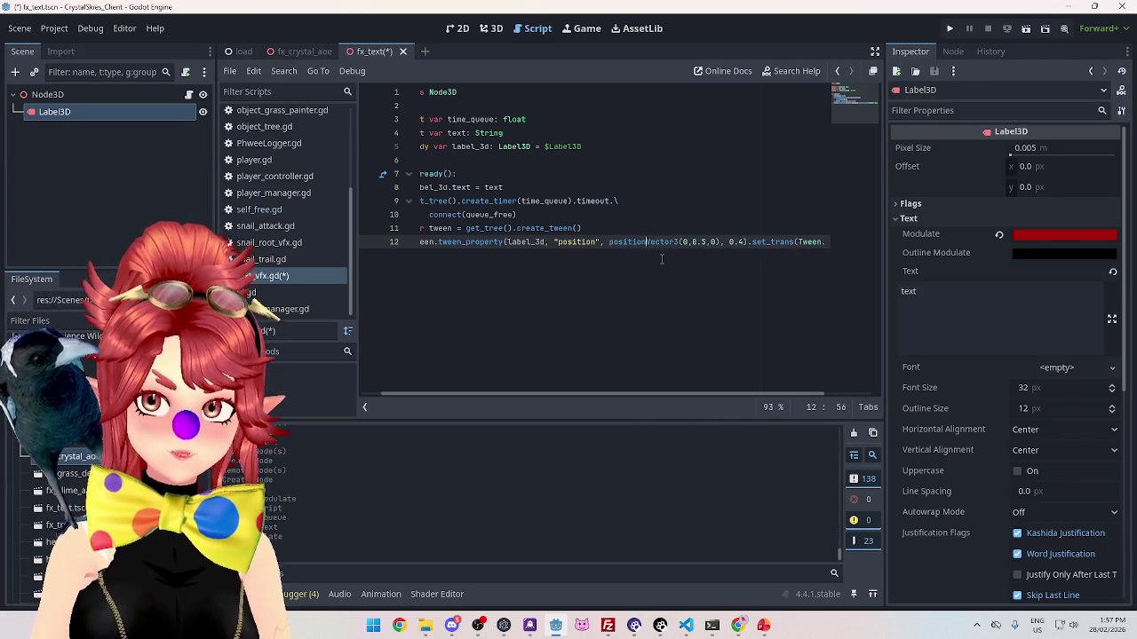
text(+)
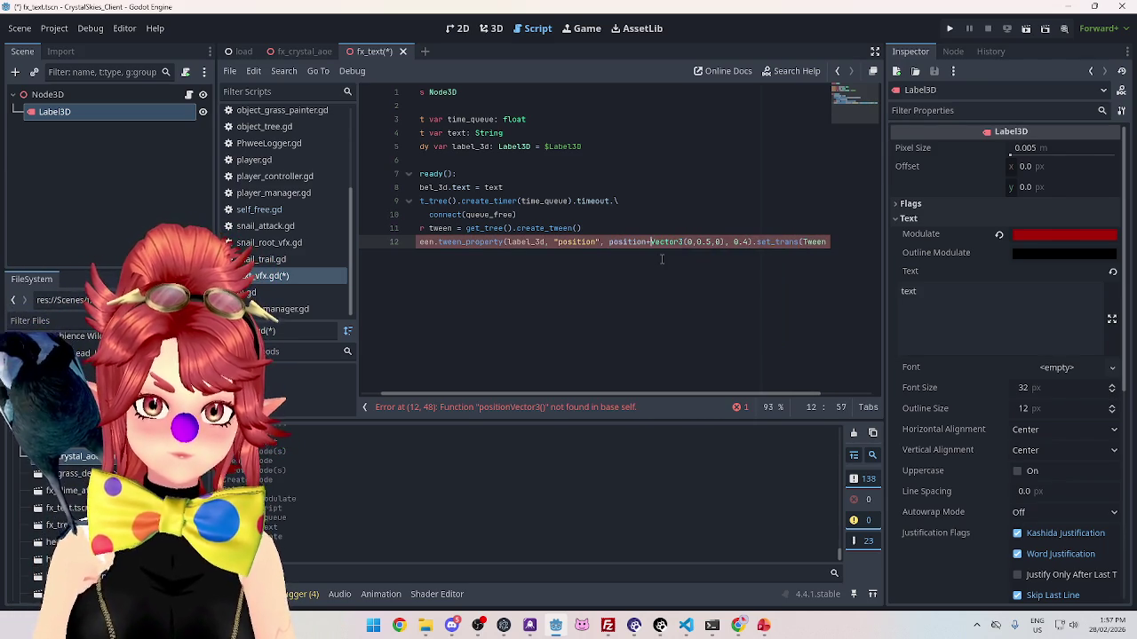
drag(664, 394, 680, 394)
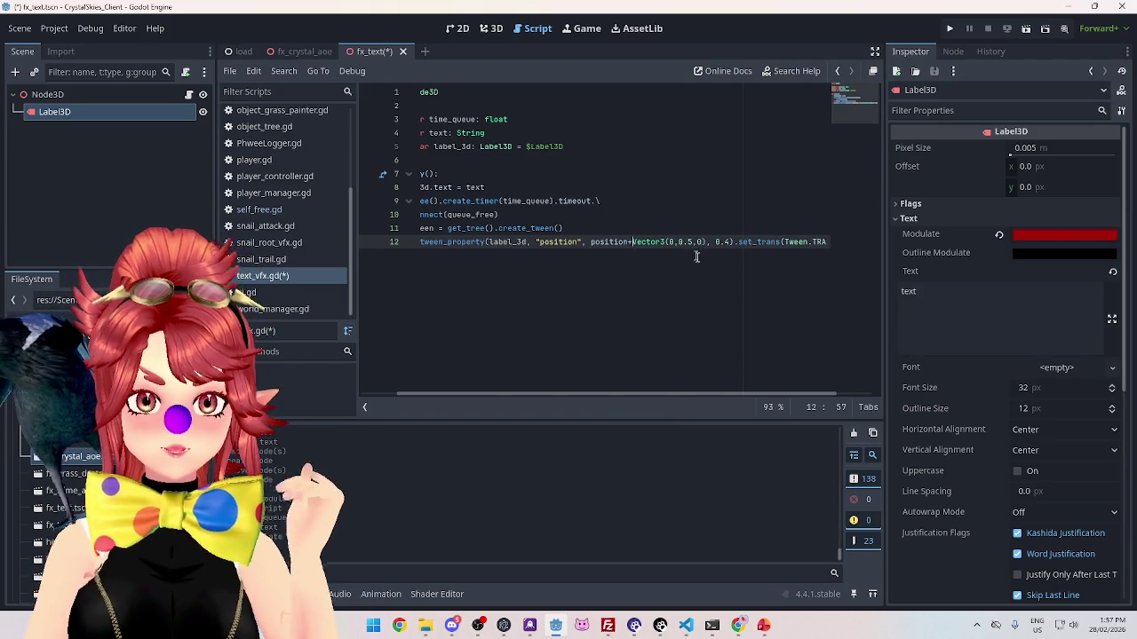
mouse_move(681, 395)
mouse_down()
mouse_move(580, 378)
mouse_move(669, 382)
mouse_move(572, 365)
mouse_up()
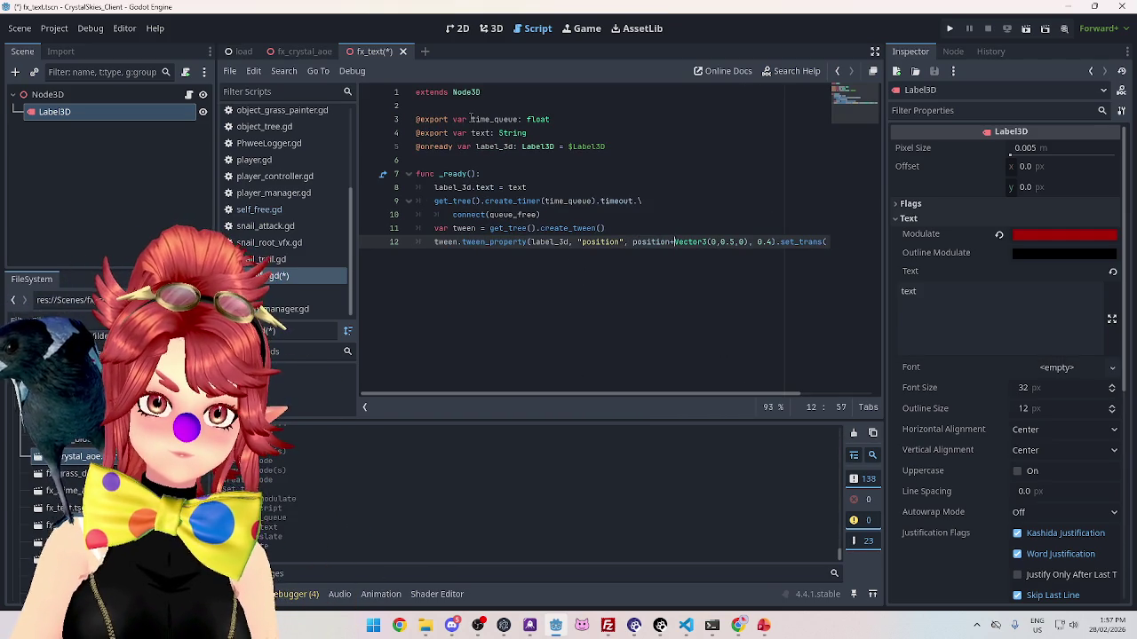
Step: Move the timer and queue_free lines below the tween with Alt+Down
drag(559, 215, 433, 201)
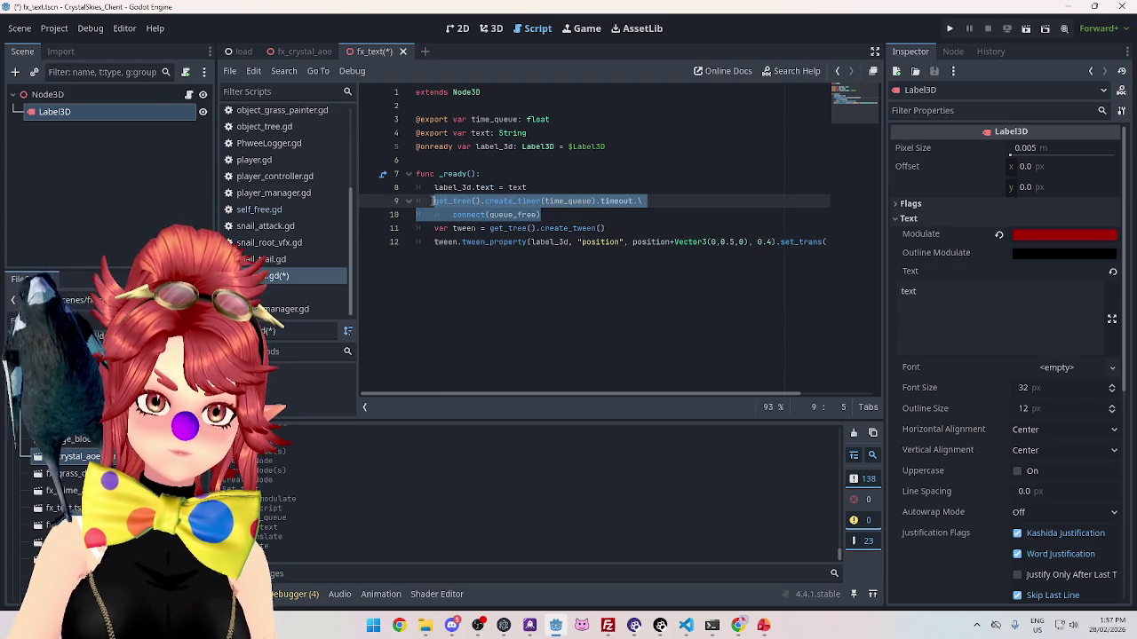
key(alt+Down)
key(alt+Down)
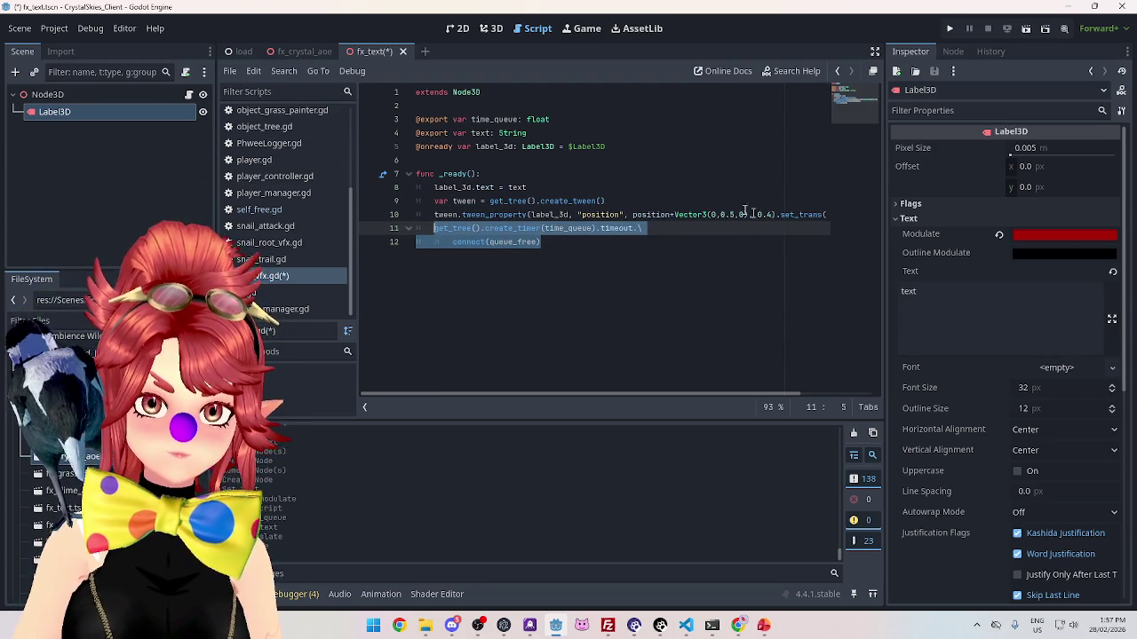
click(115, 98)
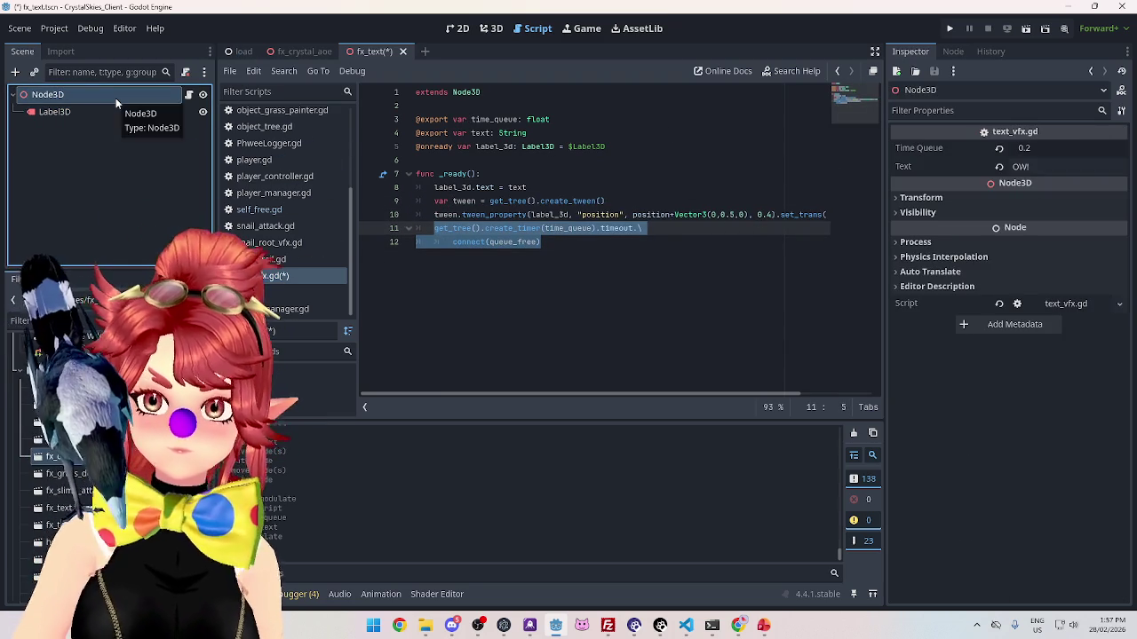
Step: Replace the 0.4 tween duration in tween_property with time_queue and save text_vfx.gd
click(471, 119)
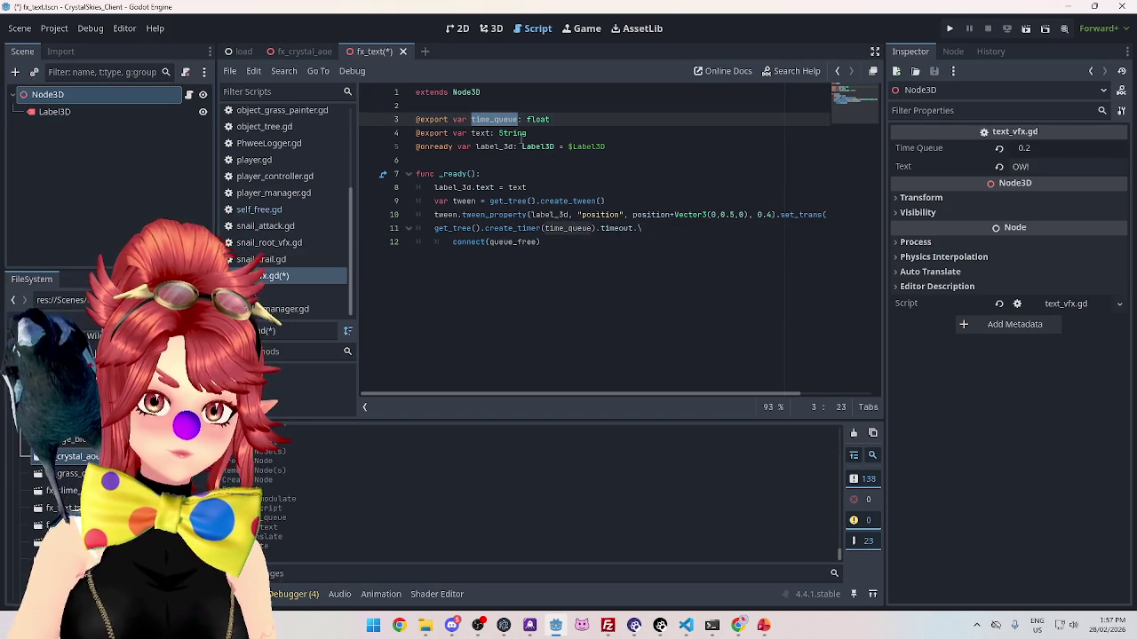
double_click(760, 214)
click(665, 366)
key(ctrl+s)
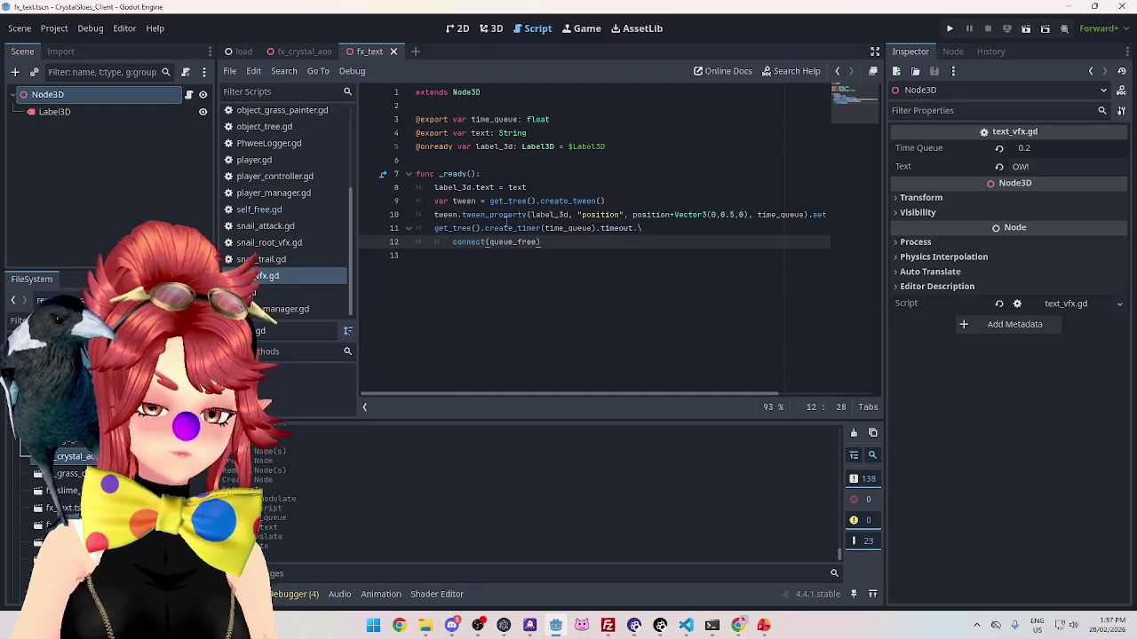
Step: Check the scene in the 3D view, then return to text_vfx.gd and resave it
click(489, 29)
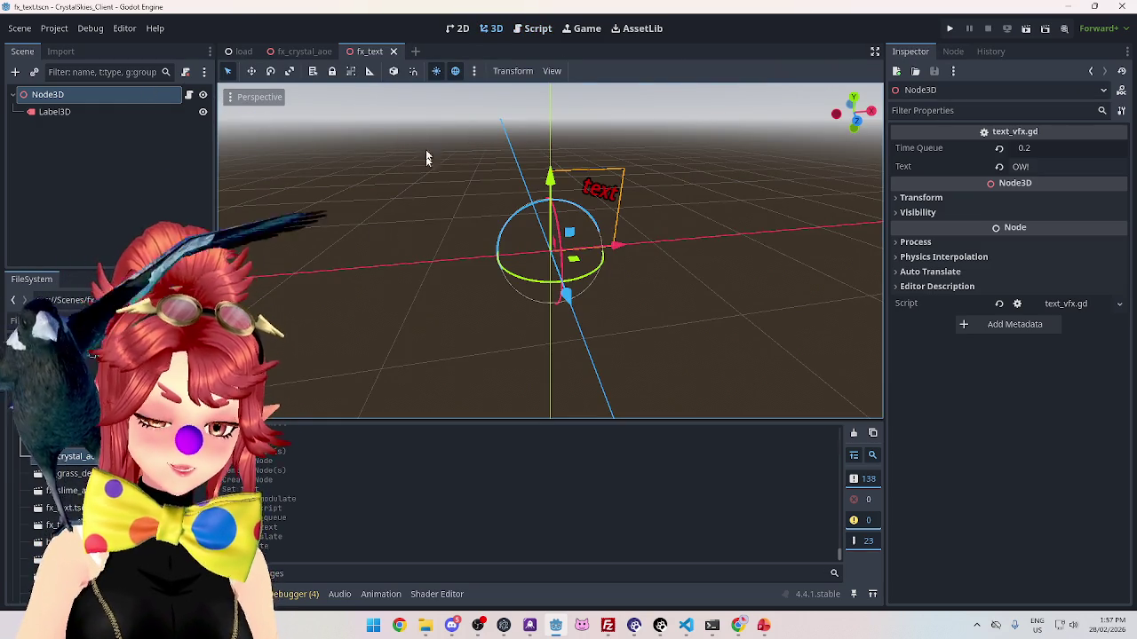
click(533, 28)
click(417, 92)
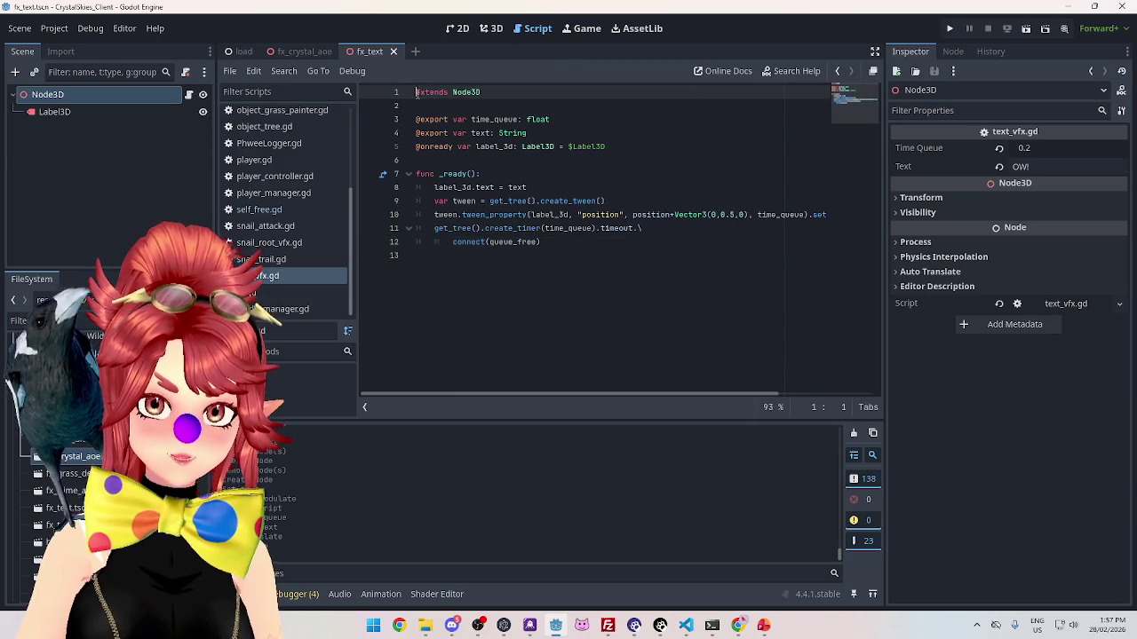
key(Return)
key(Up)
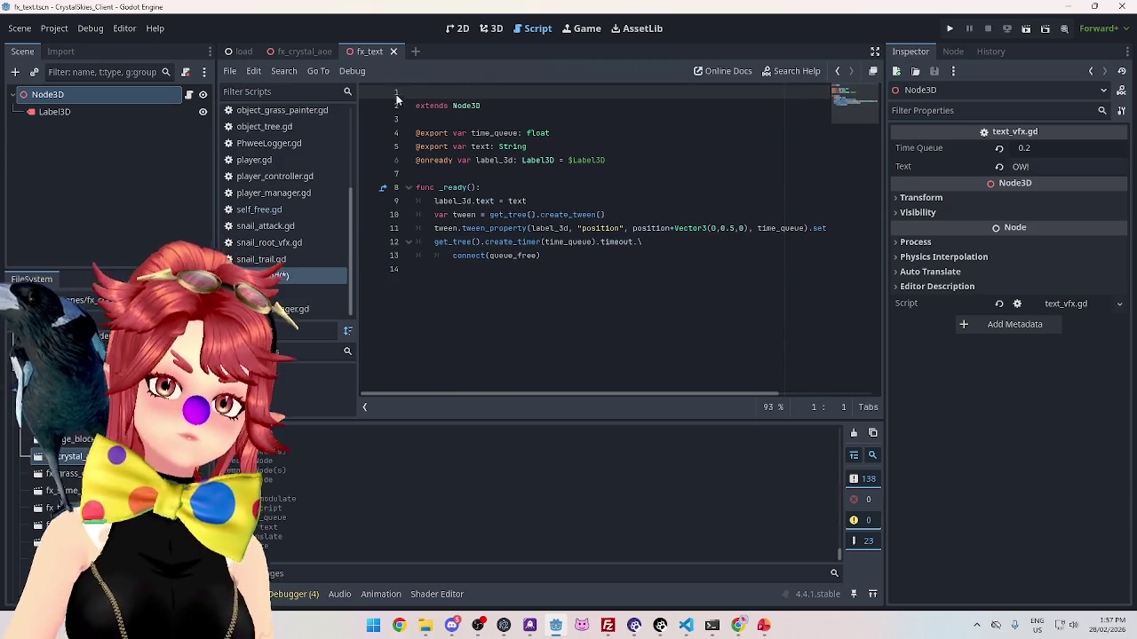
key(Delete)
key(ctrl+s)
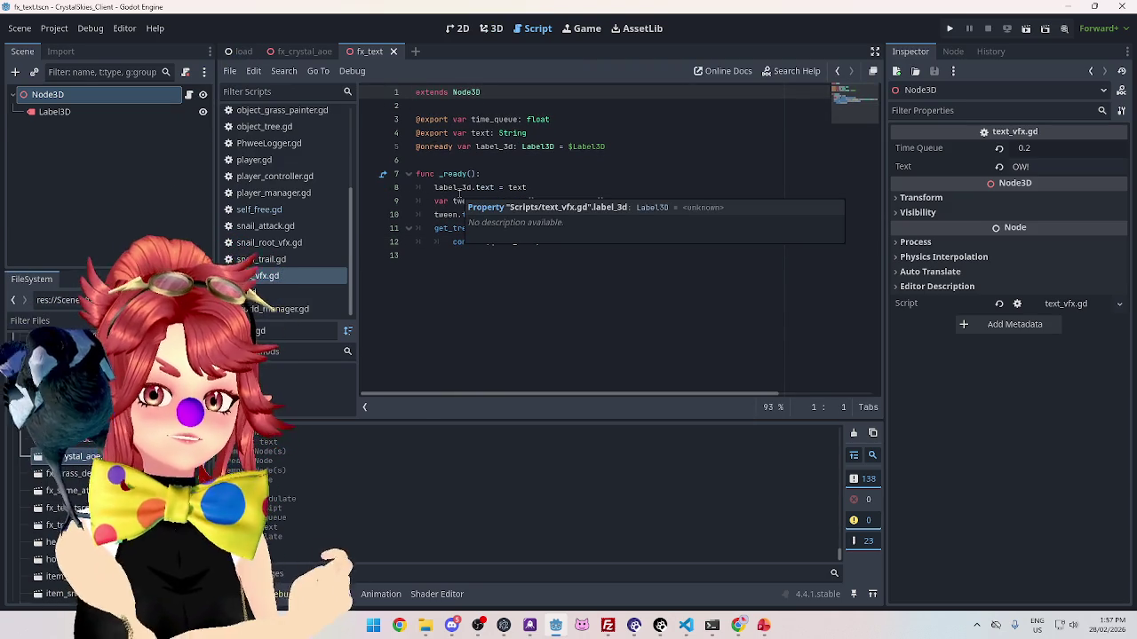
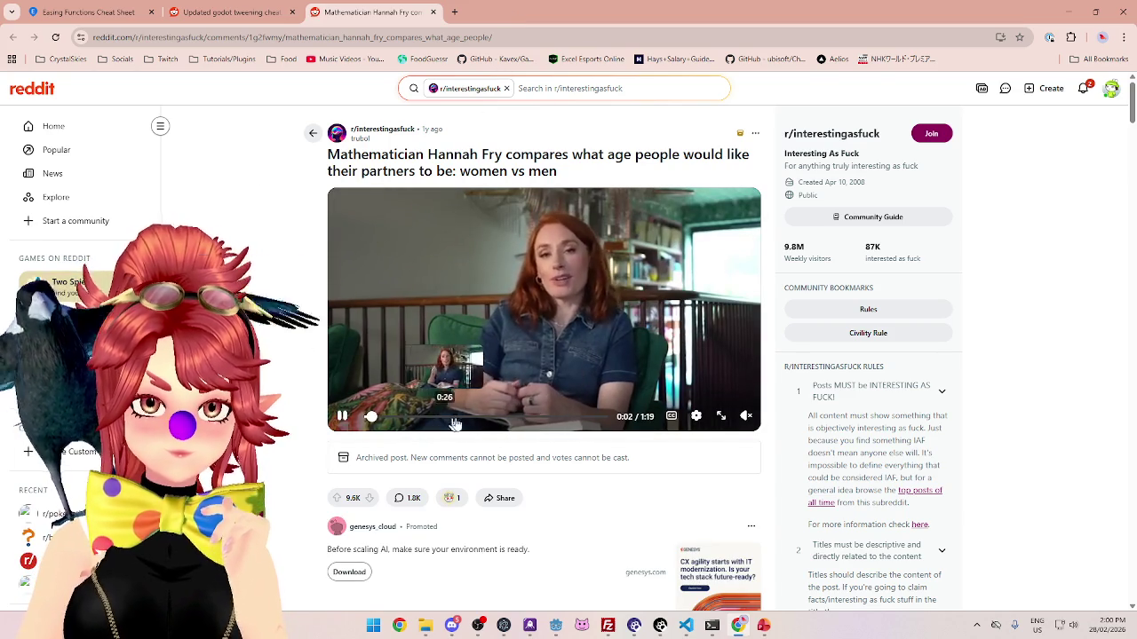
Step: Pause the Reddit video at 0:47 on the women's-age chart and make it fullscreen
click(507, 423)
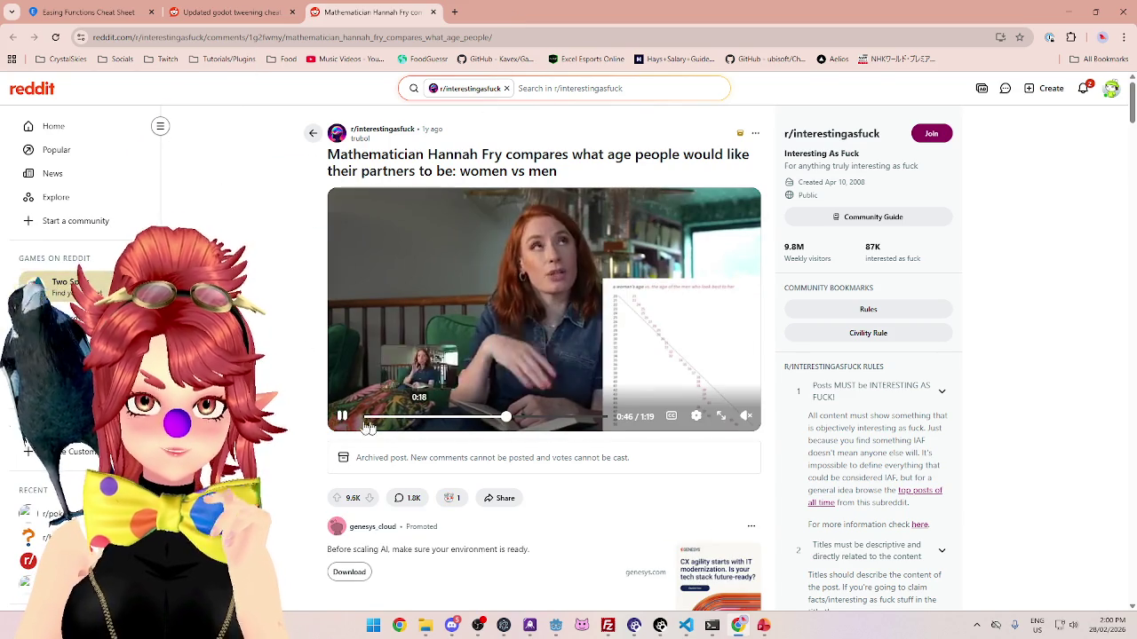
key(space)
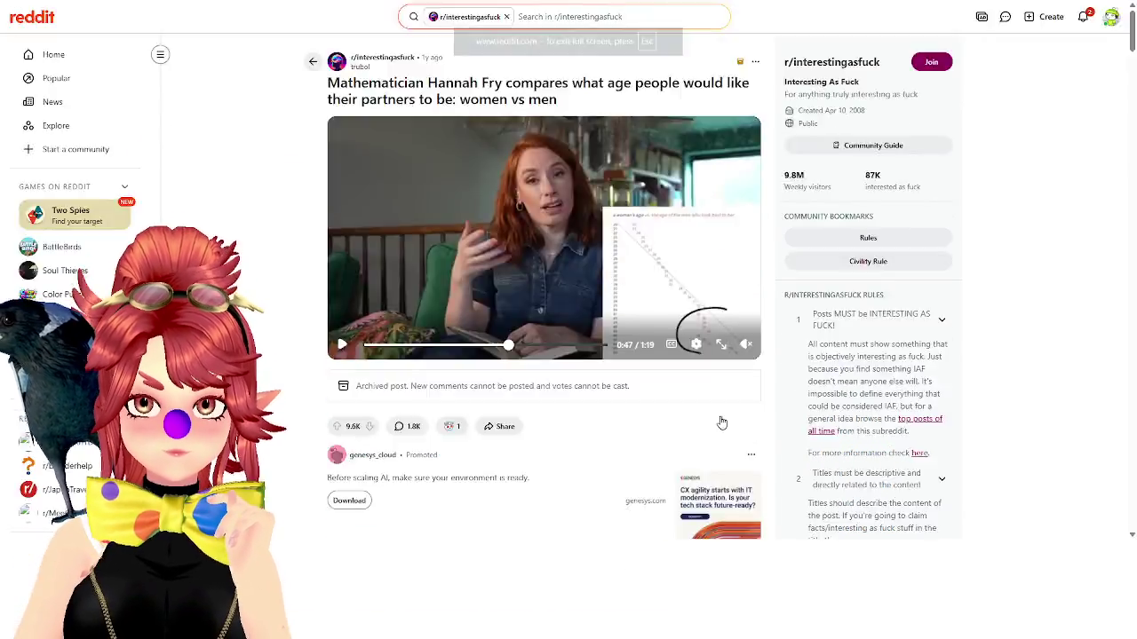
click(721, 416)
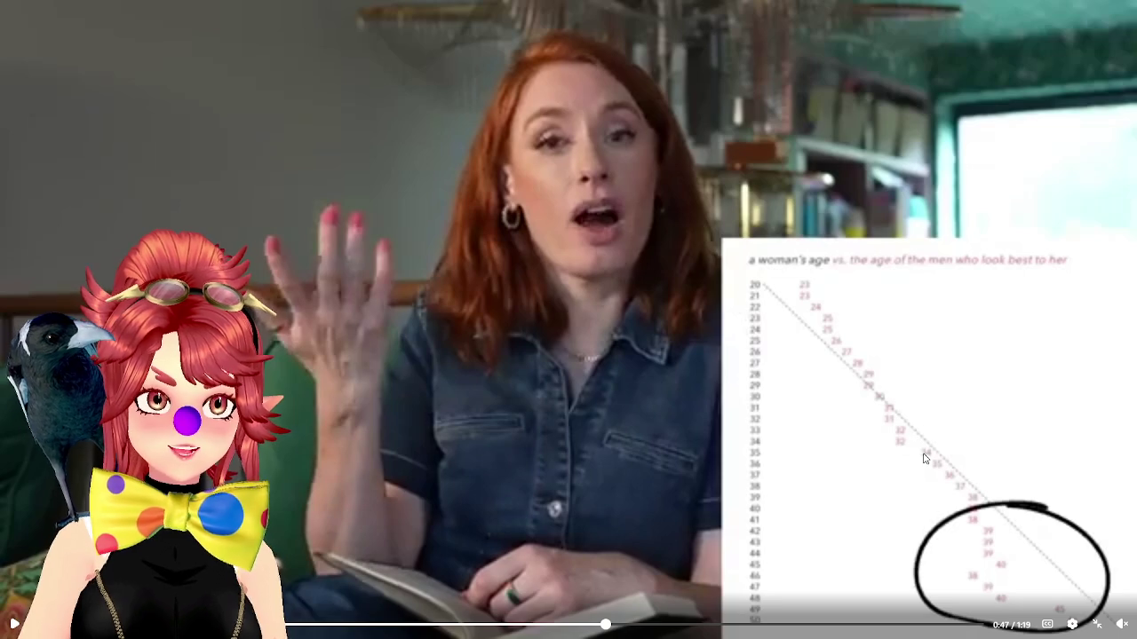
Step: Resume the fullscreen video and skip ahead to about 1:00 on the men's-age chart
click(872, 437)
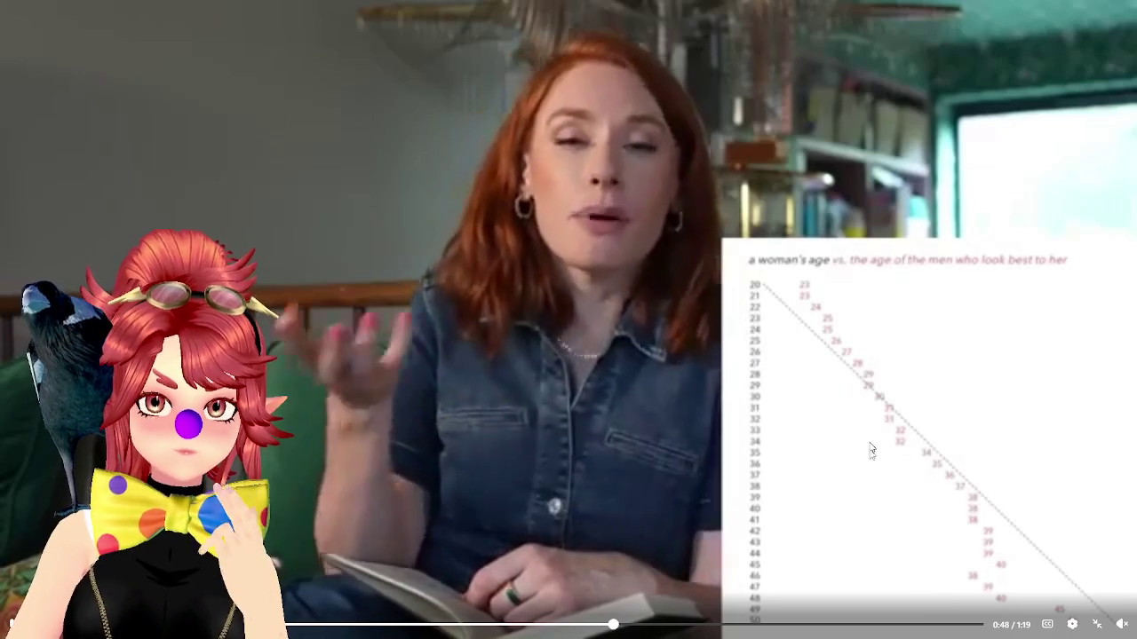
click(681, 626)
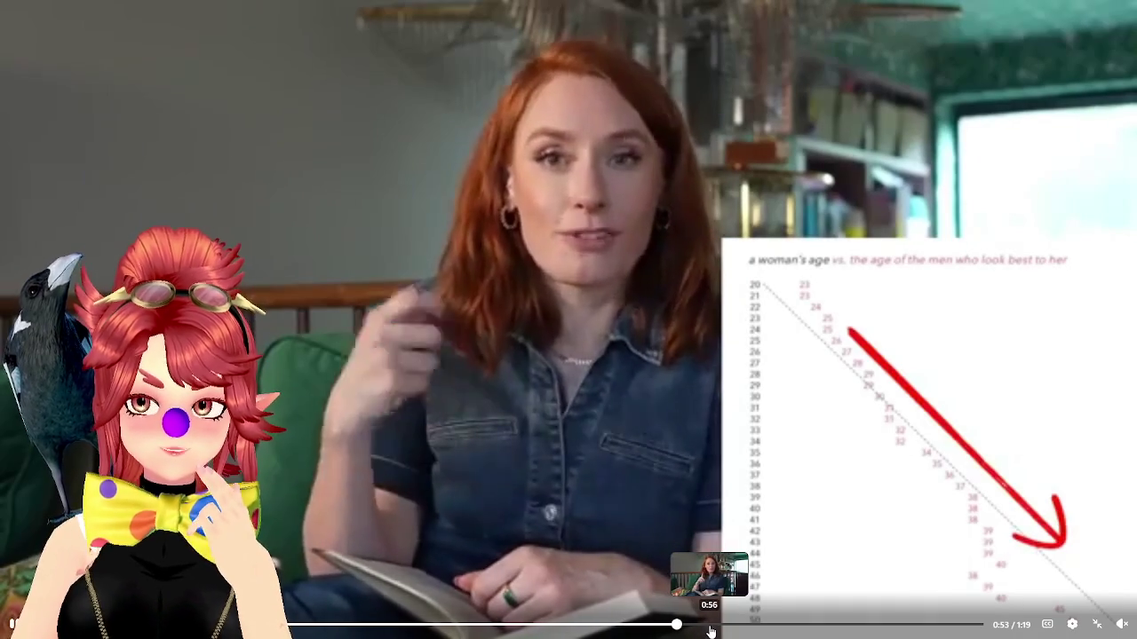
click(757, 628)
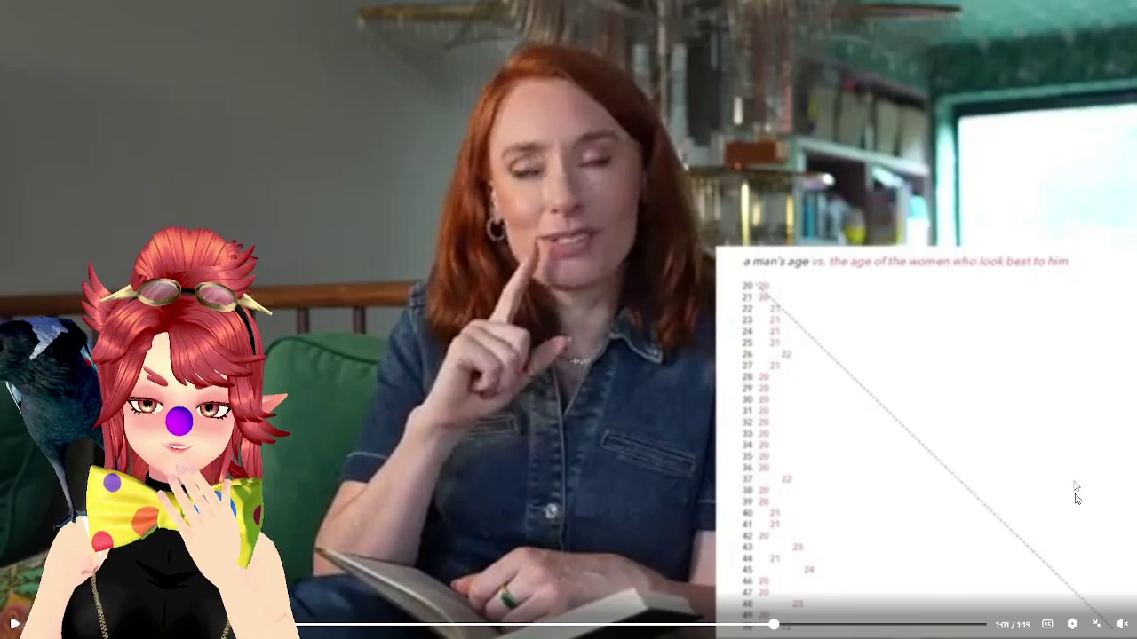
key(alt+Tab)
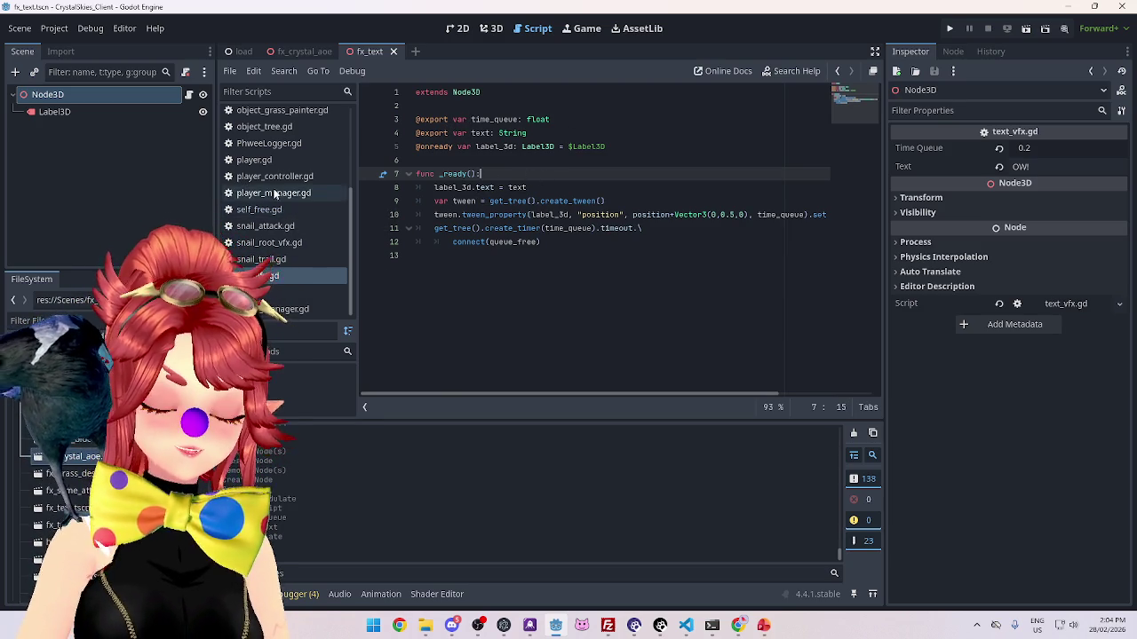
Step: Open player_manager.gd from the script list
scroll(279, 200, up, 3)
scroll(278, 191, down, 3)
scroll(274, 185, up, 3)
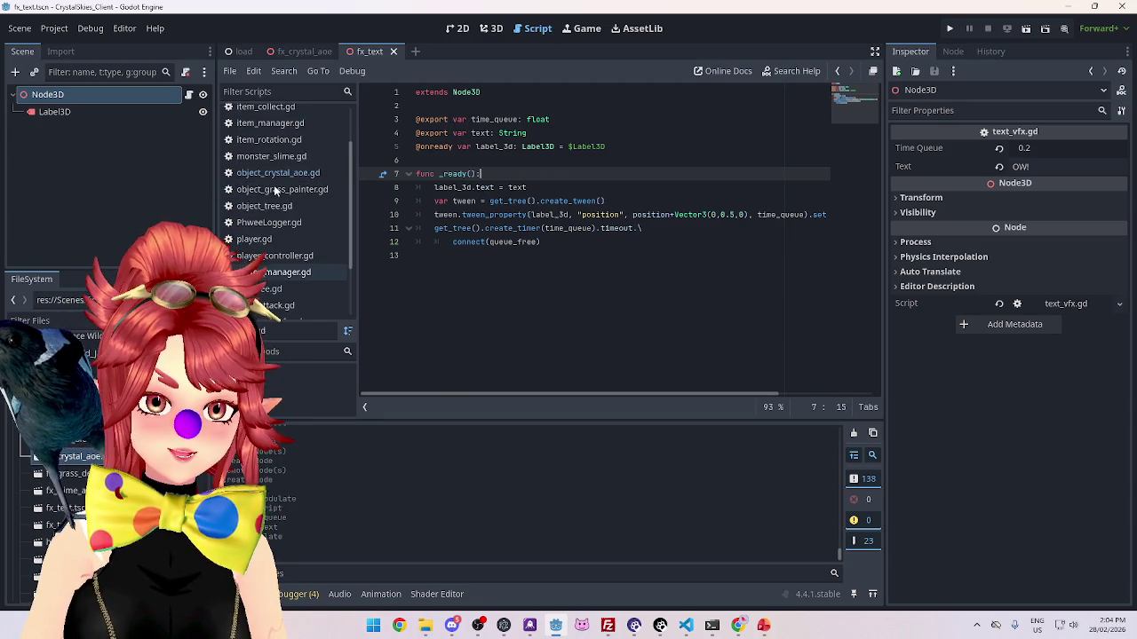
scroll(274, 185, down, 2)
scroll(274, 199, down, 2)
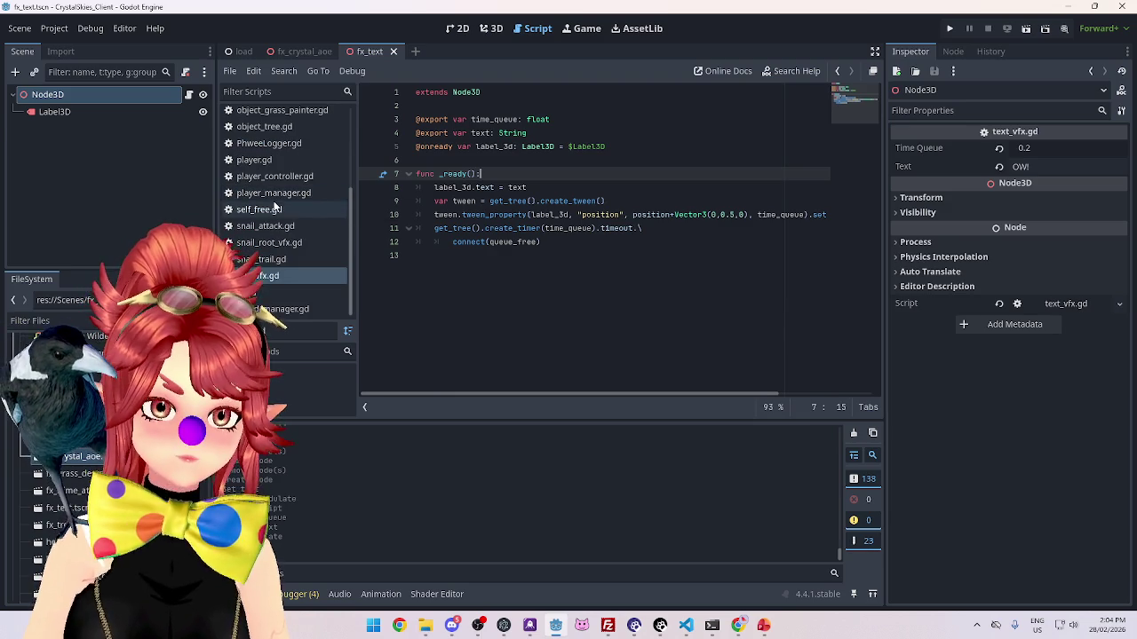
scroll(274, 201, up, 2)
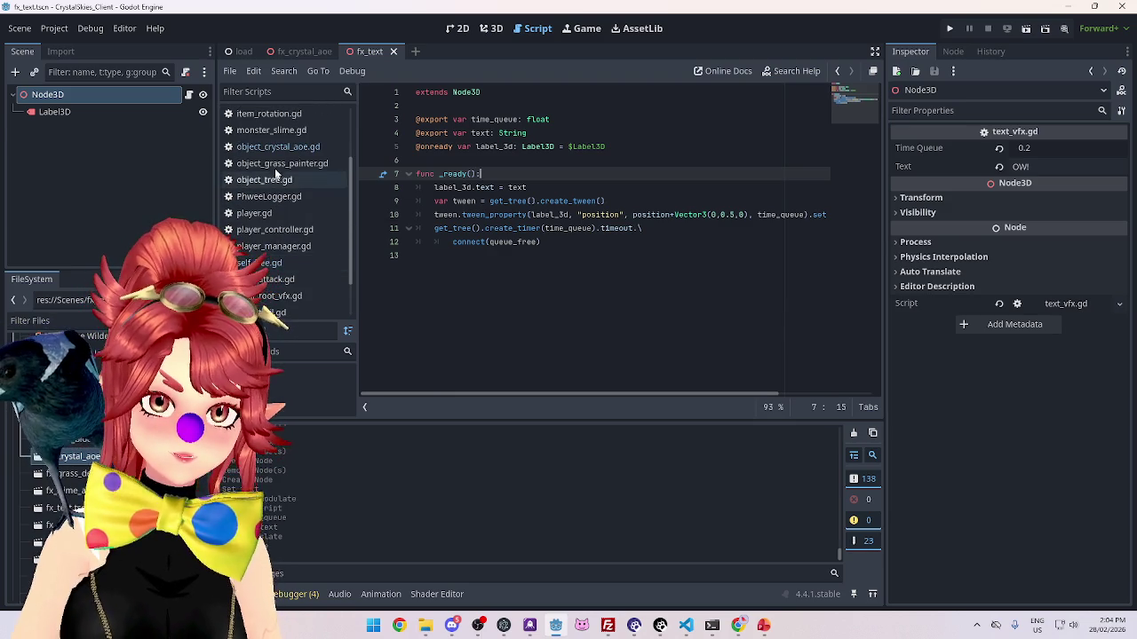
click(273, 246)
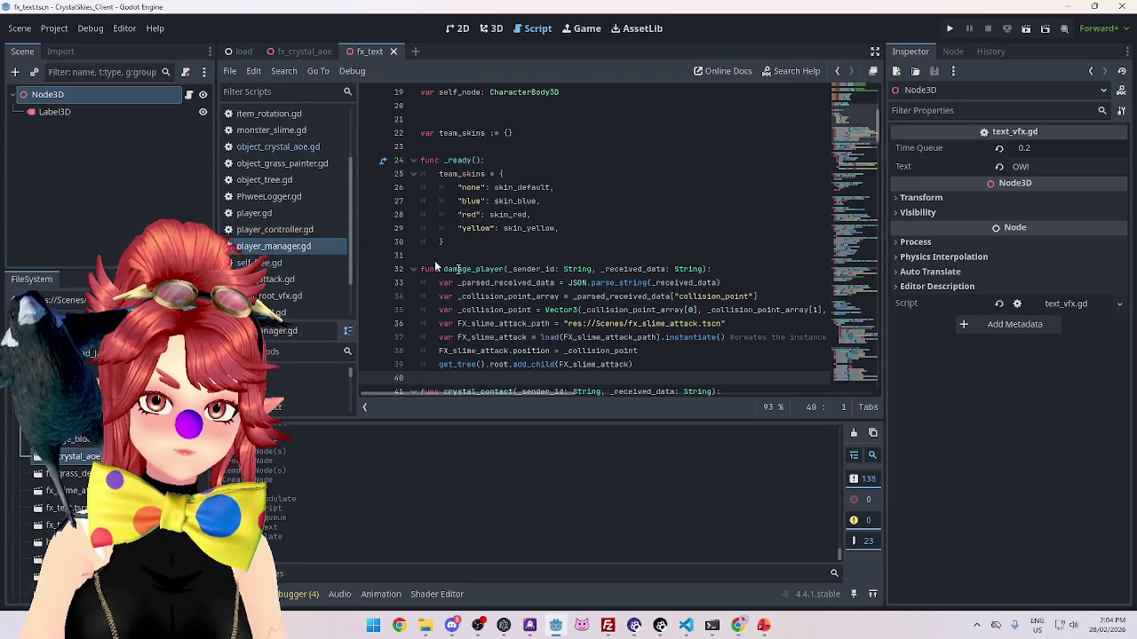
Step: Scroll to crystal_contact and select its lines 43–44
scroll(492, 163, down, 5)
scroll(492, 162, up, 3)
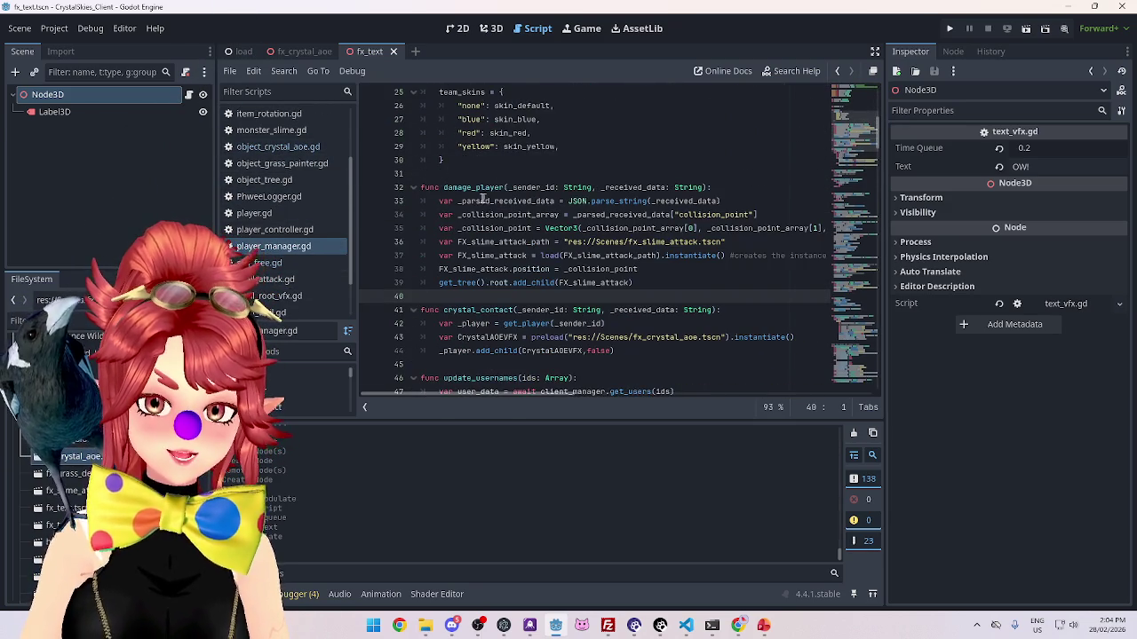
scroll(488, 200, down, 1)
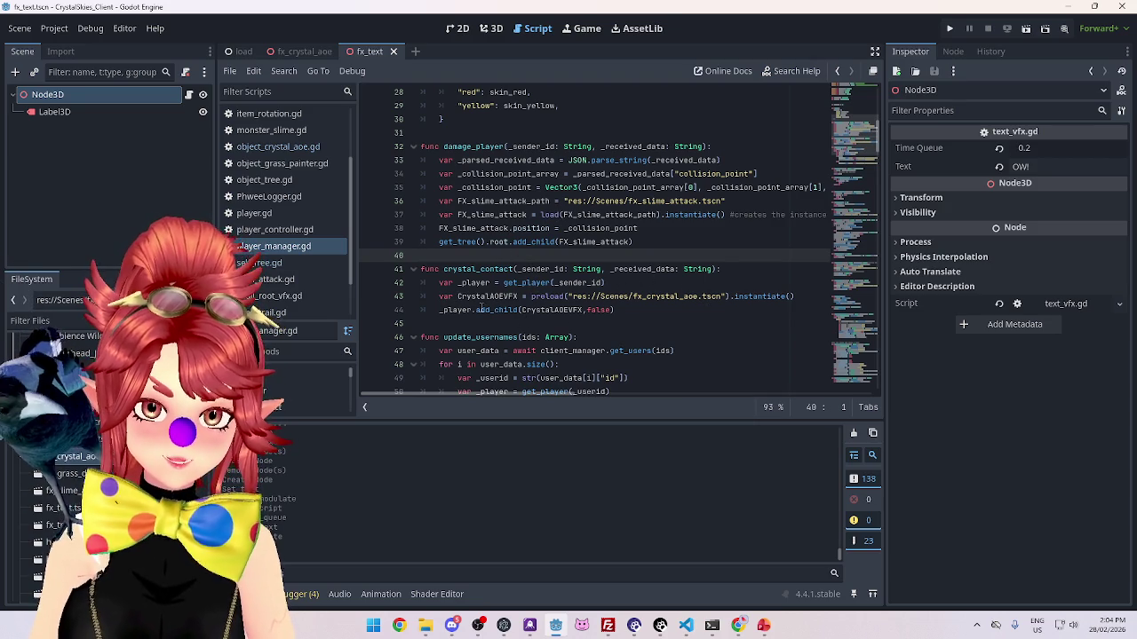
mouse_move(616, 310)
mouse_down()
mouse_move(483, 310)
mouse_move(438, 297)
mouse_up()
key(ctrl+c)
Step: Duplicate lines 43–44 as a TextVFX variable that preloads fx_text.tscn
click(635, 310)
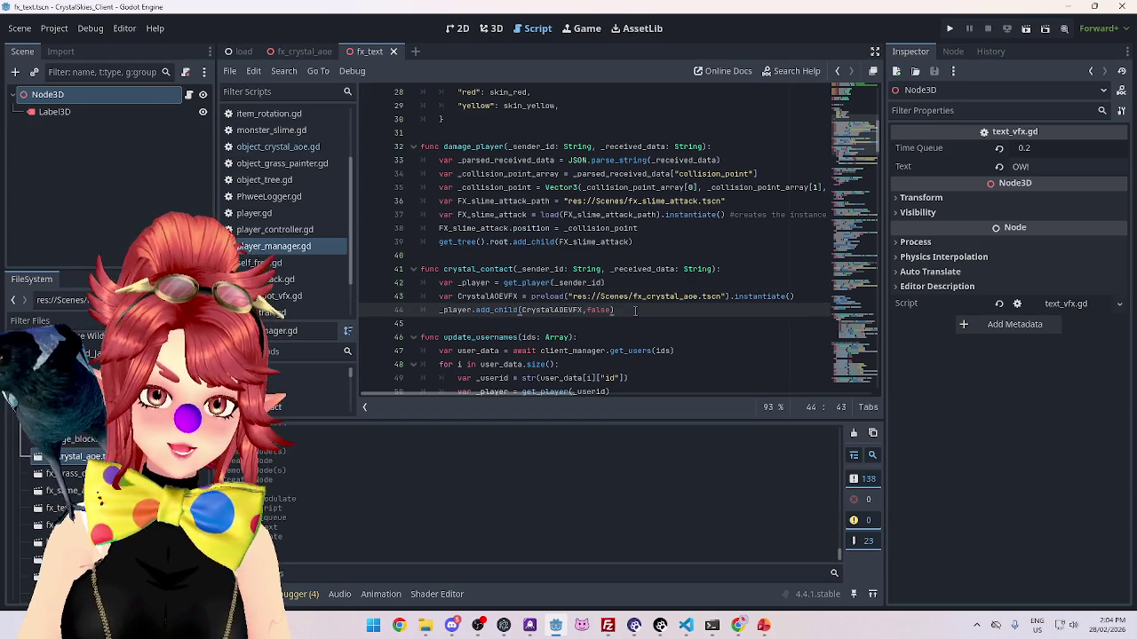
key(Return)
key(ctrl+v)
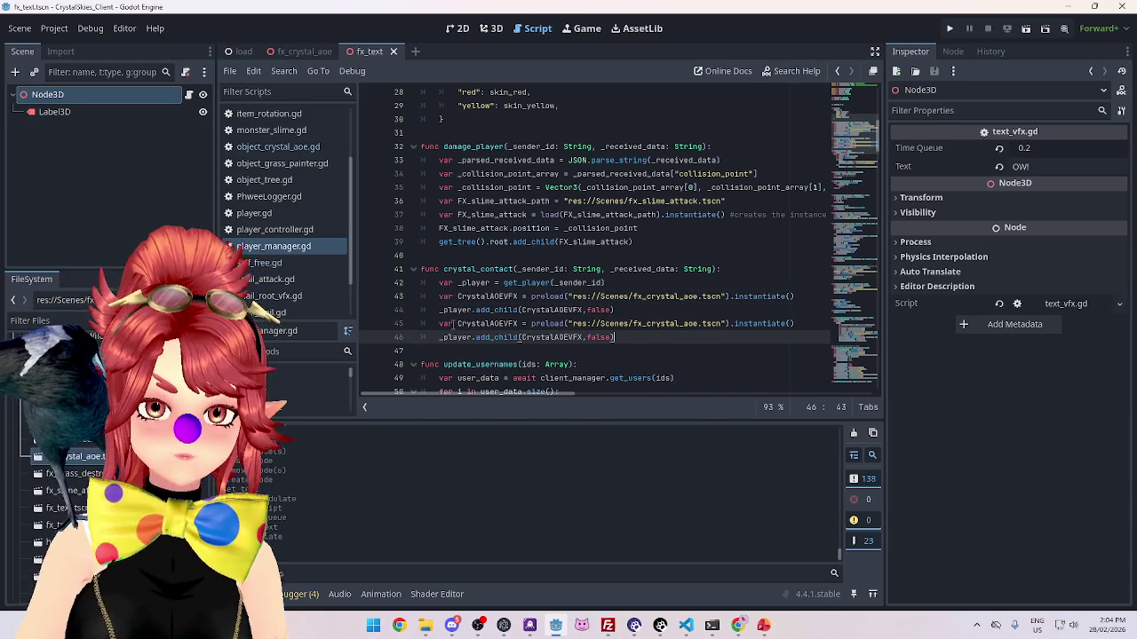
drag(457, 324, 500, 325)
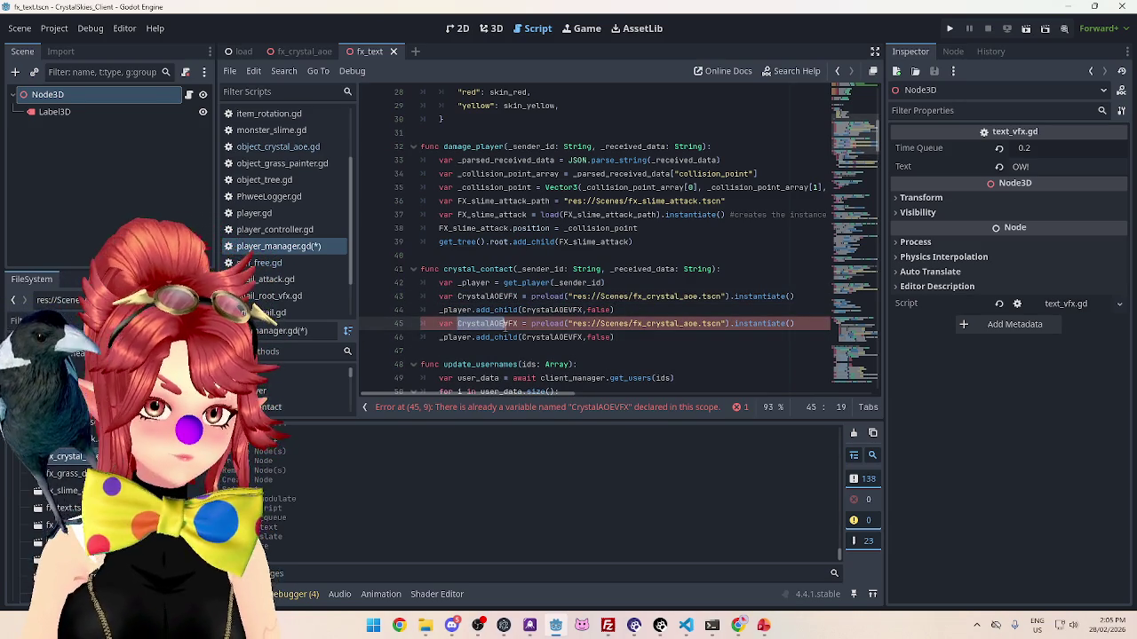
text(TextVFX)
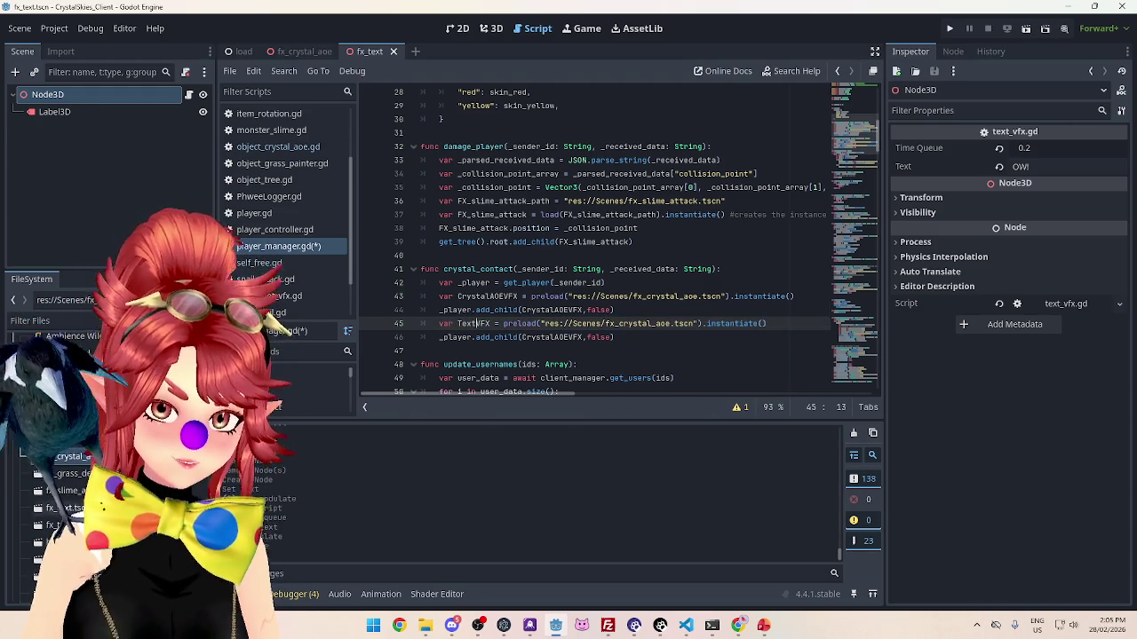
drag(620, 324, 671, 324)
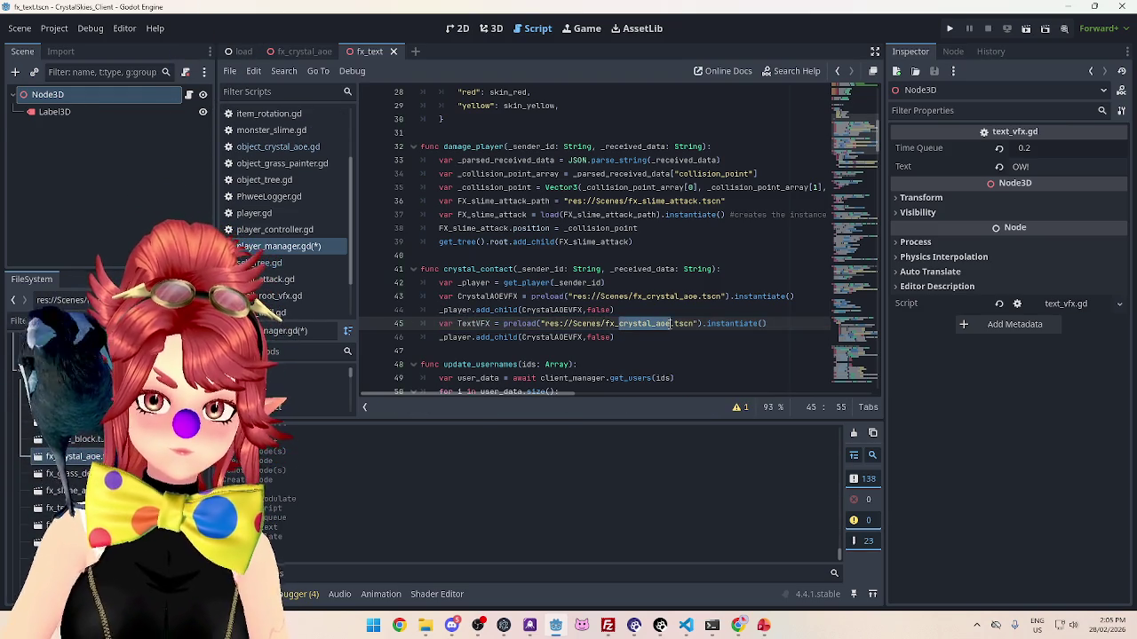
text(text)
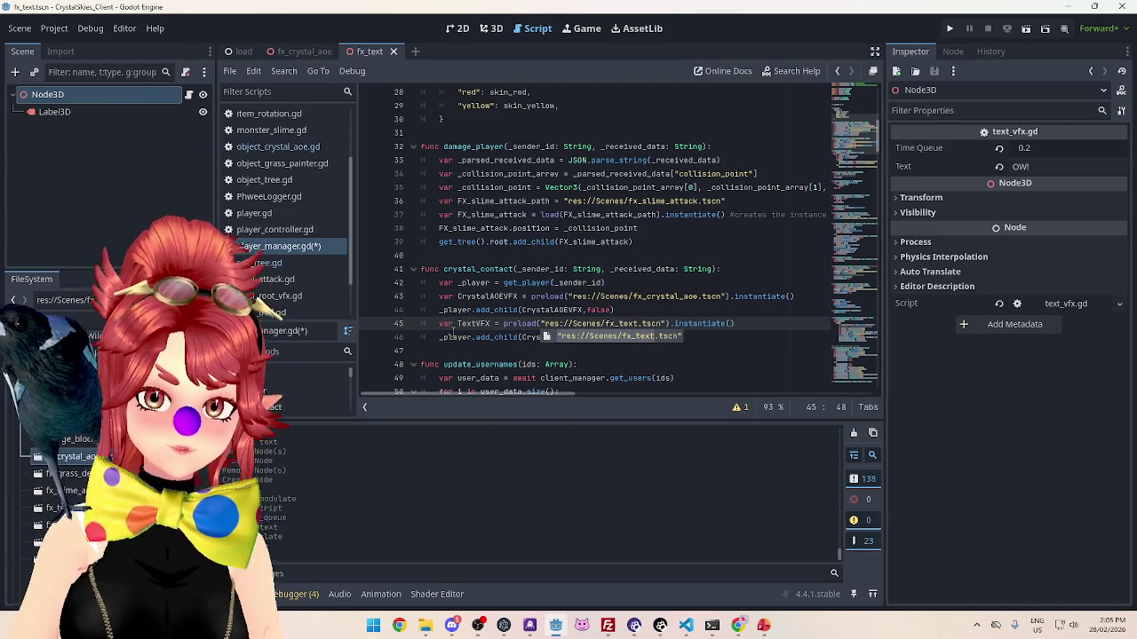
Step: Pass TextVFX instead of CrystalAOEVFX to add_child and save player_manager.gd
click(451, 337)
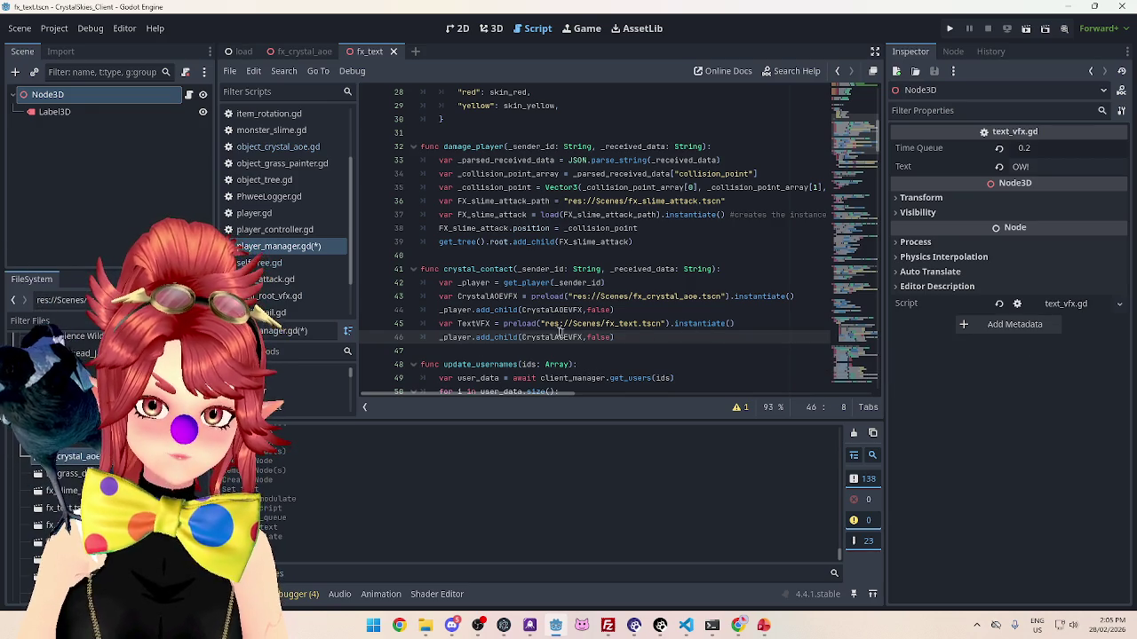
click(458, 324)
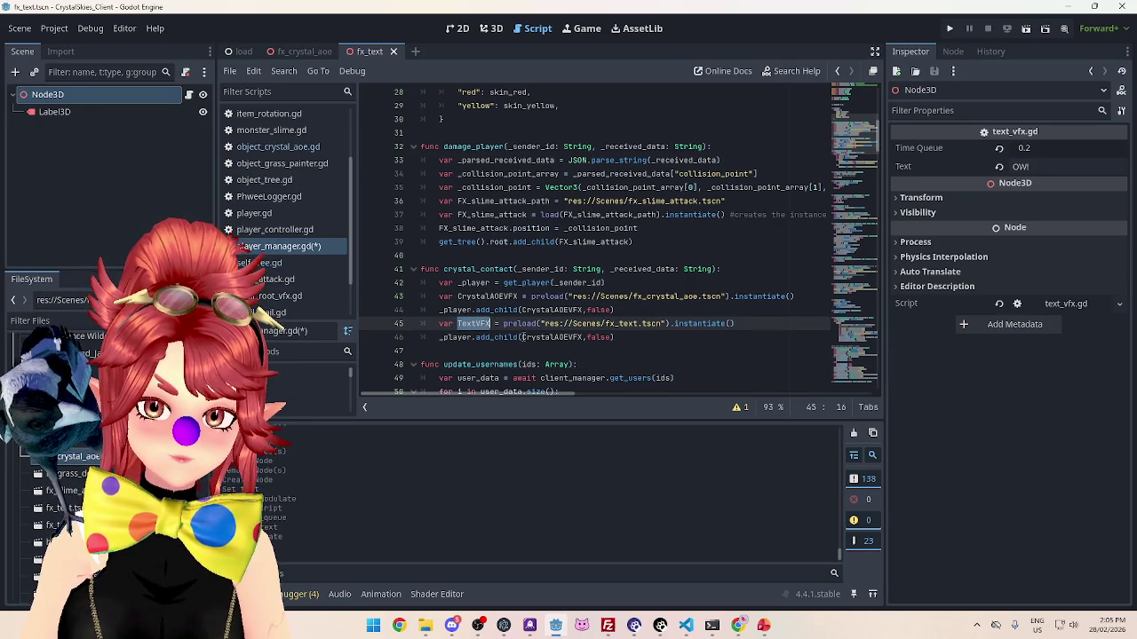
drag(522, 337, 582, 337)
text(TextVFX)
key(ctrl+s)
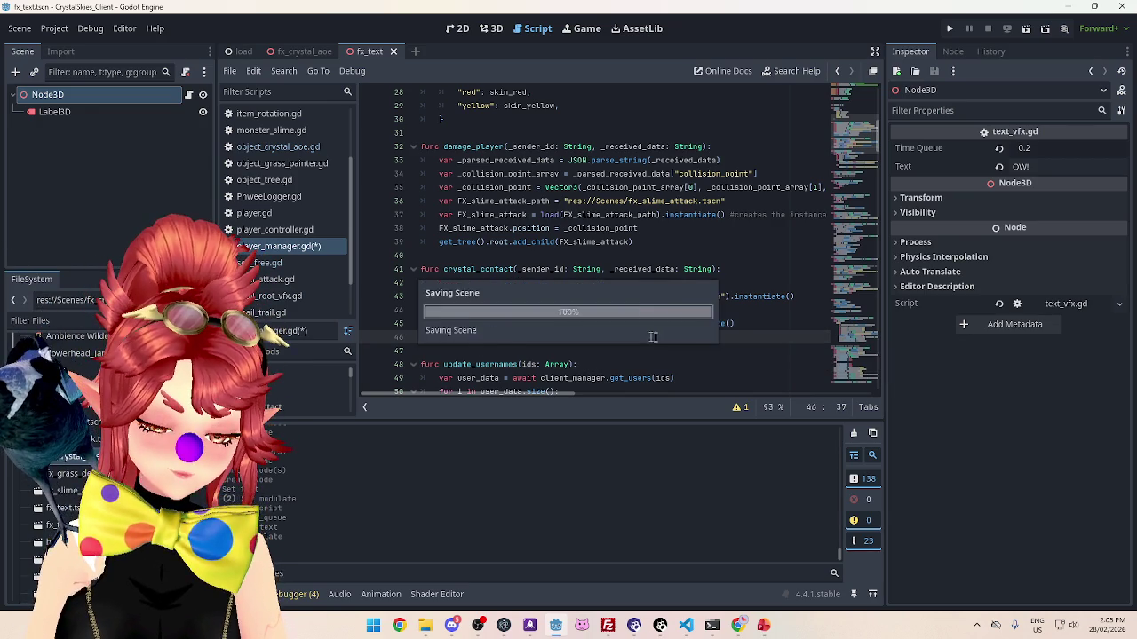
drag(587, 338, 439, 323)
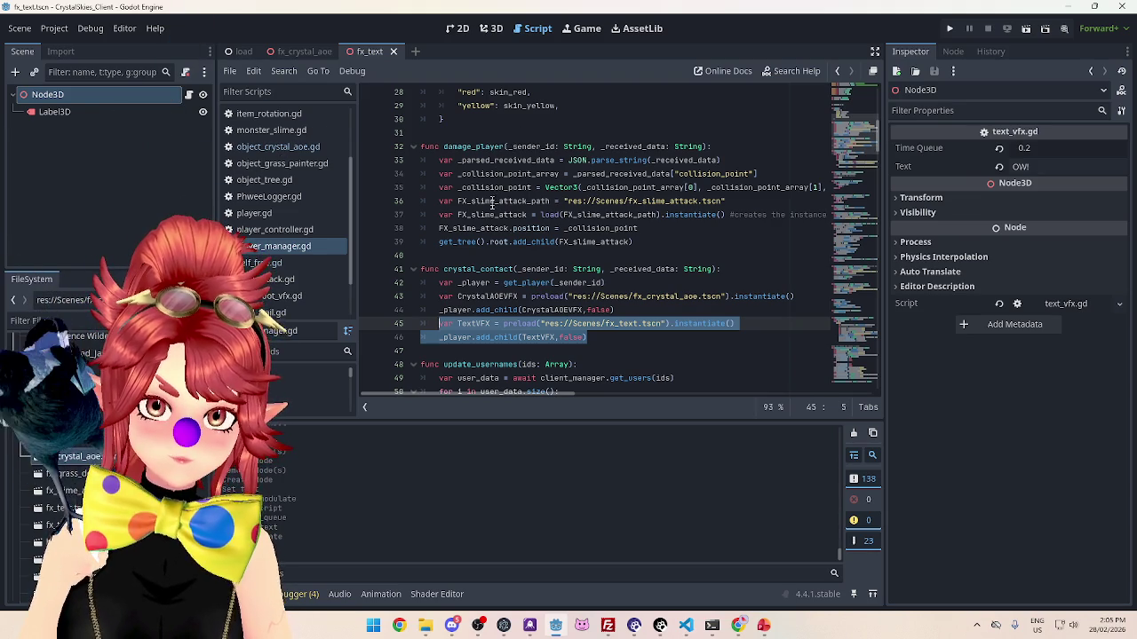
mouse_move(501, 394)
mouse_down()
mouse_move(579, 413)
mouse_move(484, 389)
mouse_up()
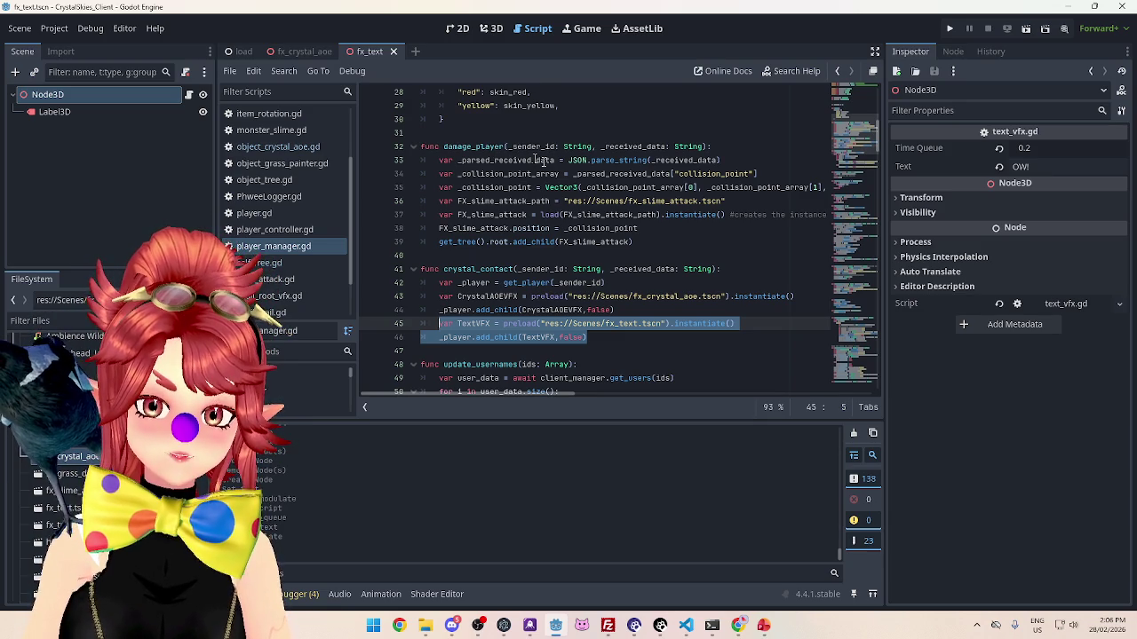
click(629, 283)
Step: Run the project and create lobby 'asddd' under a display name
key(F5)
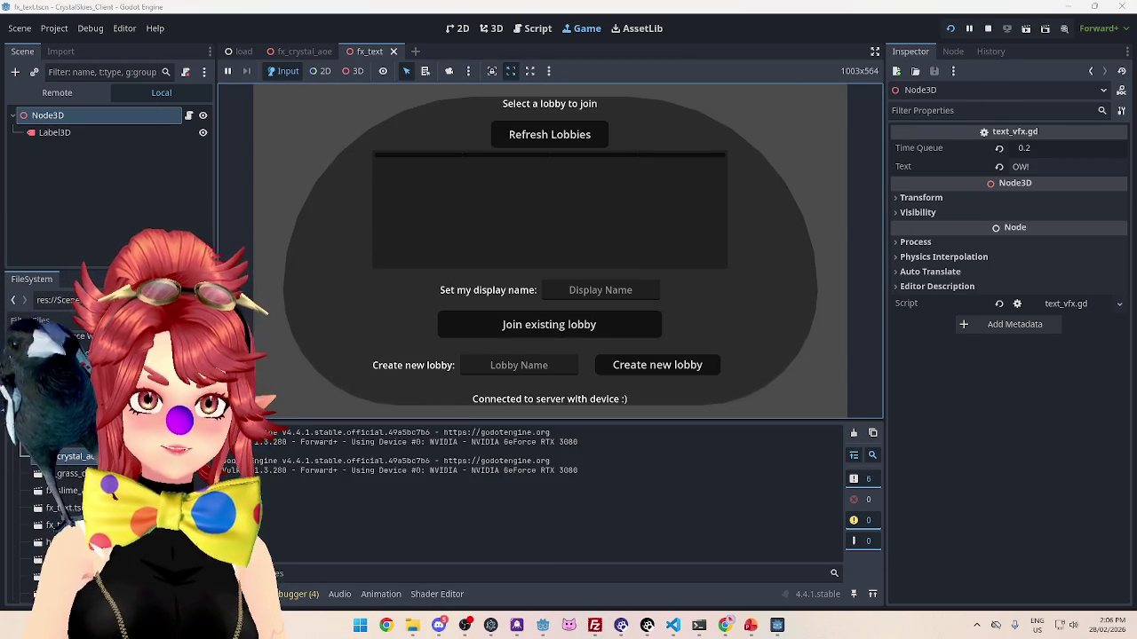
click(596, 289)
text(Phwee)
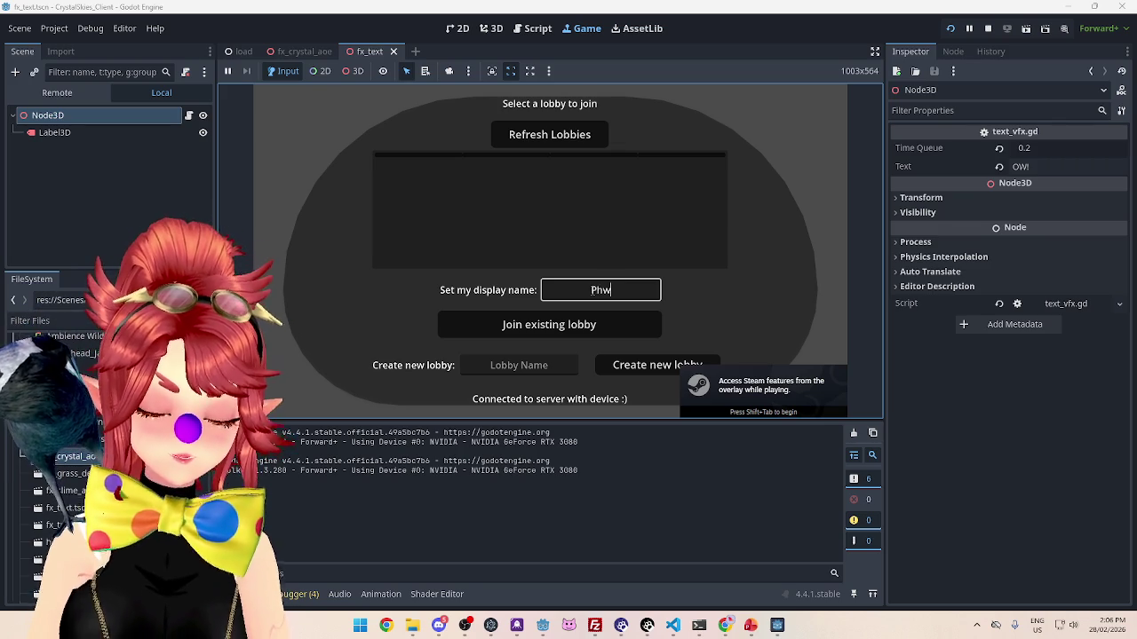
click(519, 365)
text(asddd)
click(639, 367)
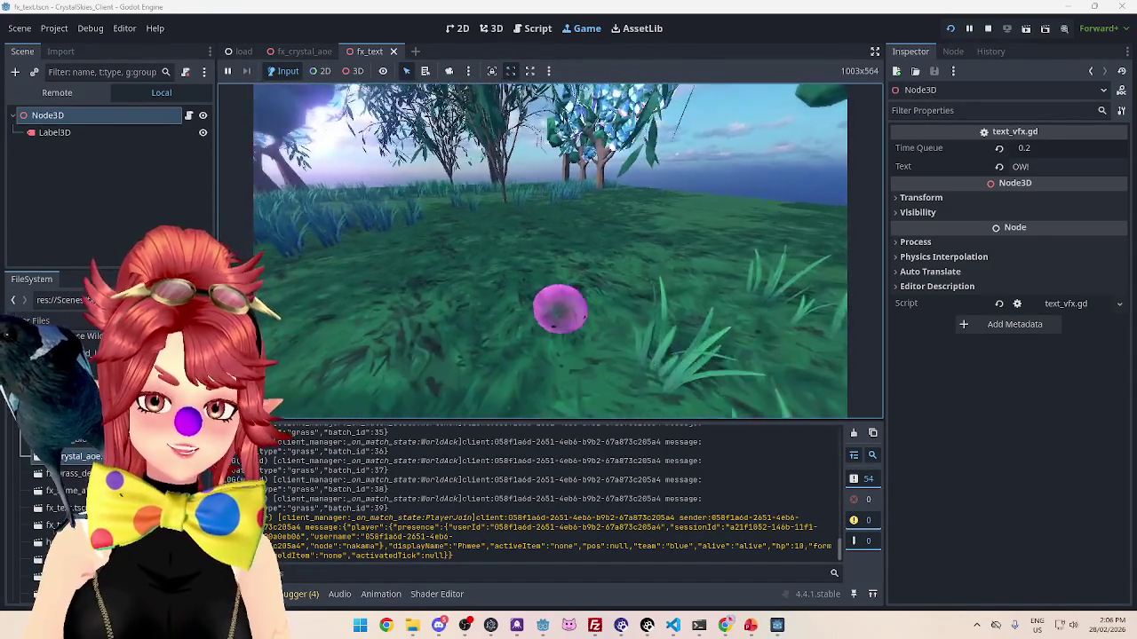
Step: Join lobby asddd from the second debug client with a display name and resume play
key(Escape)
click(777, 625)
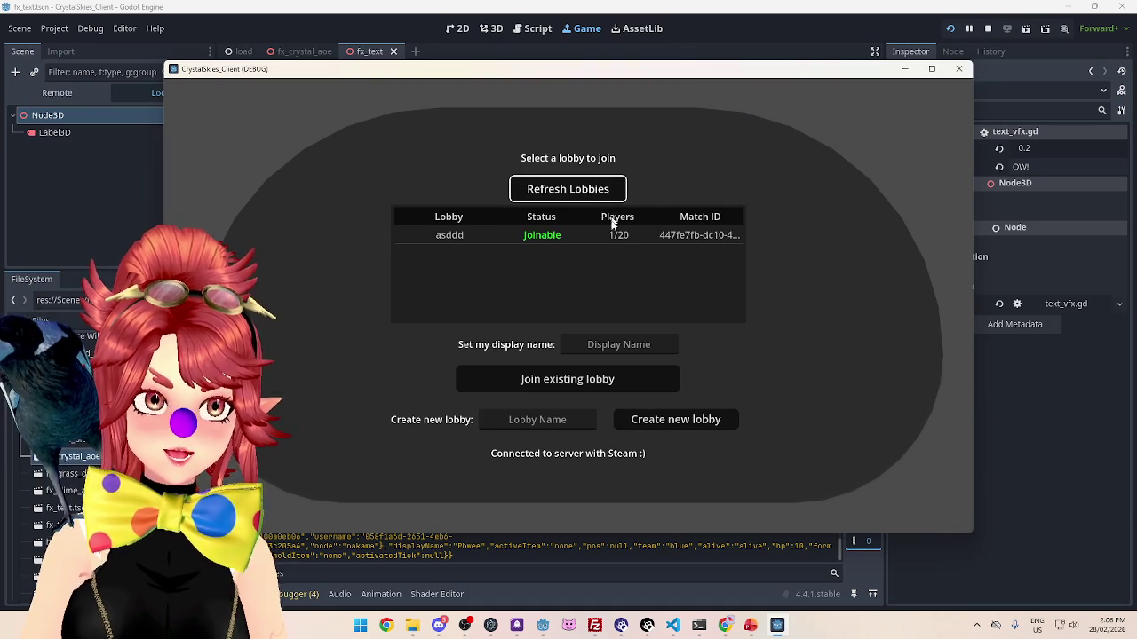
click(596, 235)
click(617, 345)
text(Phwee)
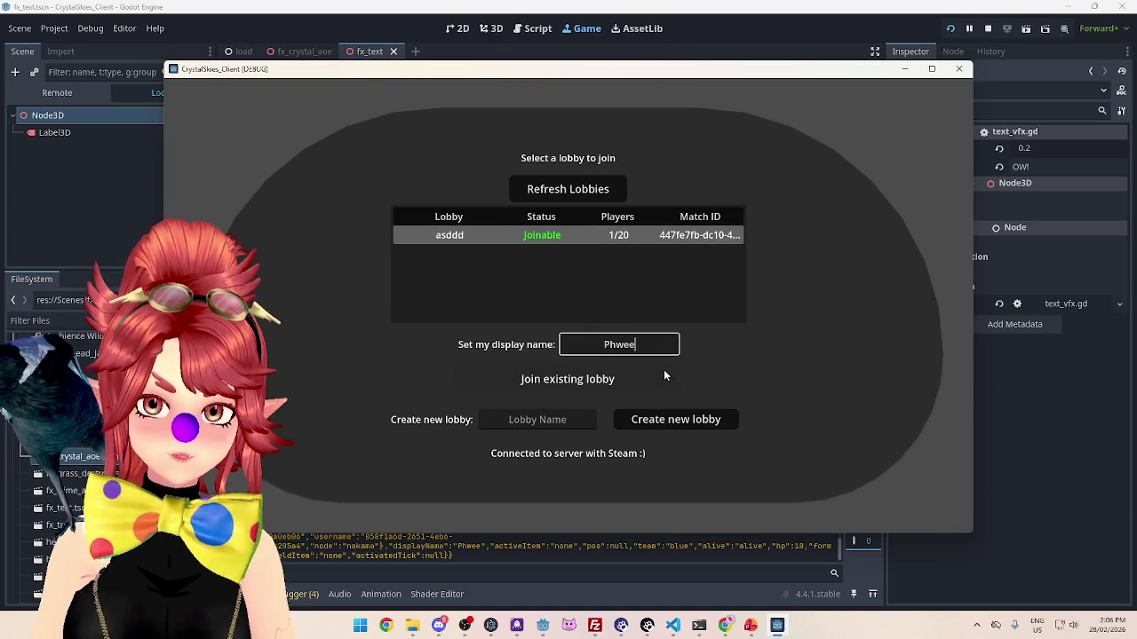
click(587, 382)
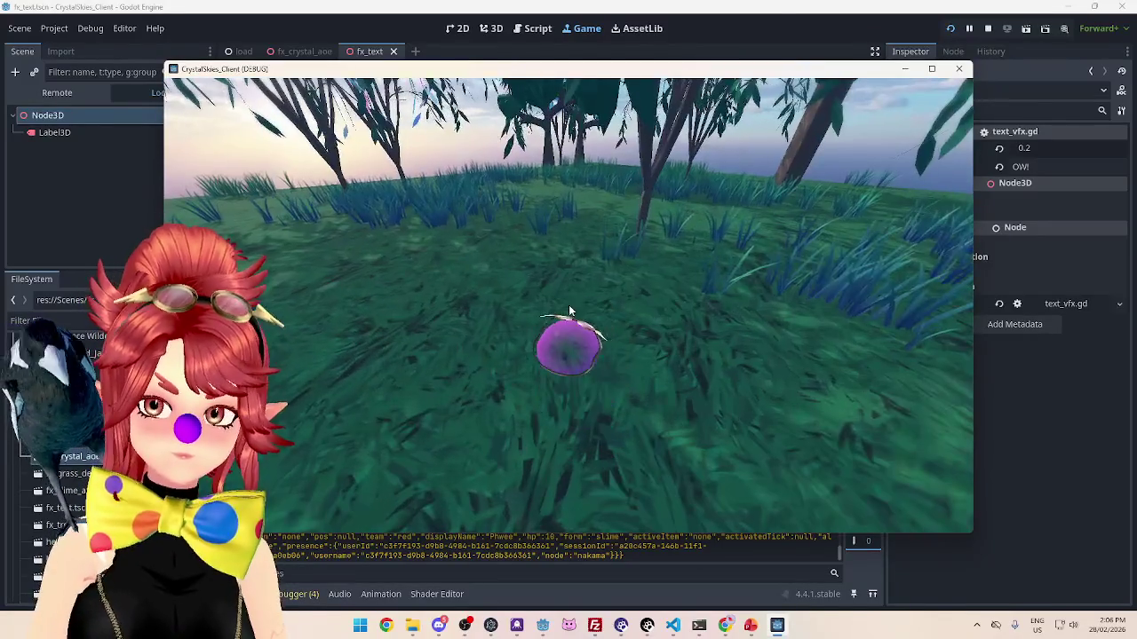
key(Escape)
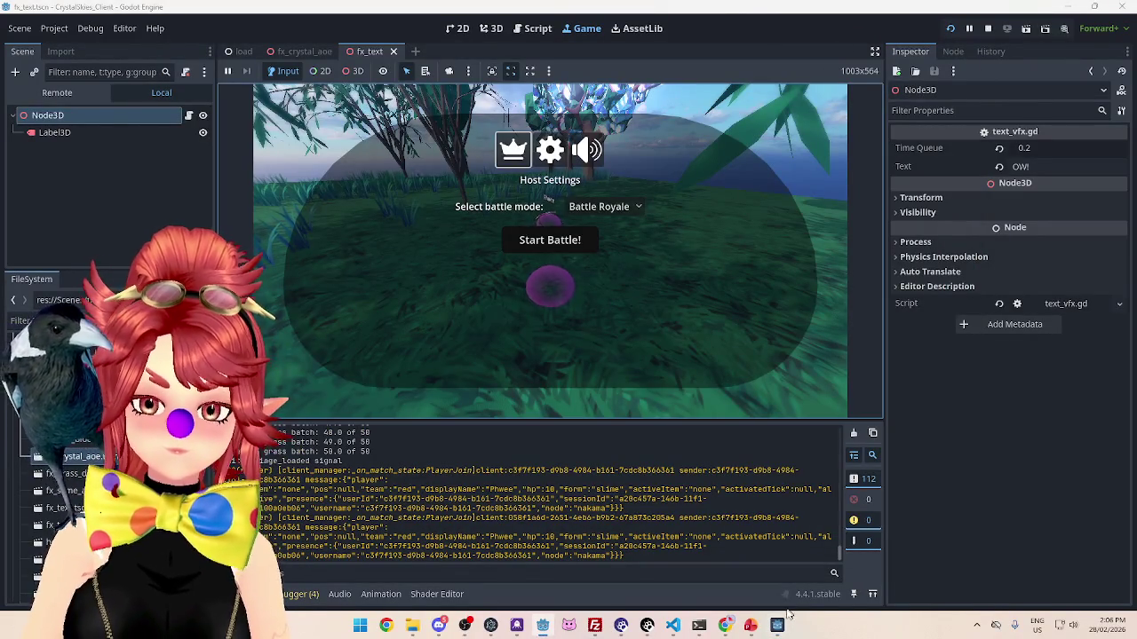
click(777, 624)
click(845, 173)
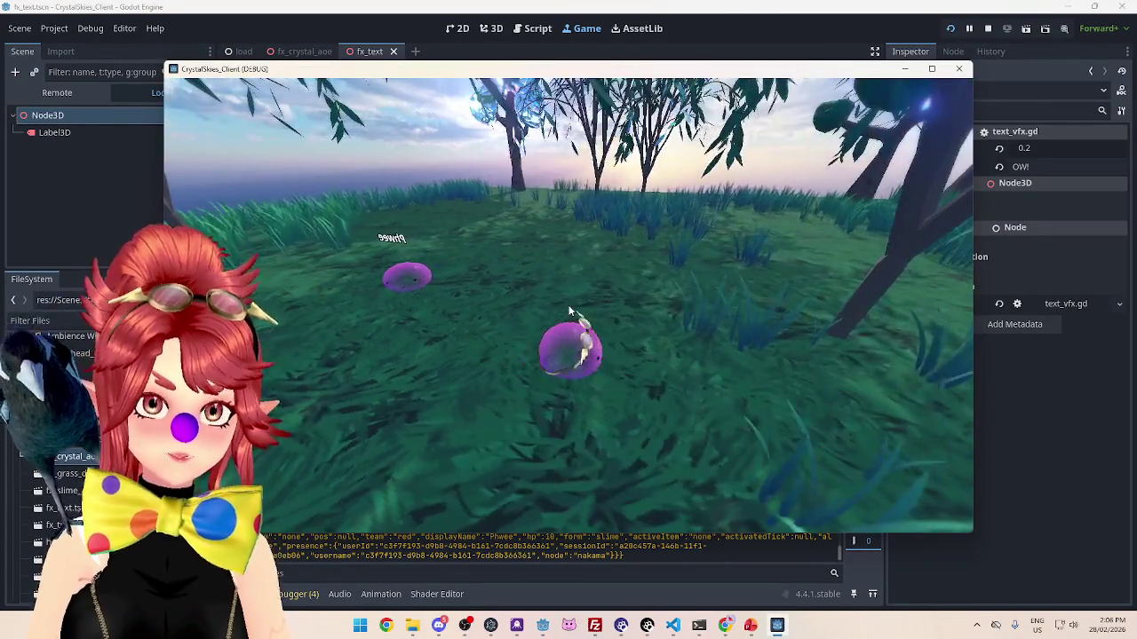
Step: Start the Battle Royale test battle, play briefly, then stop the game with F8
key(Escape)
click(775, 40)
click(545, 239)
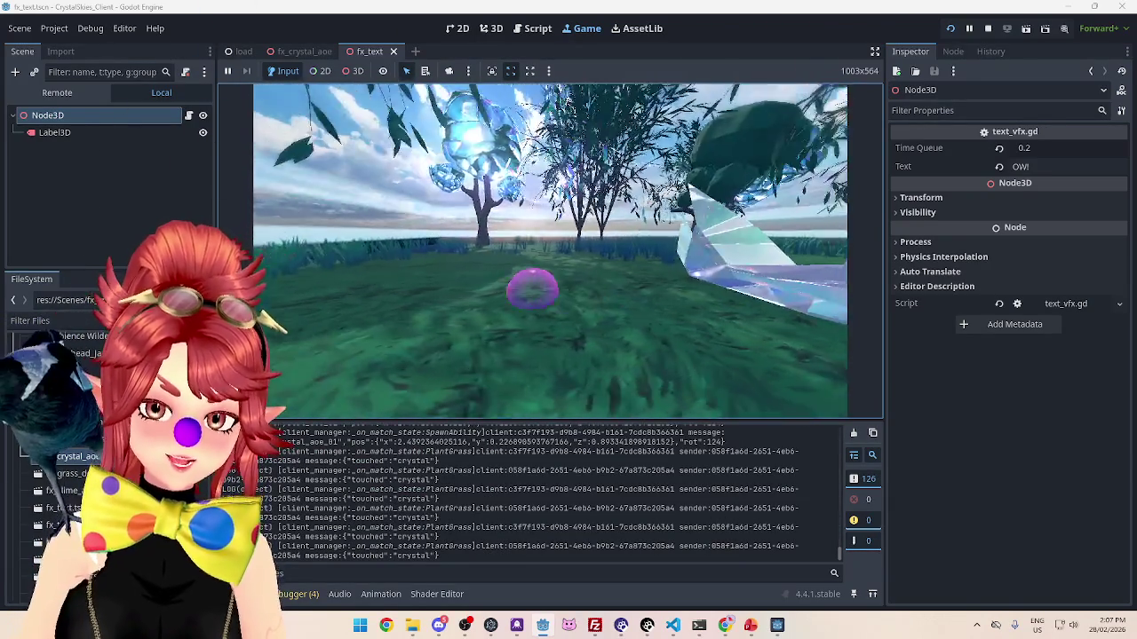
key(Escape)
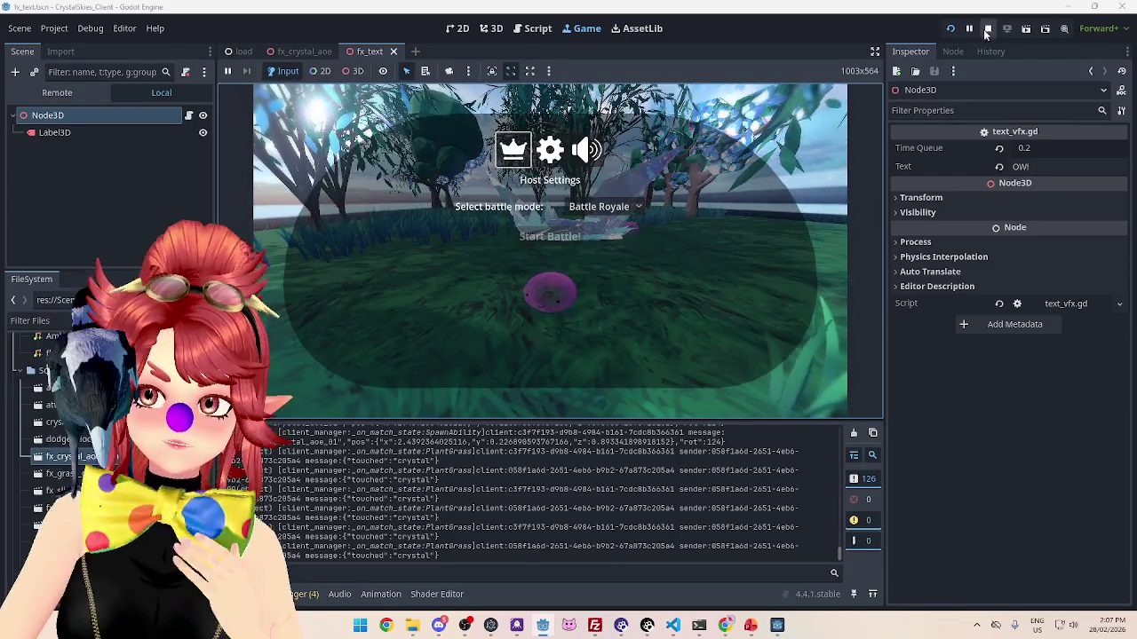
key(F8)
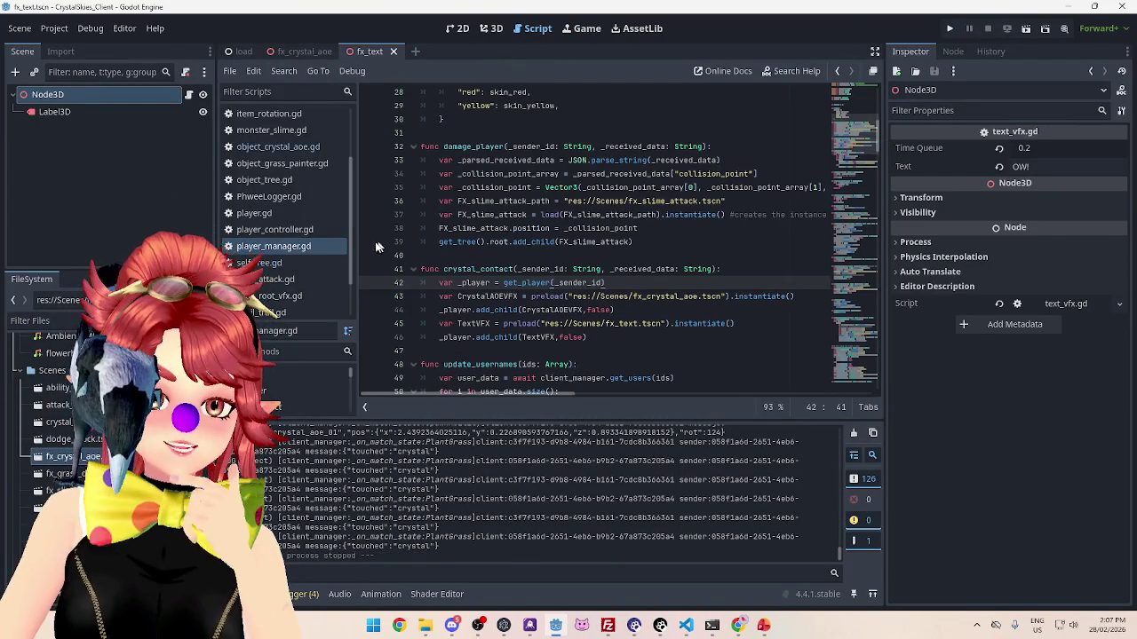
drag(351, 256, 345, 286)
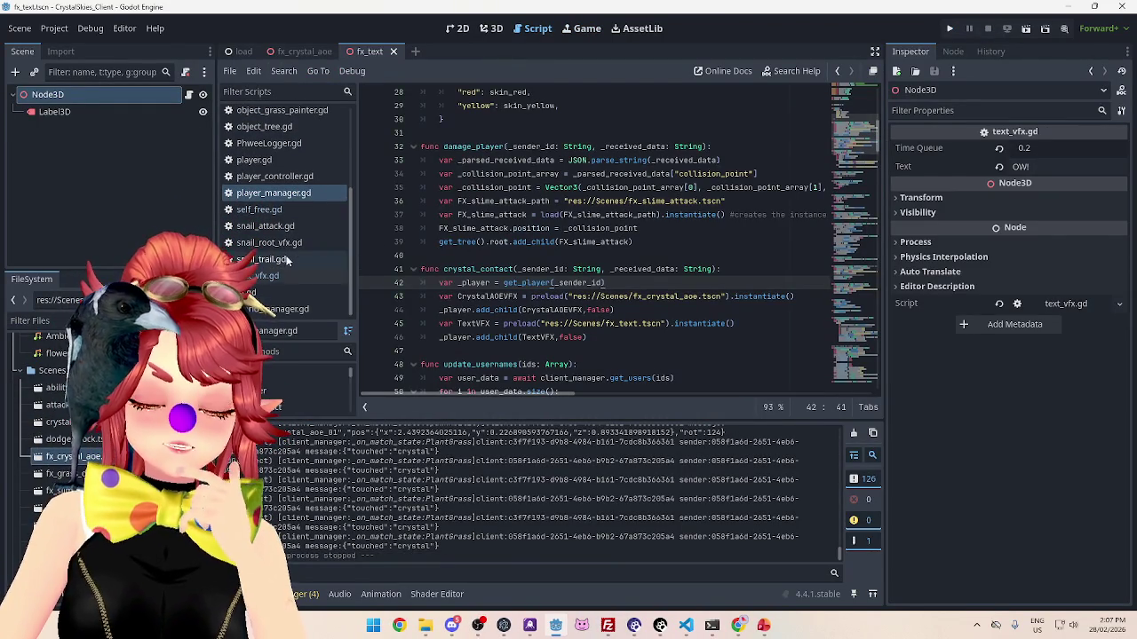
Step: Review the tween code in text_vfx.gd, then bring up the tweening cheatsheet in Chrome
click(257, 275)
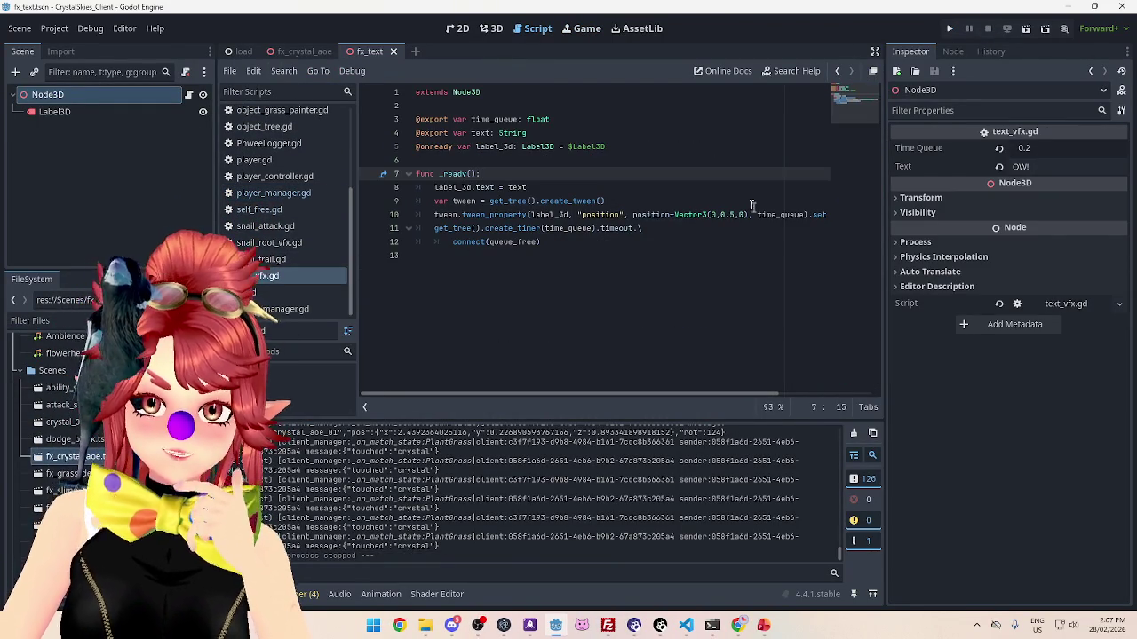
drag(659, 398, 753, 399)
key(alt+Tab)
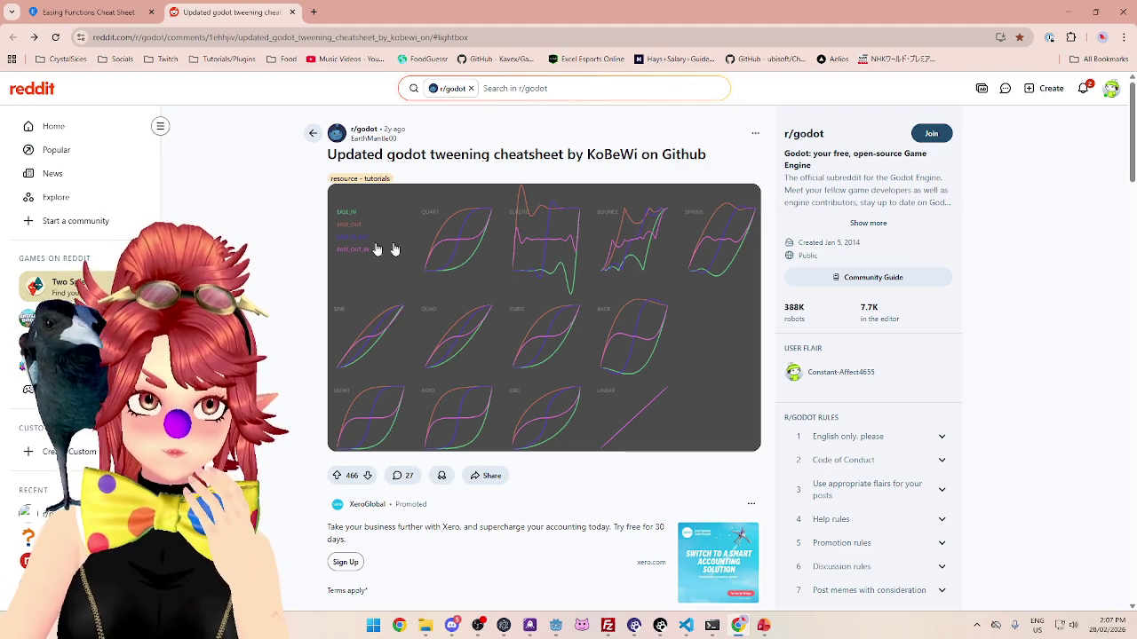
Step: Return from Chrome to the Godot editor showing text_vfx.gd
click(556, 625)
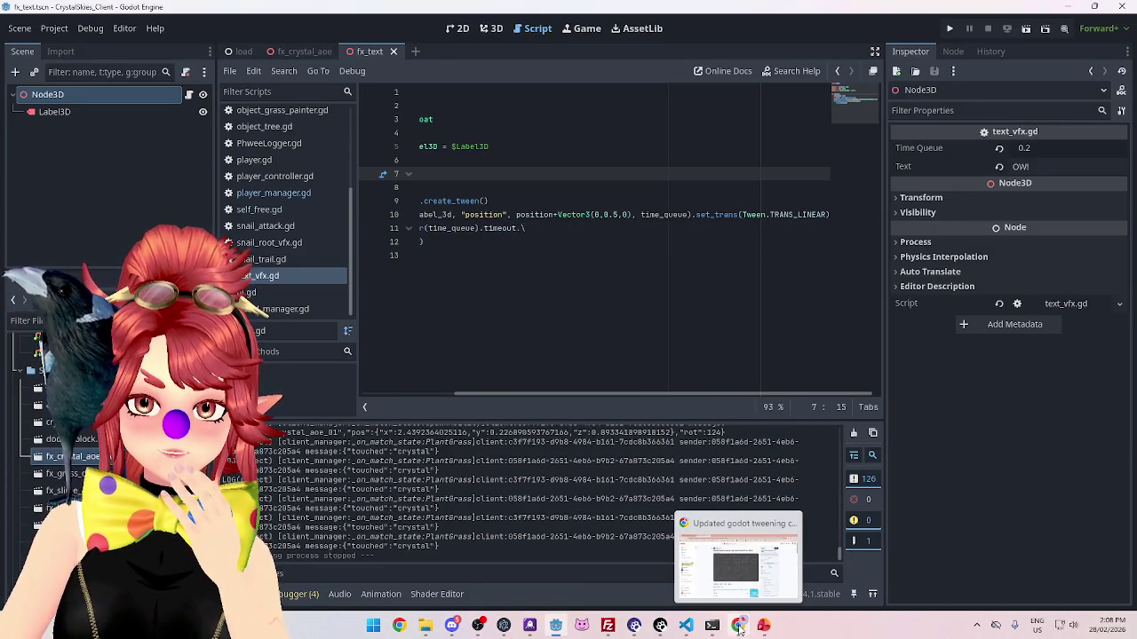
Step: Set the fx_text Time Queue to 0.5, save the scene, and run the project
click(737, 627)
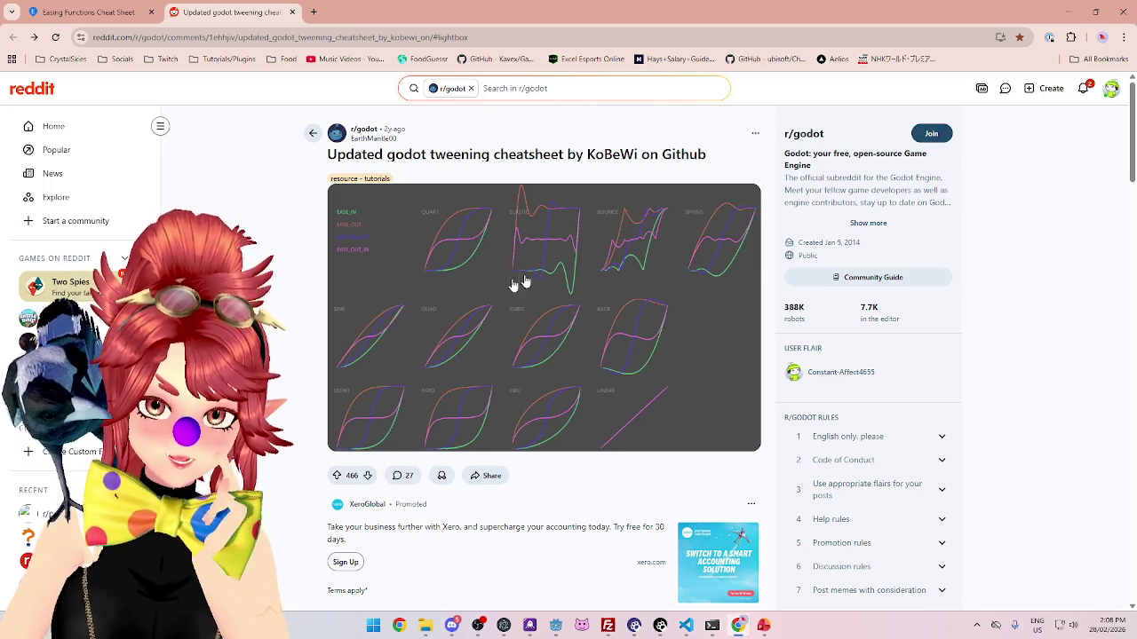
key(alt+Tab)
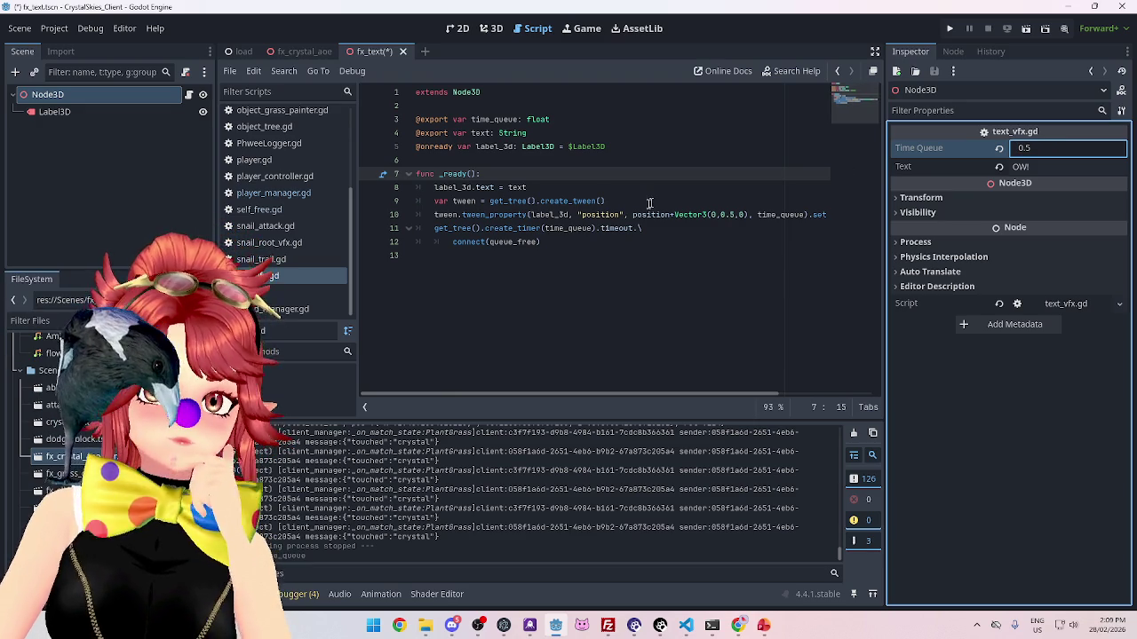
click(593, 252)
key(ctrl+s)
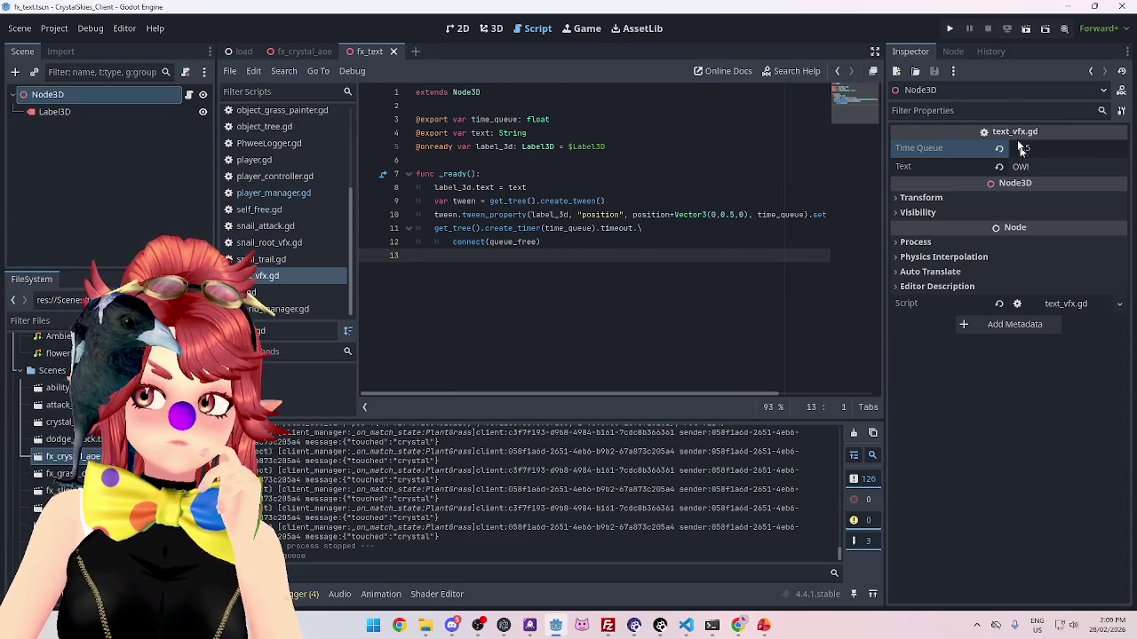
click(951, 29)
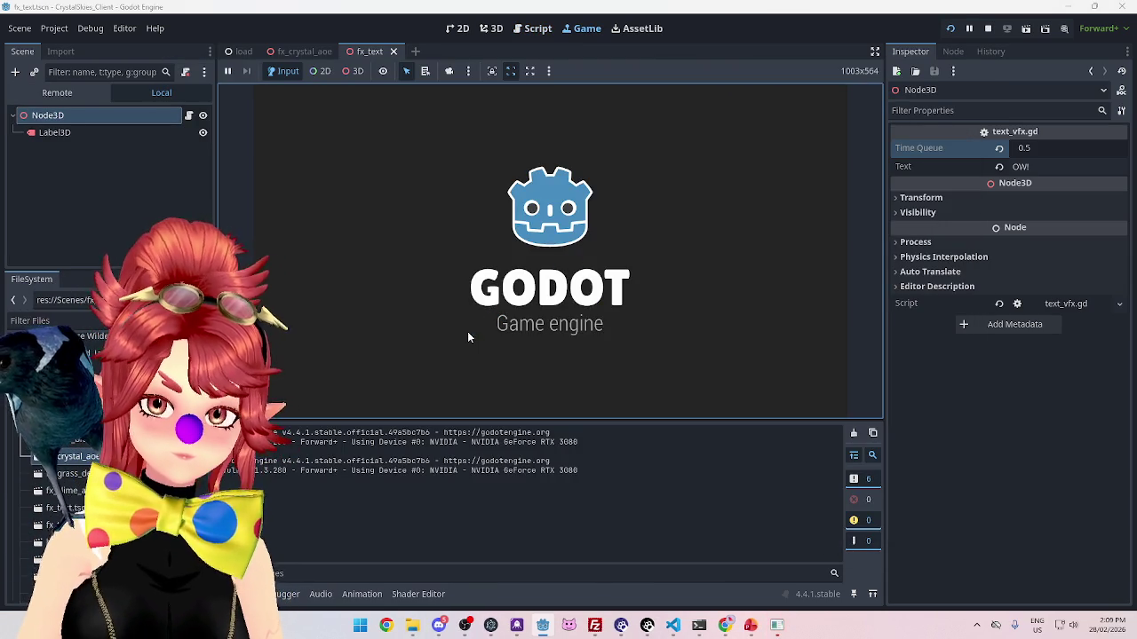
Step: Enter a display name and create a new lobby named asddd
click(596, 290)
text(Phwee)
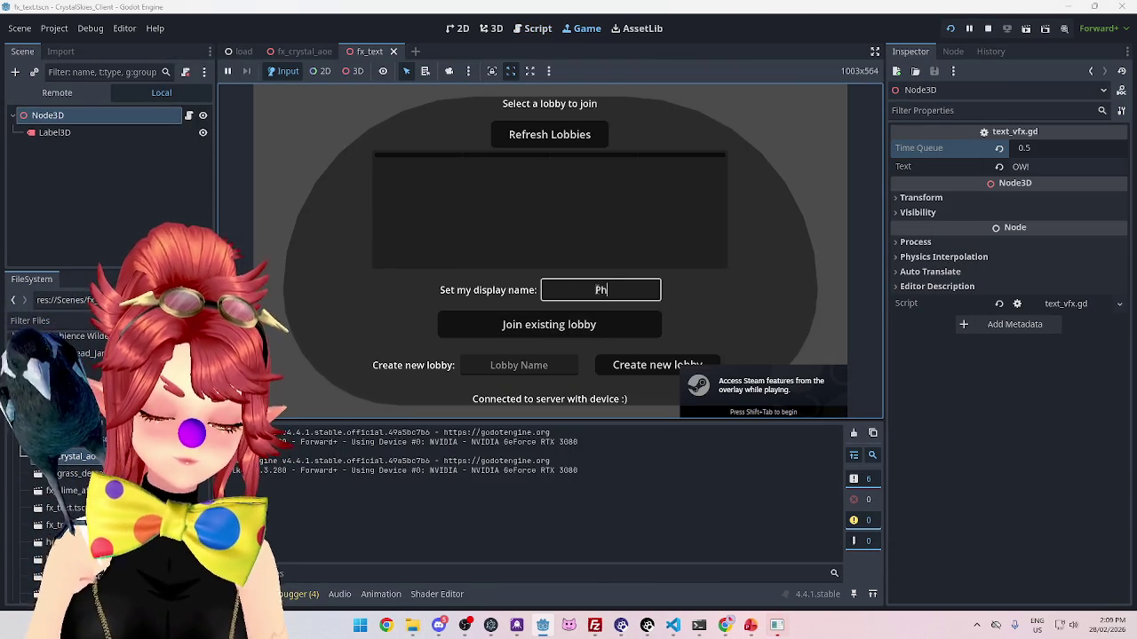
key(Tab)
key(Tab)
text(asddd)
click(652, 372)
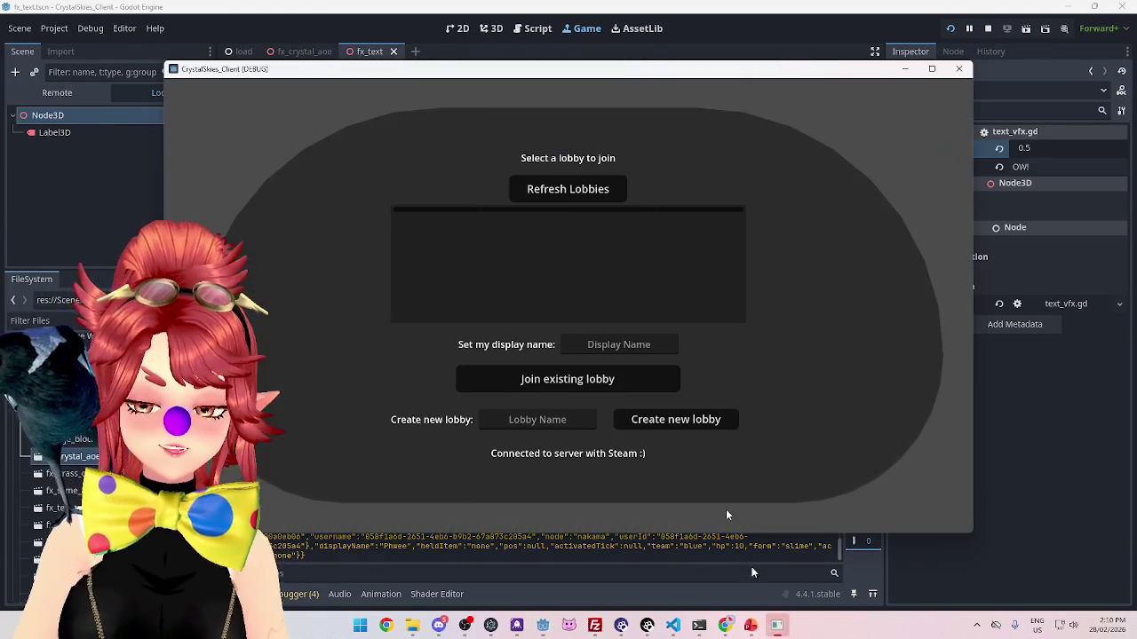
Step: In the second client, refresh the lobby list and join the asddd lobby
click(570, 190)
click(589, 238)
click(621, 344)
text(Phwee)
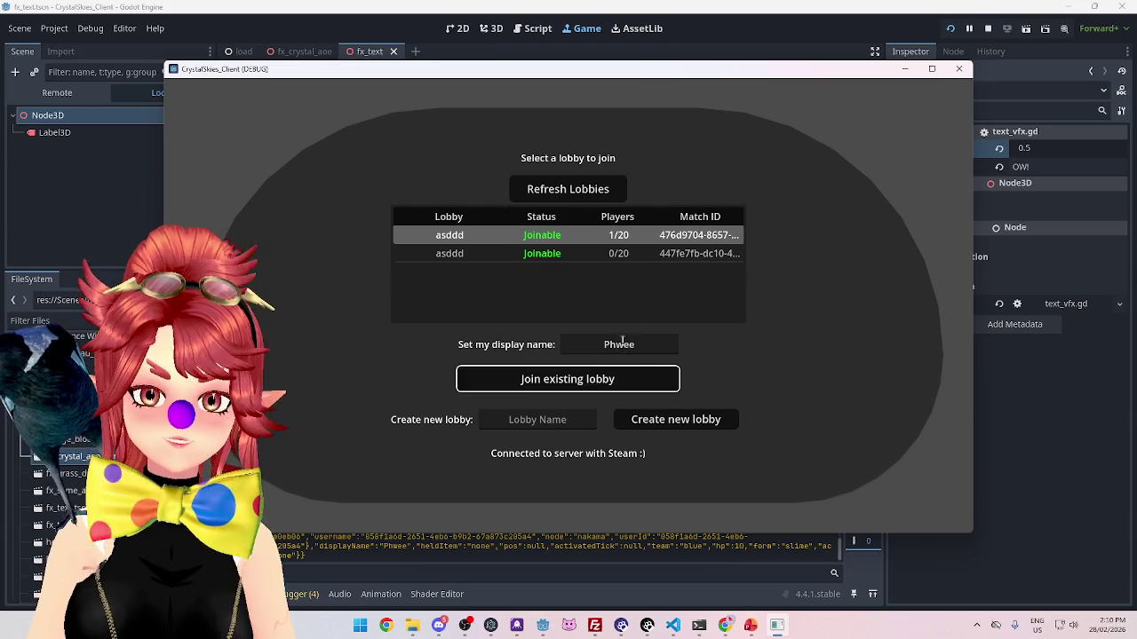
click(676, 423)
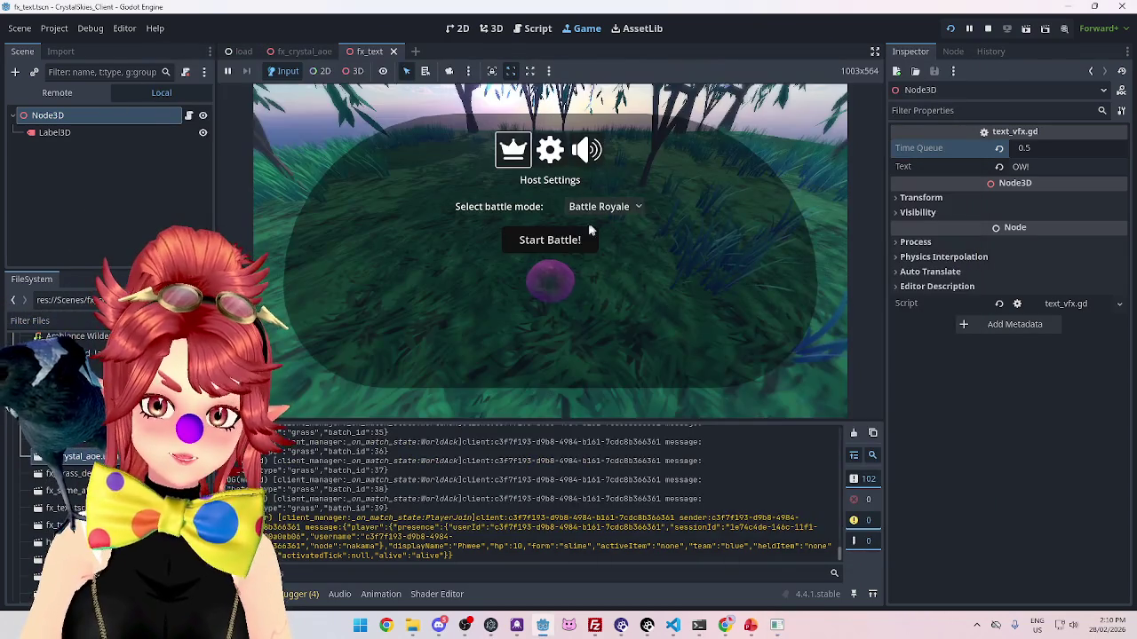
Step: Start the battle, then stop and relaunch the game
click(588, 234)
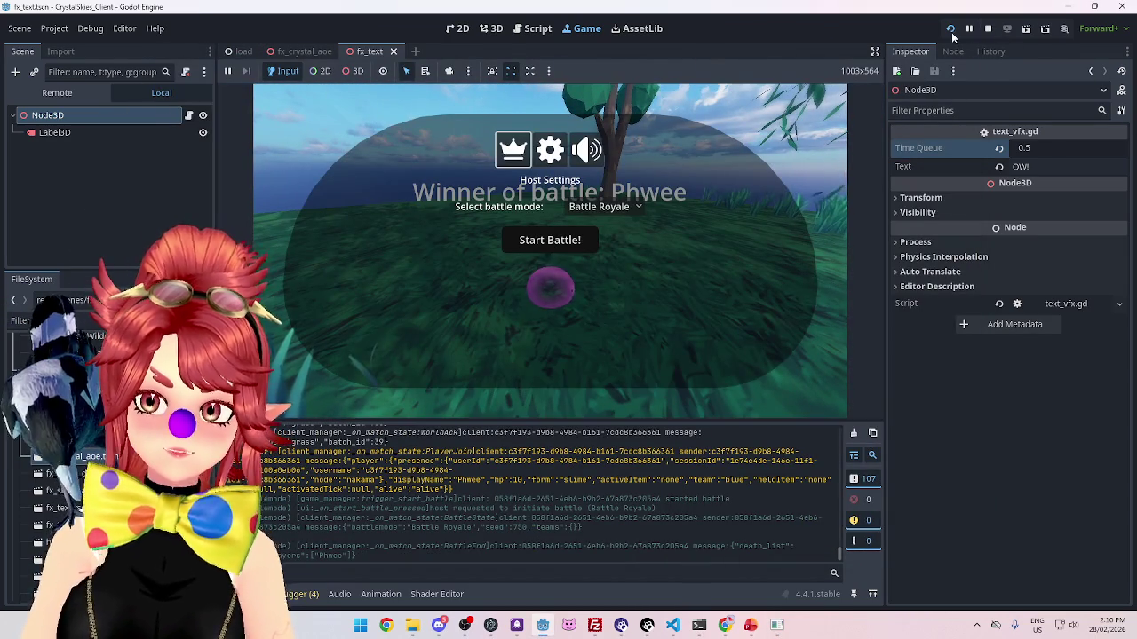
click(987, 29)
click(950, 29)
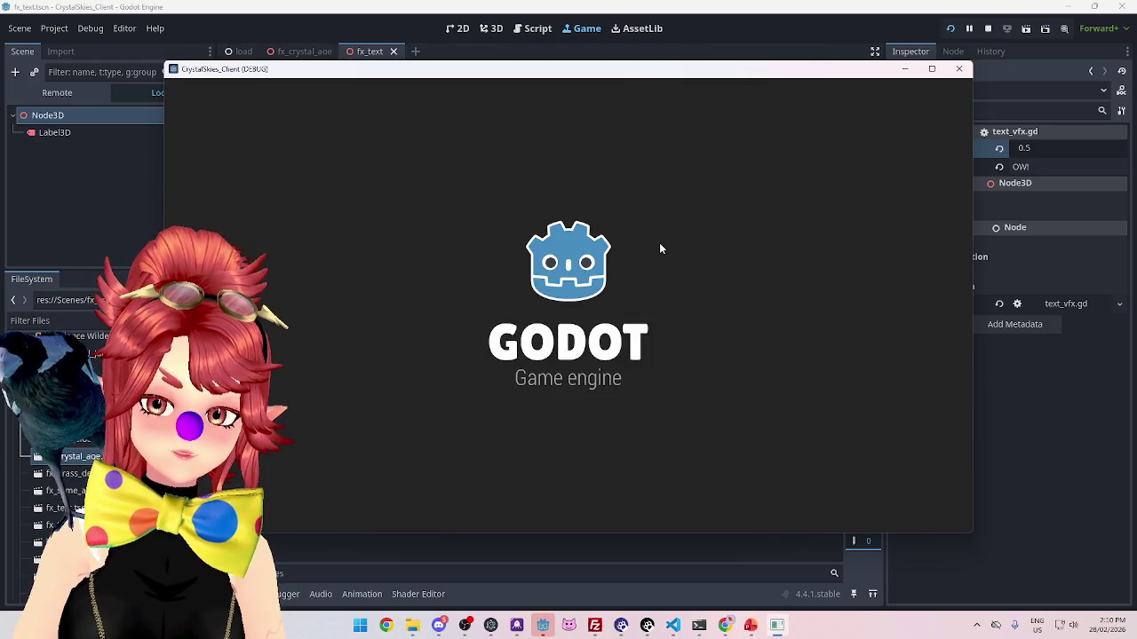
Step: Refresh lobbies, enter a display name and create lobby asd to load the world
click(575, 201)
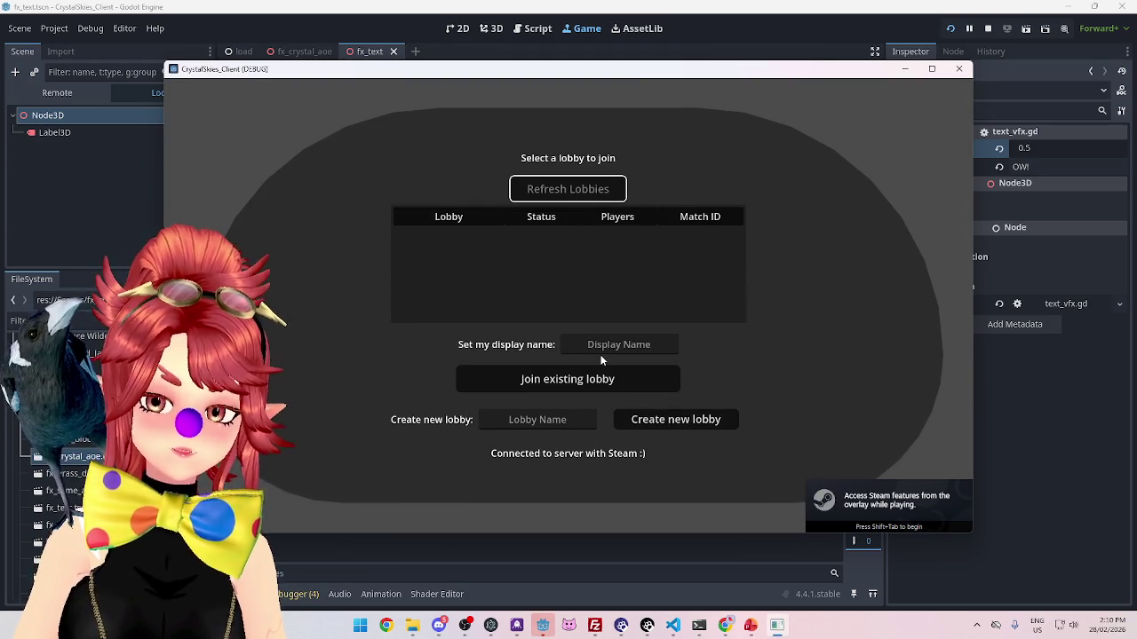
text(Phwee)
key(Tab)
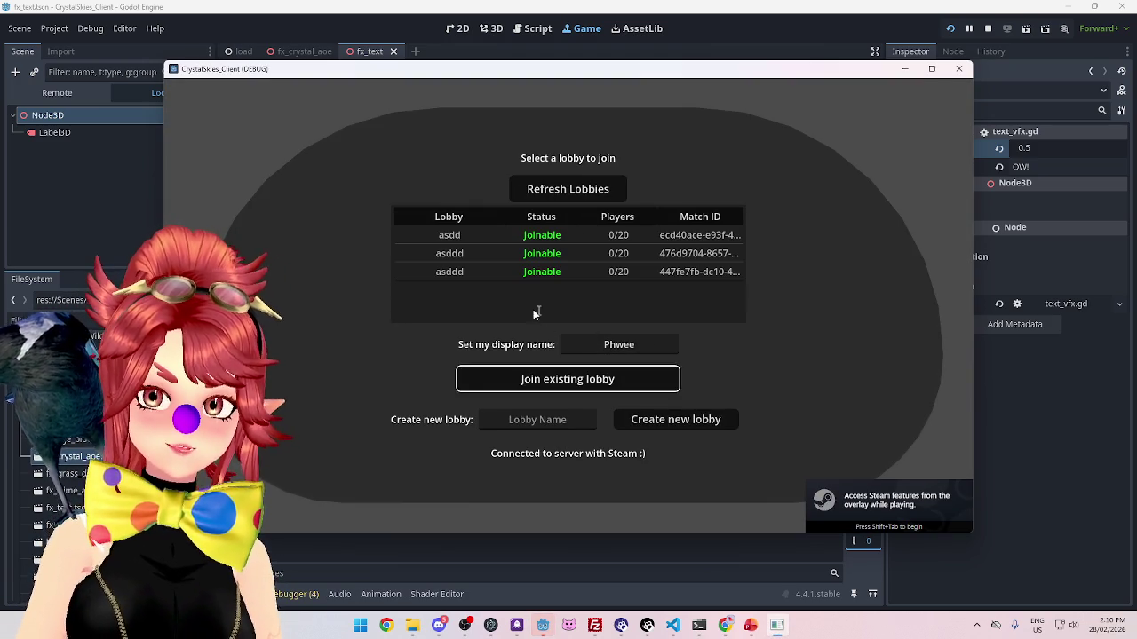
key(Tab)
text(asd)
click(658, 420)
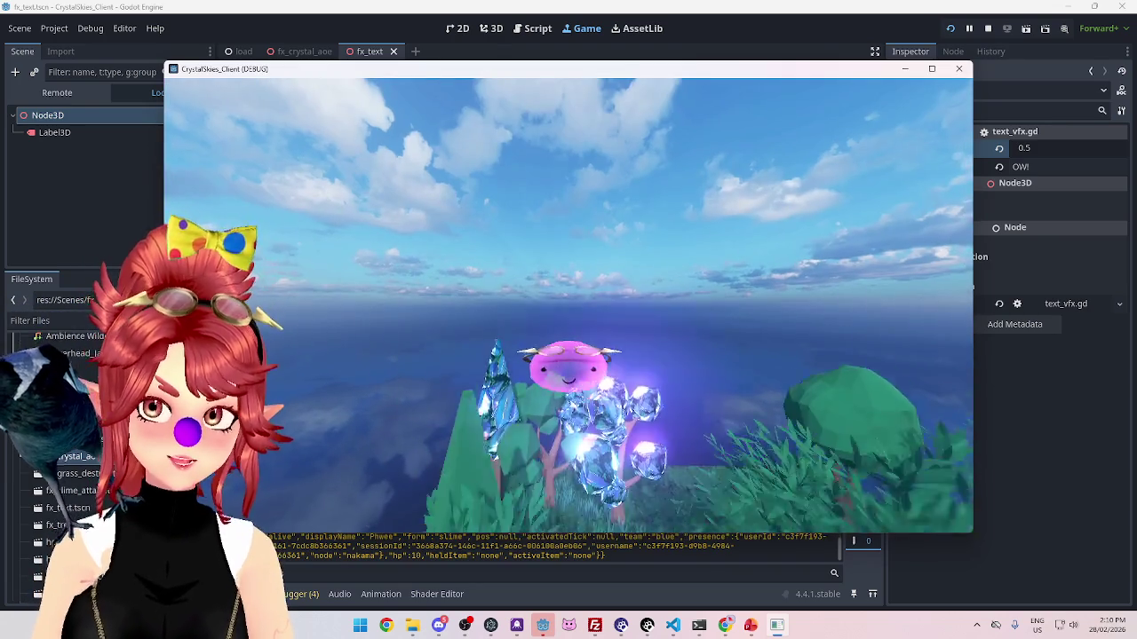
Step: Move the slime forward through the grass, then close the separate game window
key(w)
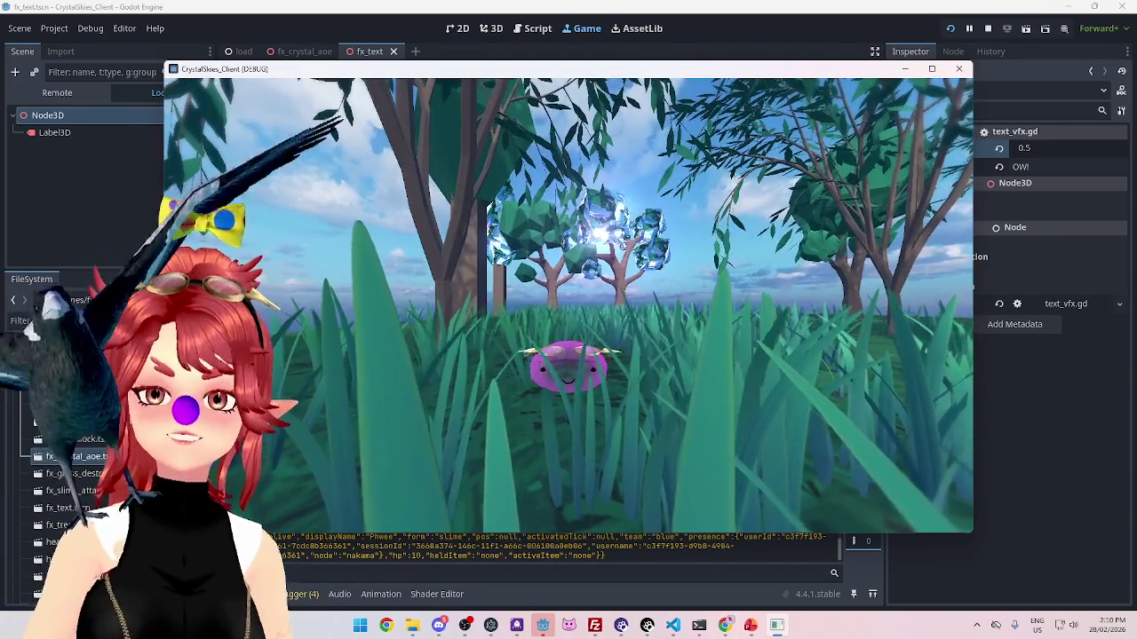
key(w)
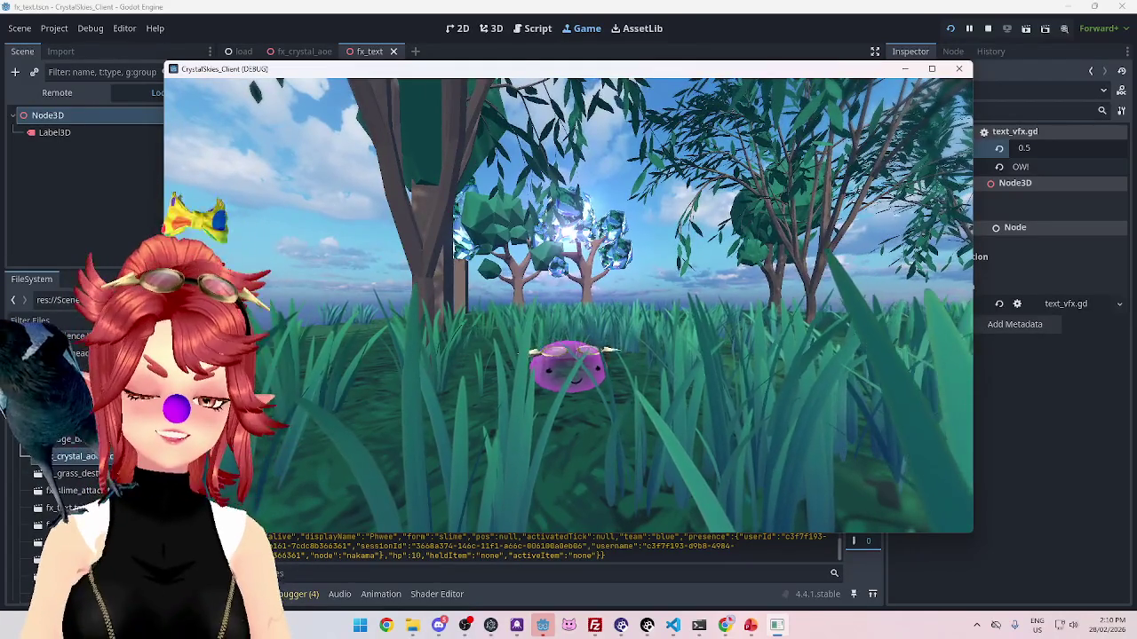
key(Escape)
click(777, 628)
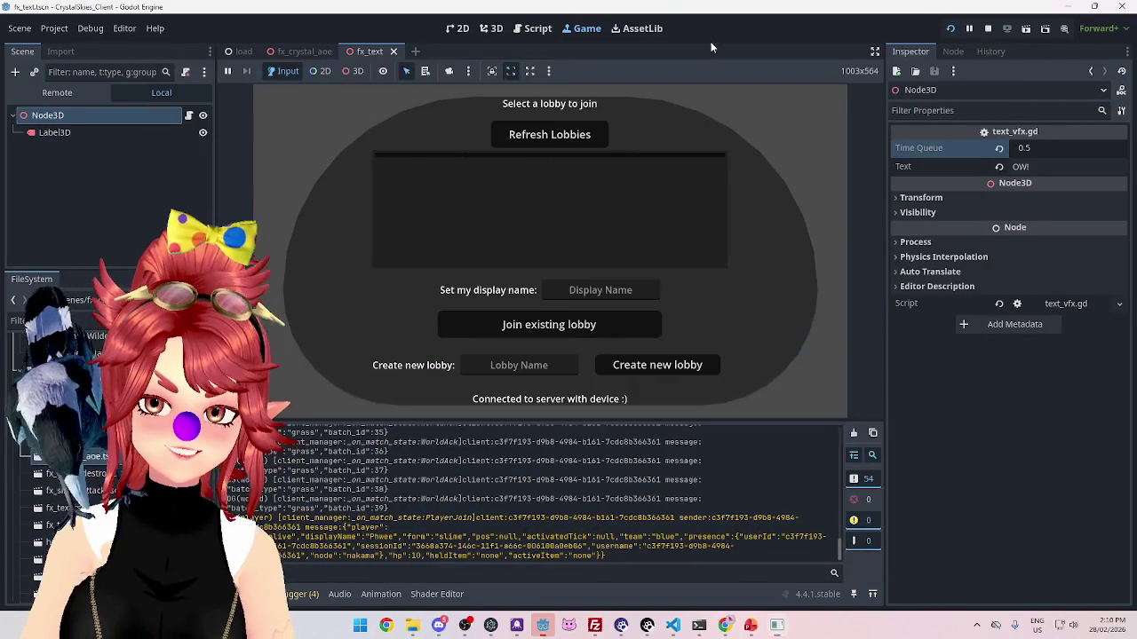
Step: Refresh the lobby list and join the existing lobby with a display name
click(559, 134)
text(Phw)
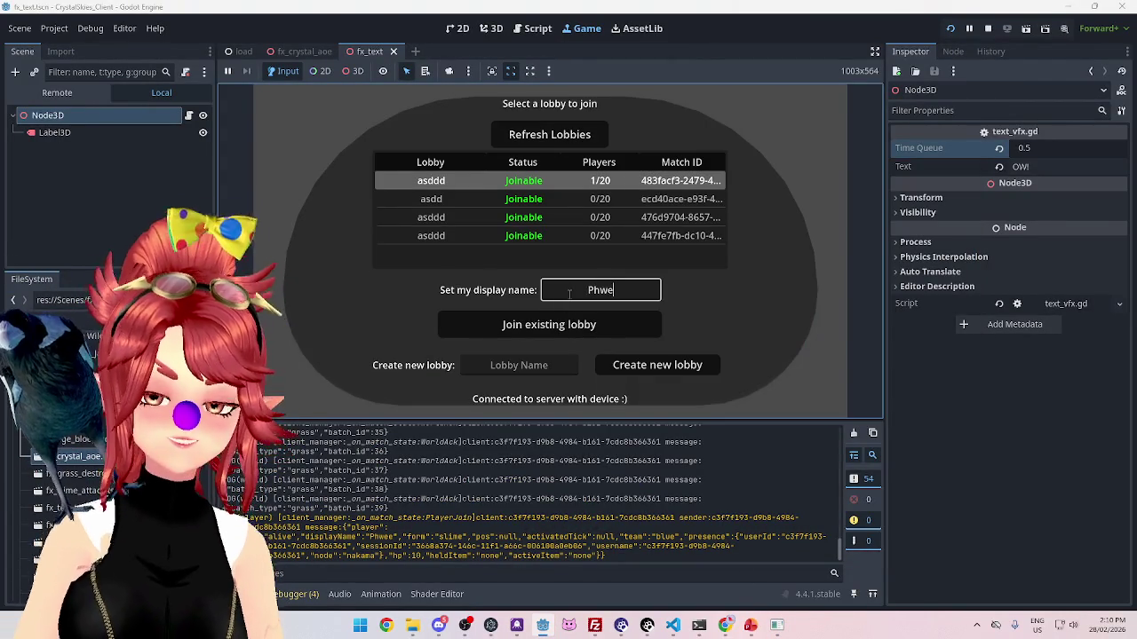
text(ee)
click(548, 325)
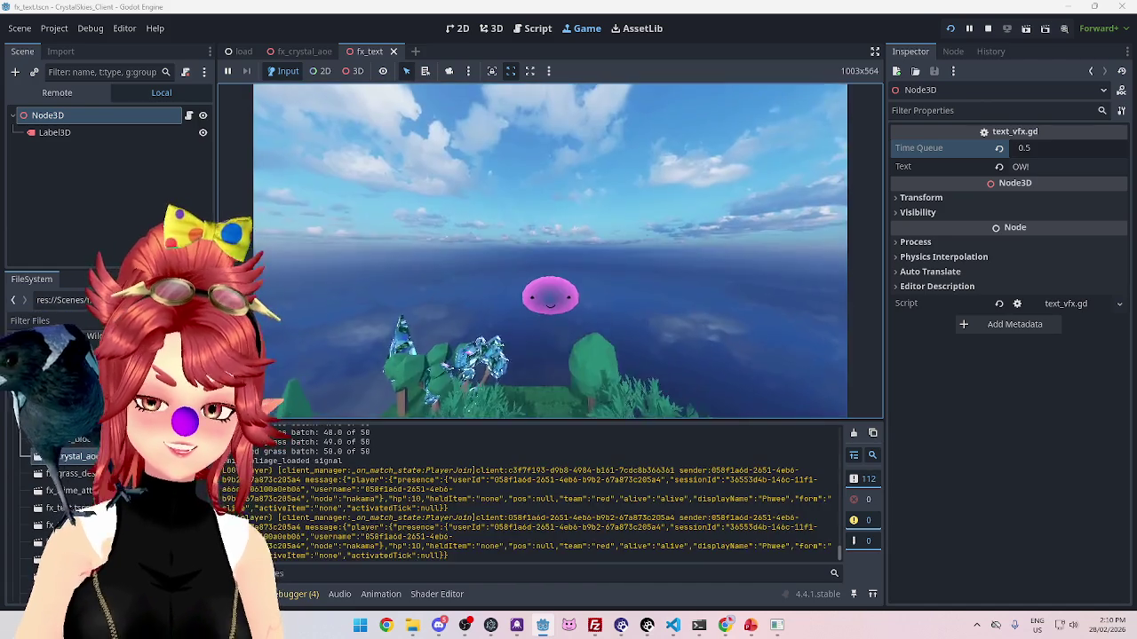
key(Escape)
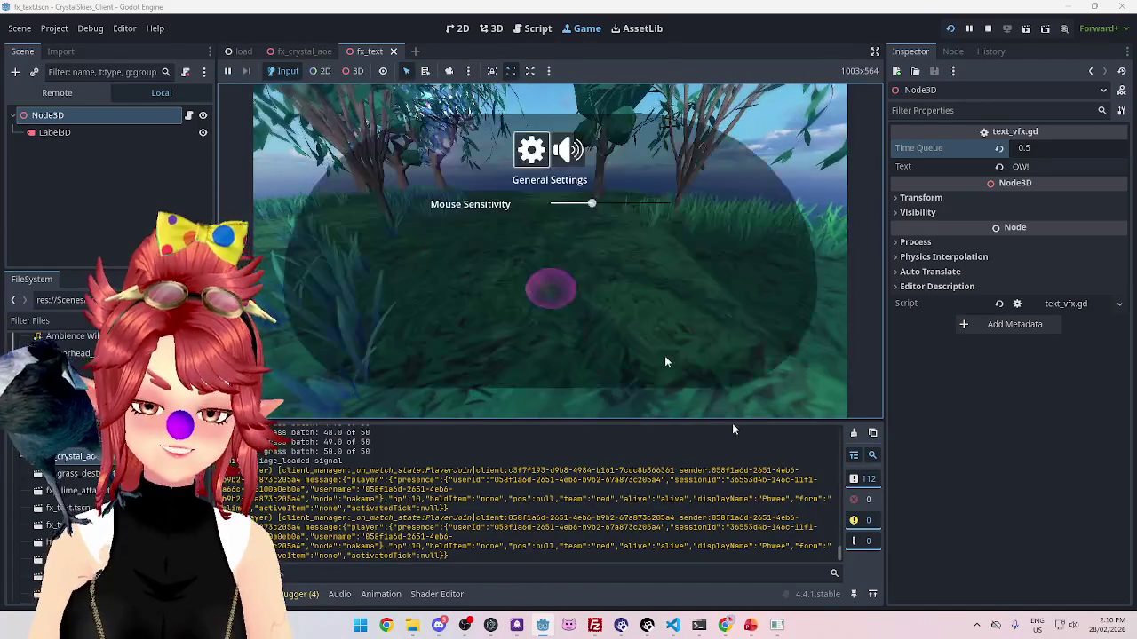
click(777, 626)
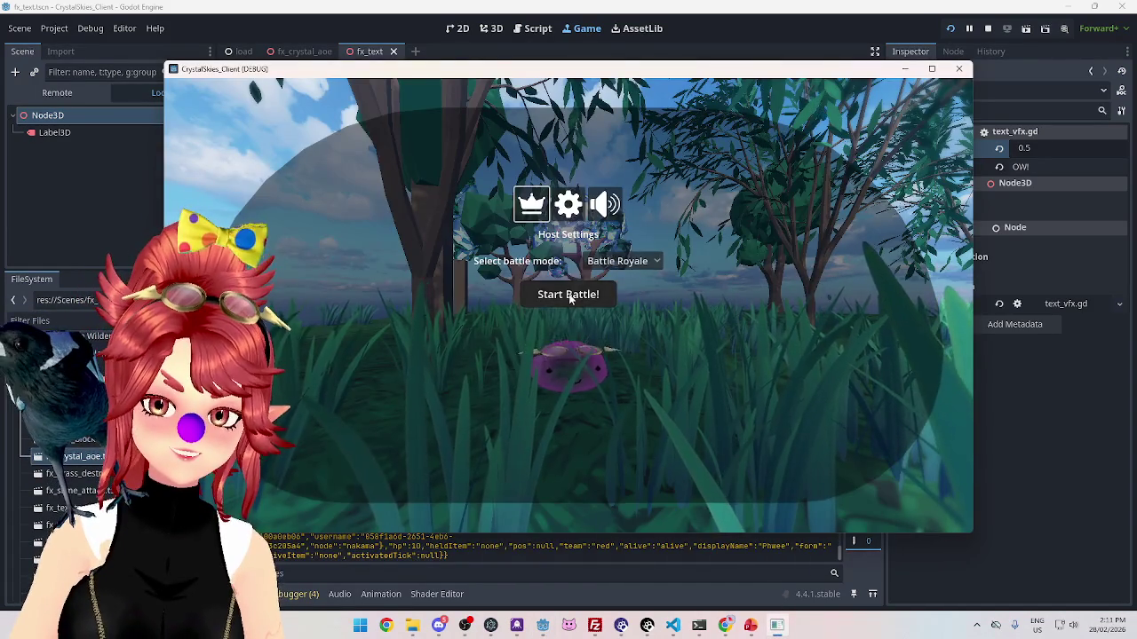
Step: Start the Battle Royale match, move the character around, then stop the test run
click(581, 294)
key(w)
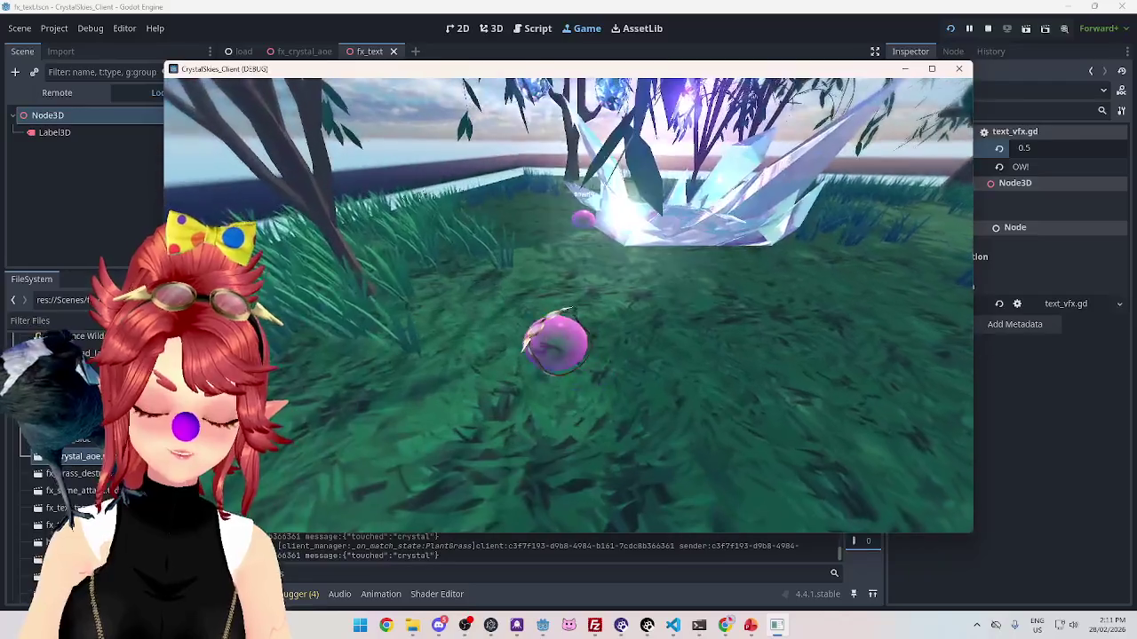
key(Escape)
click(959, 69)
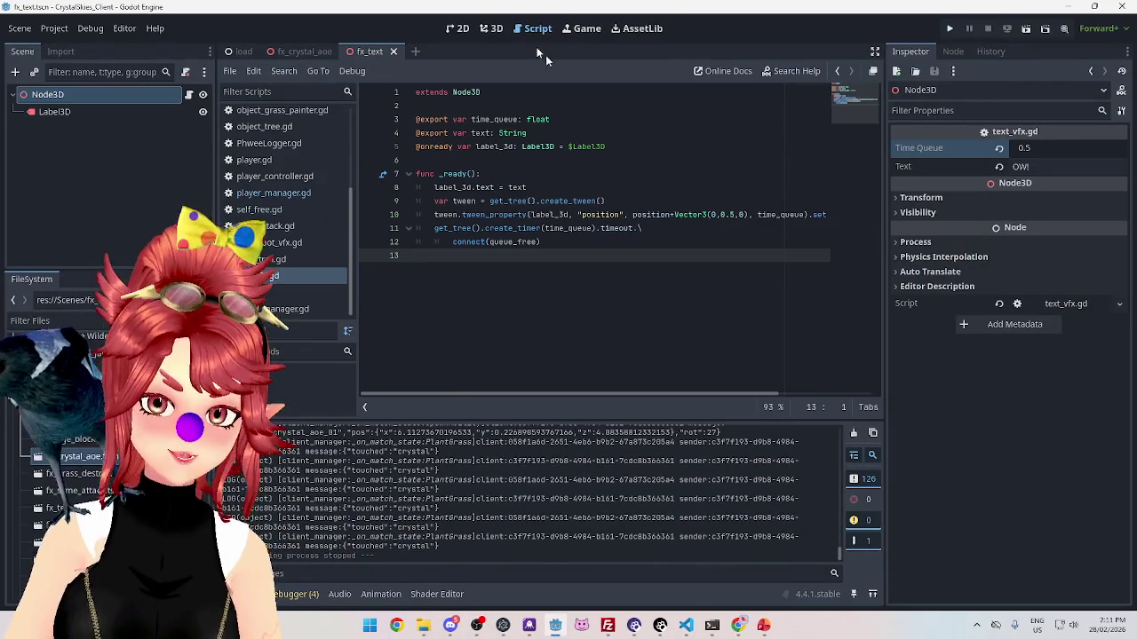
Step: In the 3D view, set the Label3D's Outline Modulate colour to white
click(491, 28)
click(54, 111)
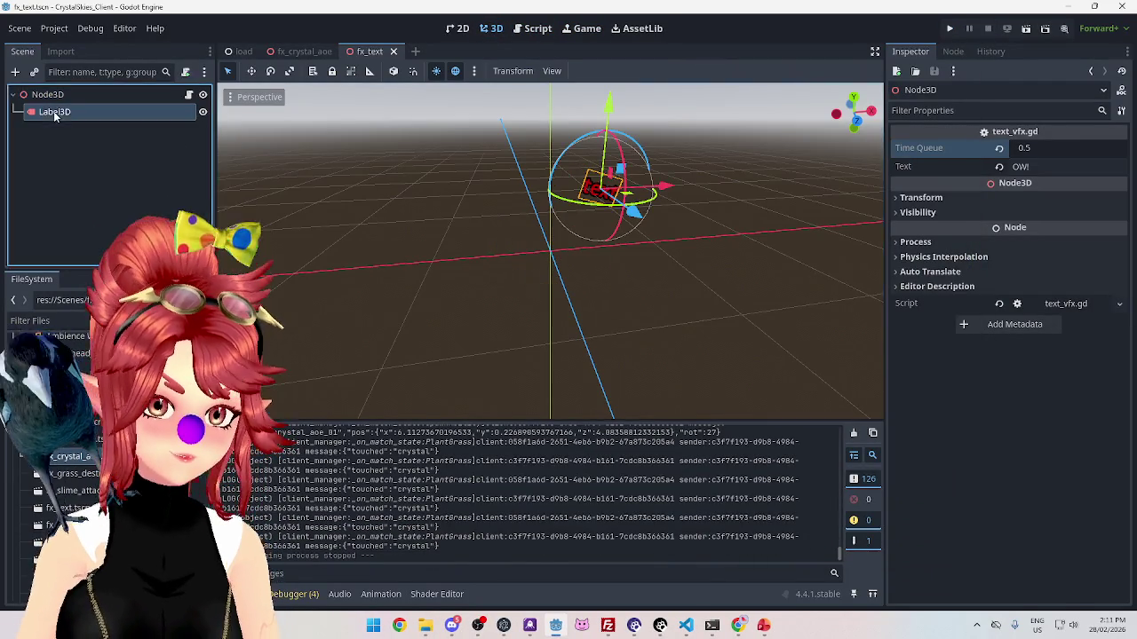
click(1057, 253)
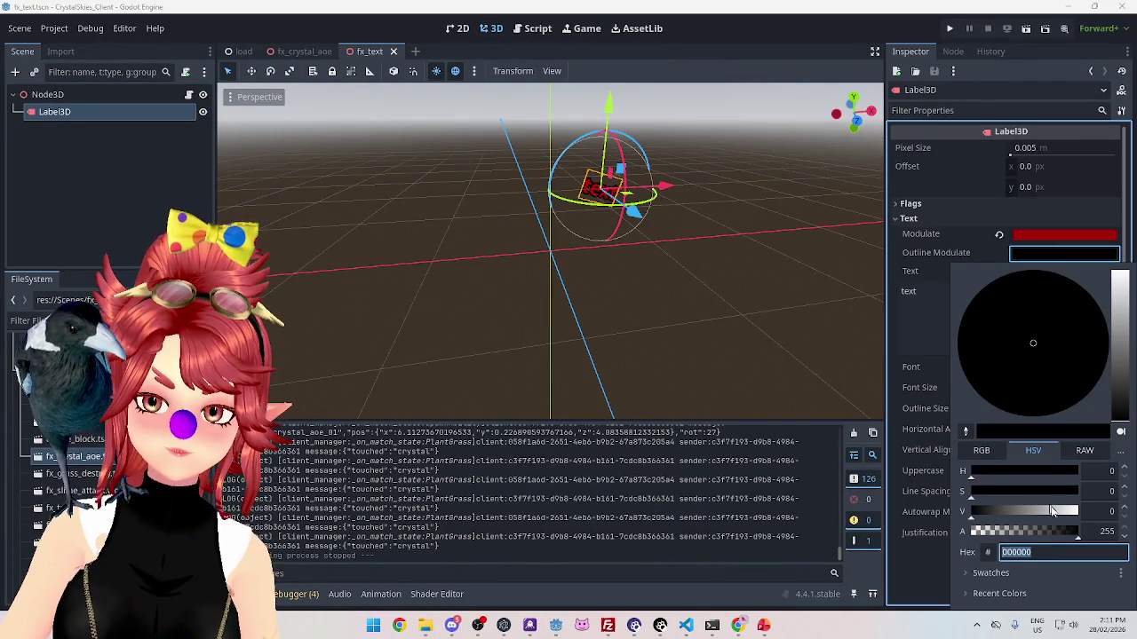
drag(977, 512, 1118, 524)
click(894, 359)
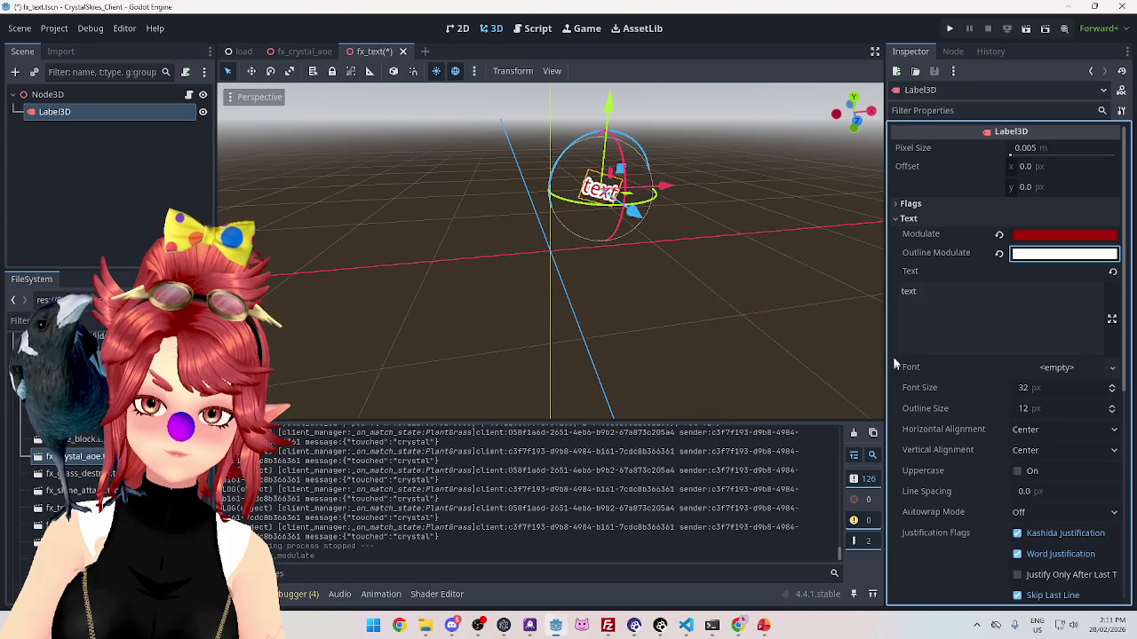
Step: Set the label's Outline Size to 2 px and orbit the view to check it
click(1040, 407)
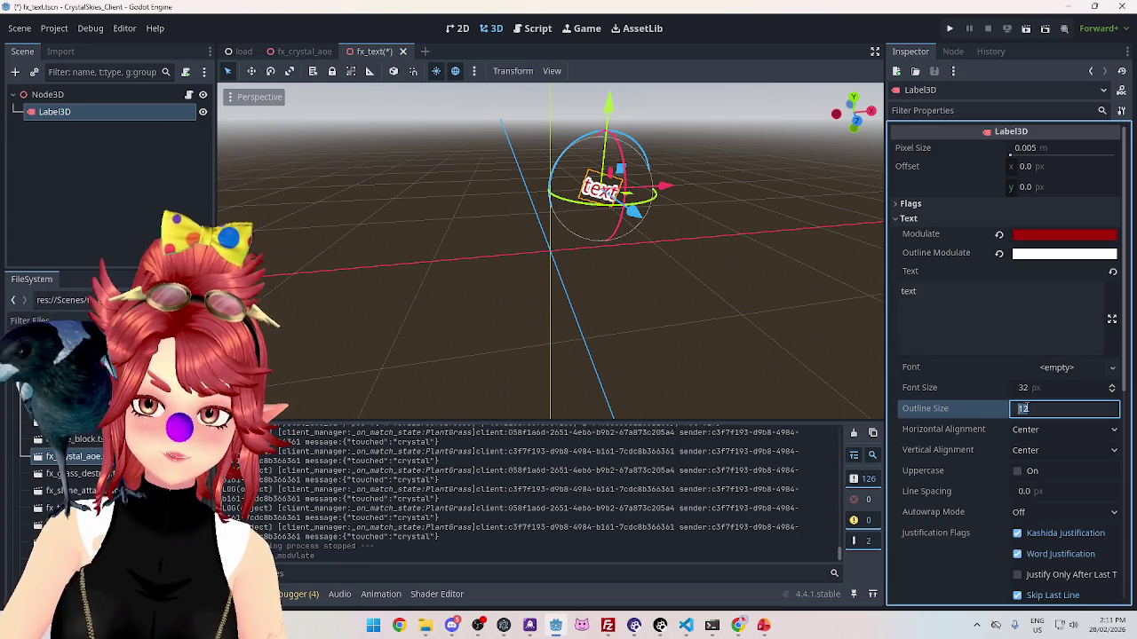
text(6)
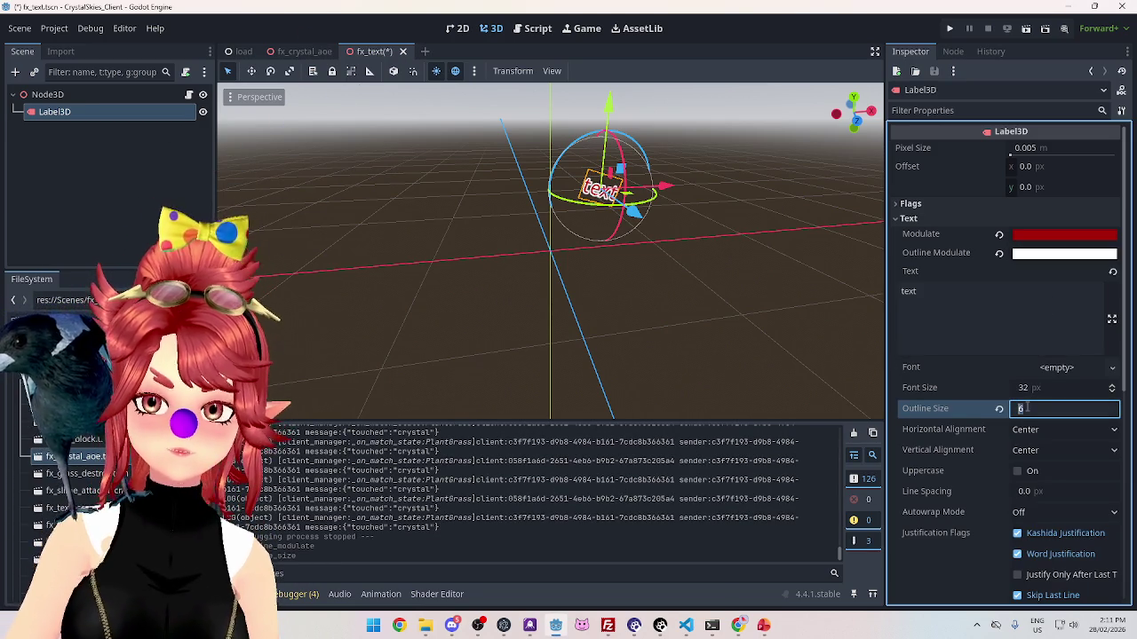
key(BackSpace)
text(4)
key(Return)
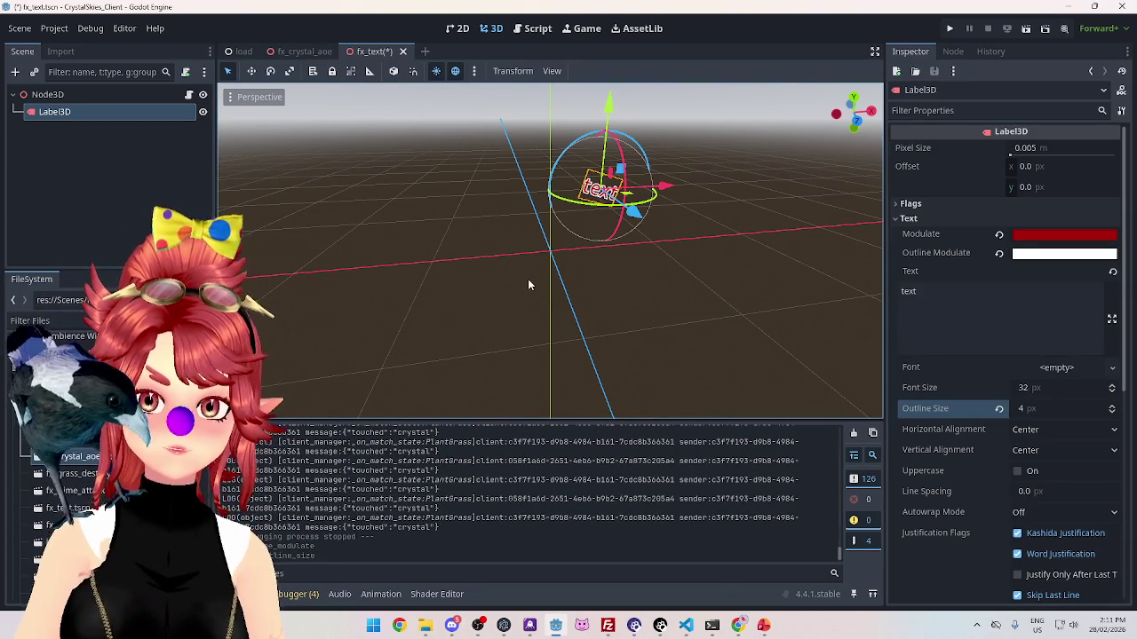
click(1028, 409)
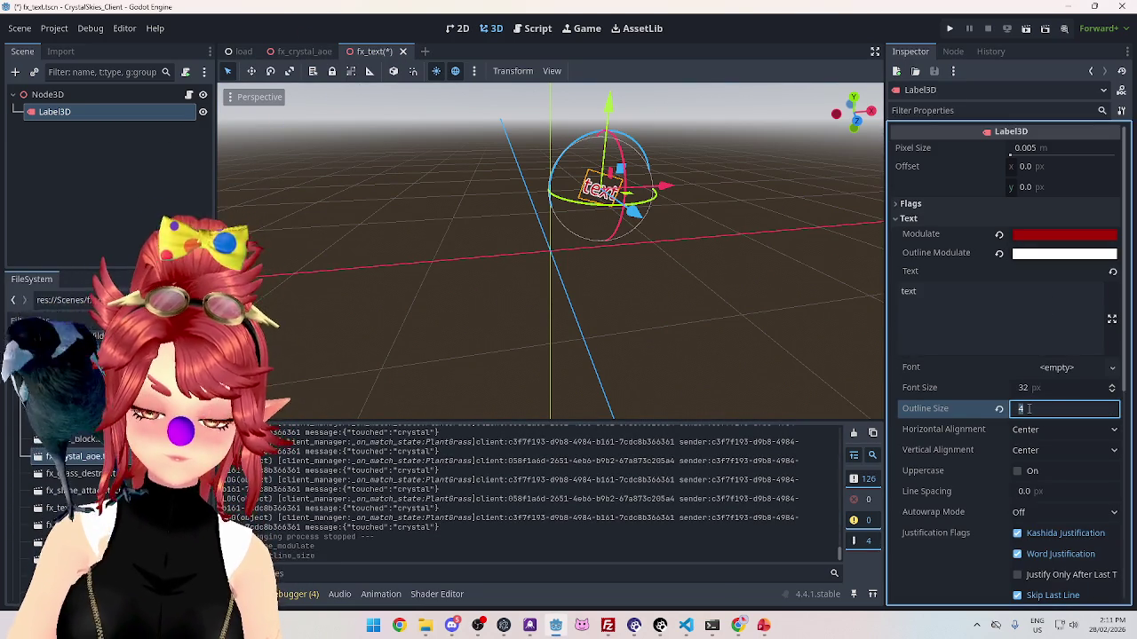
text(2)
key(Return)
mouse_move(574, 299)
mouse_down()
mouse_move(325, 273)
mouse_move(837, 304)
mouse_move(500, 246)
mouse_move(858, 246)
mouse_up()
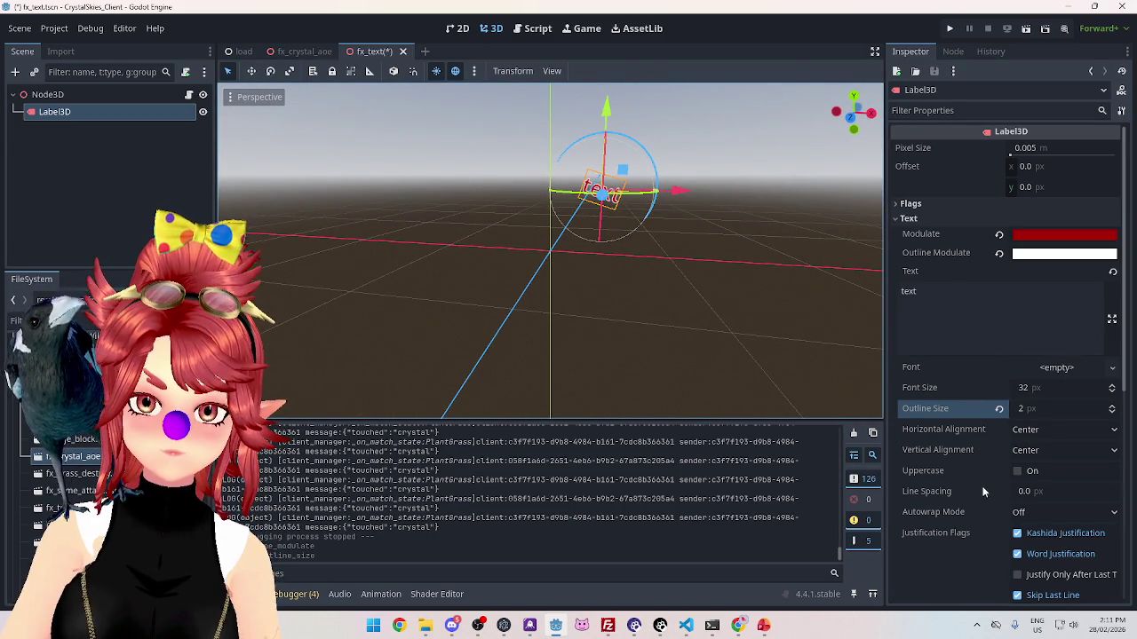
scroll(984, 535, down, 5)
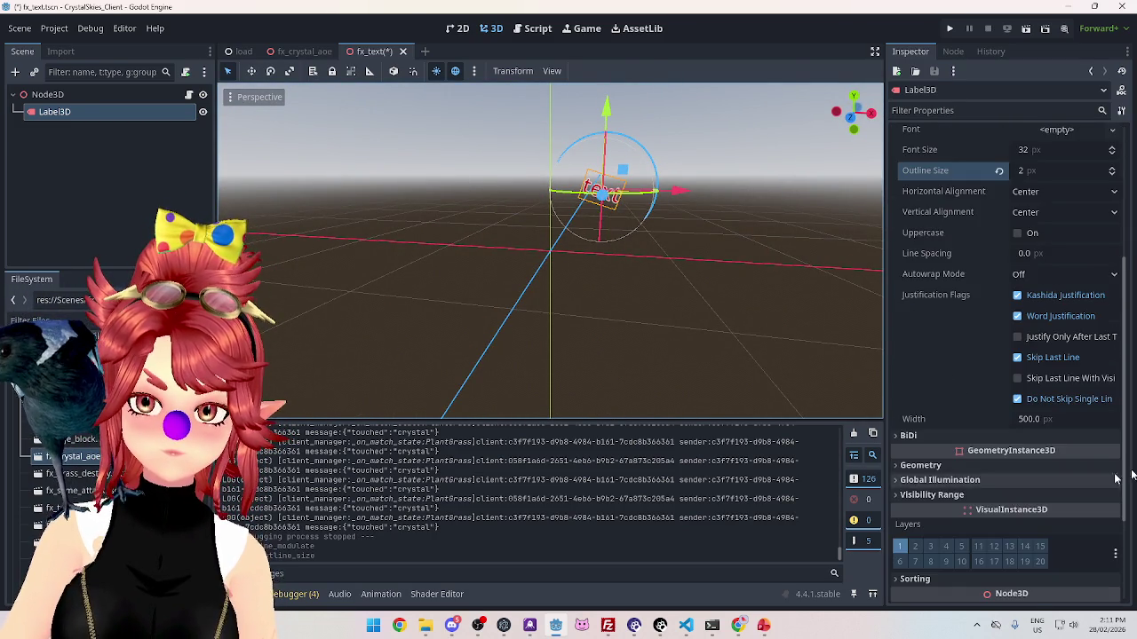
Step: Save the fx_text scene with Ctrl+S and switch to the Script workspace
scroll(1079, 439, up, 5)
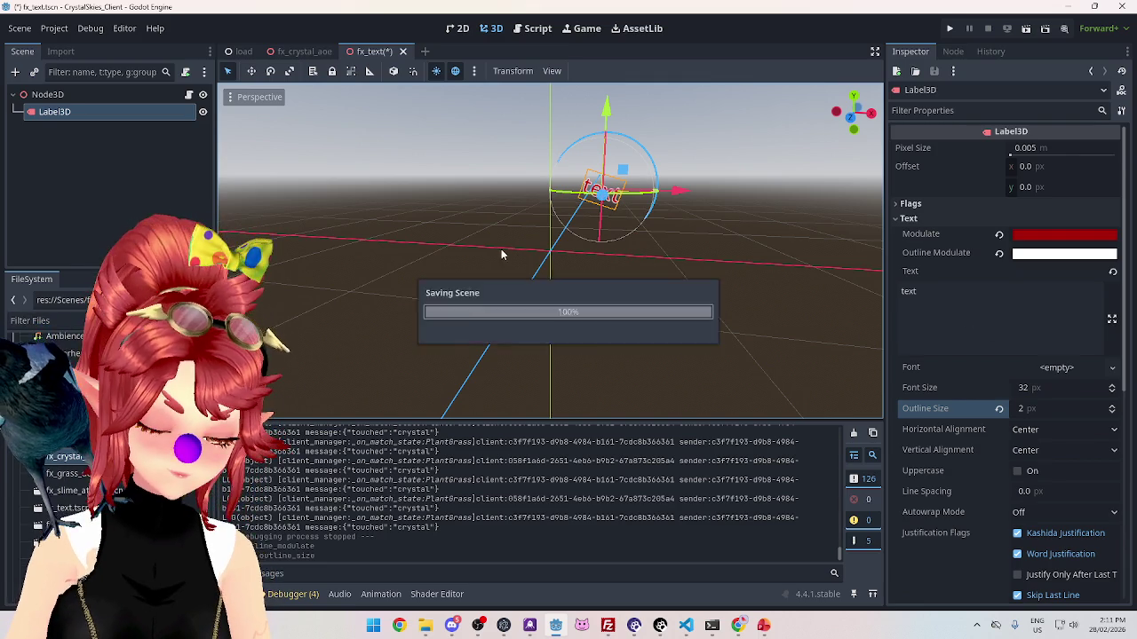
key(ctrl+s)
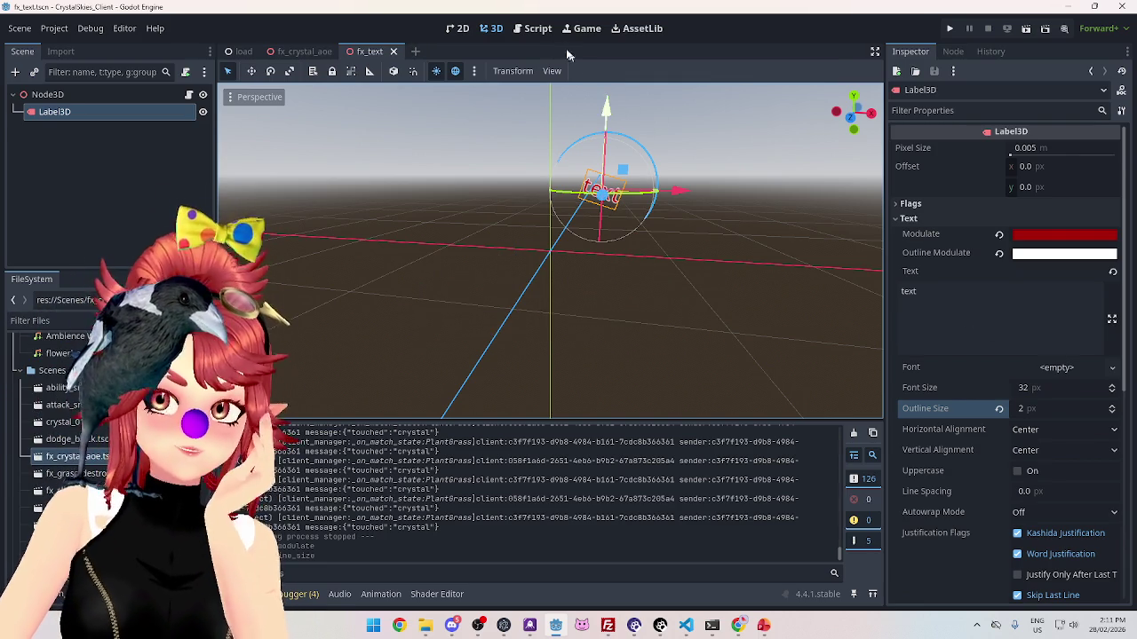
click(538, 28)
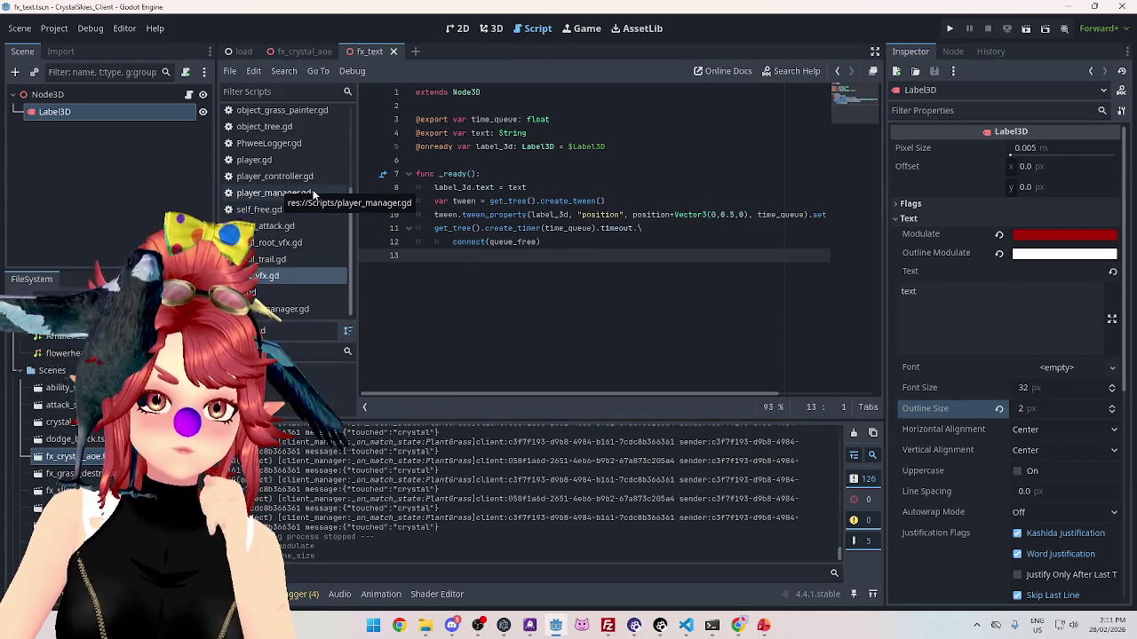
Step: Open player_manager.gd at its damage_player function, then bring VS Code to the front
click(269, 194)
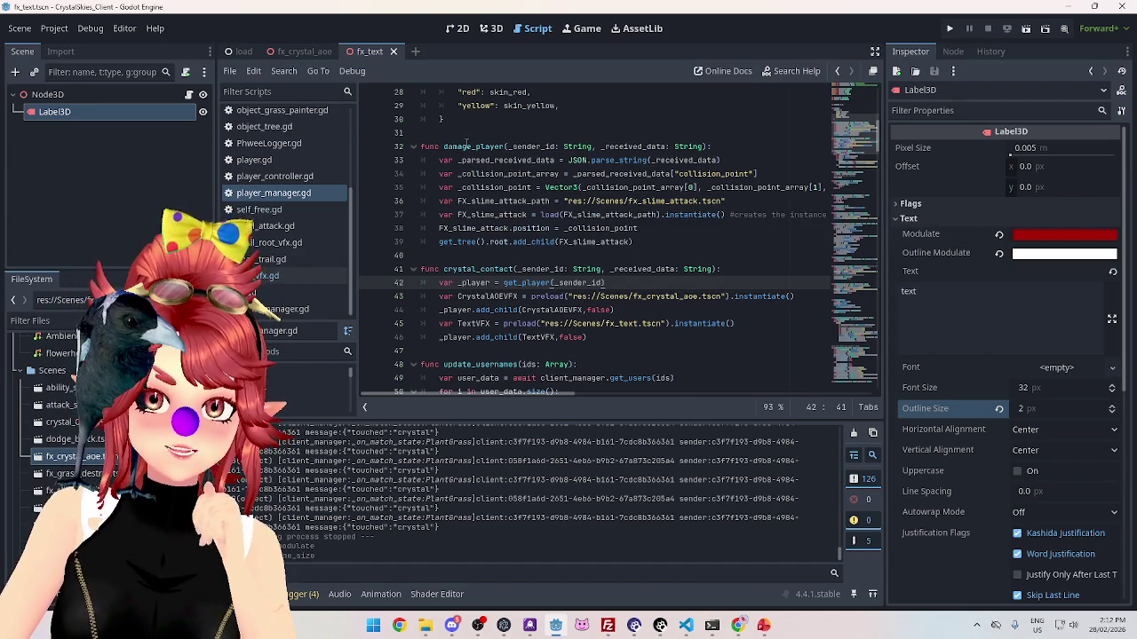
click(445, 146)
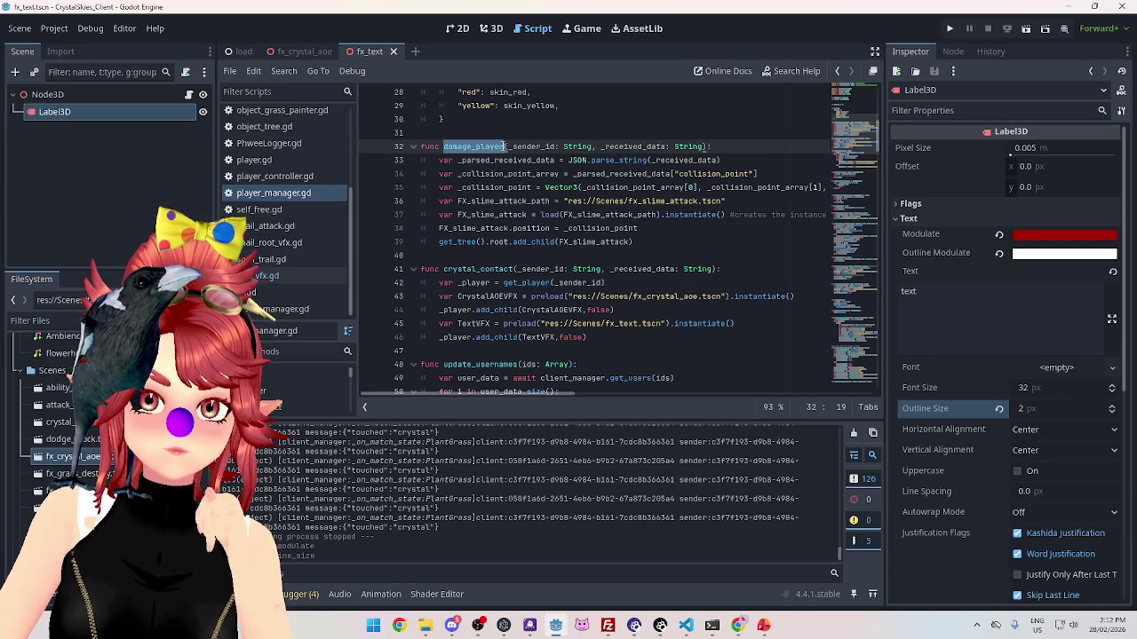
mouse_move(688, 627)
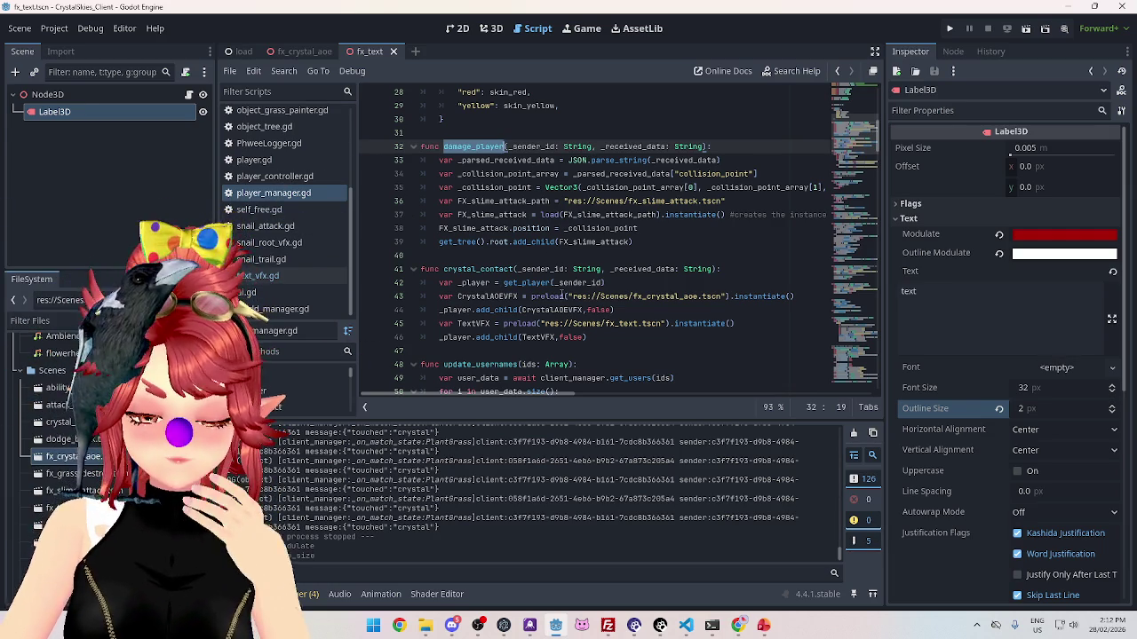
click(686, 627)
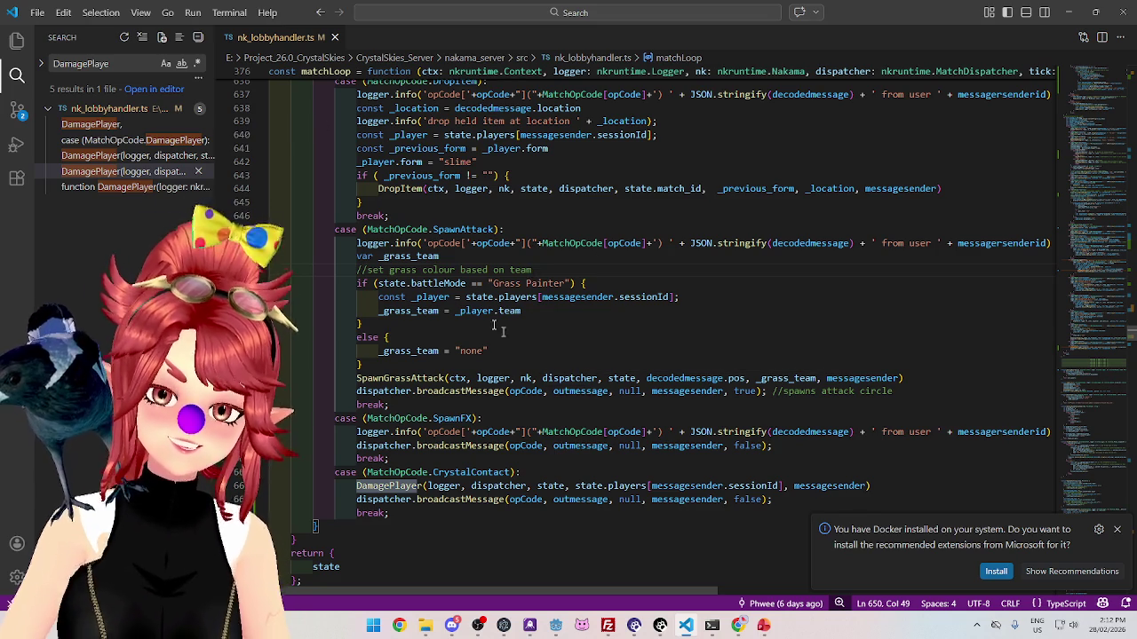
Step: Return to the DamagePlayer search and open the DamagePlayer function definition
click(147, 63)
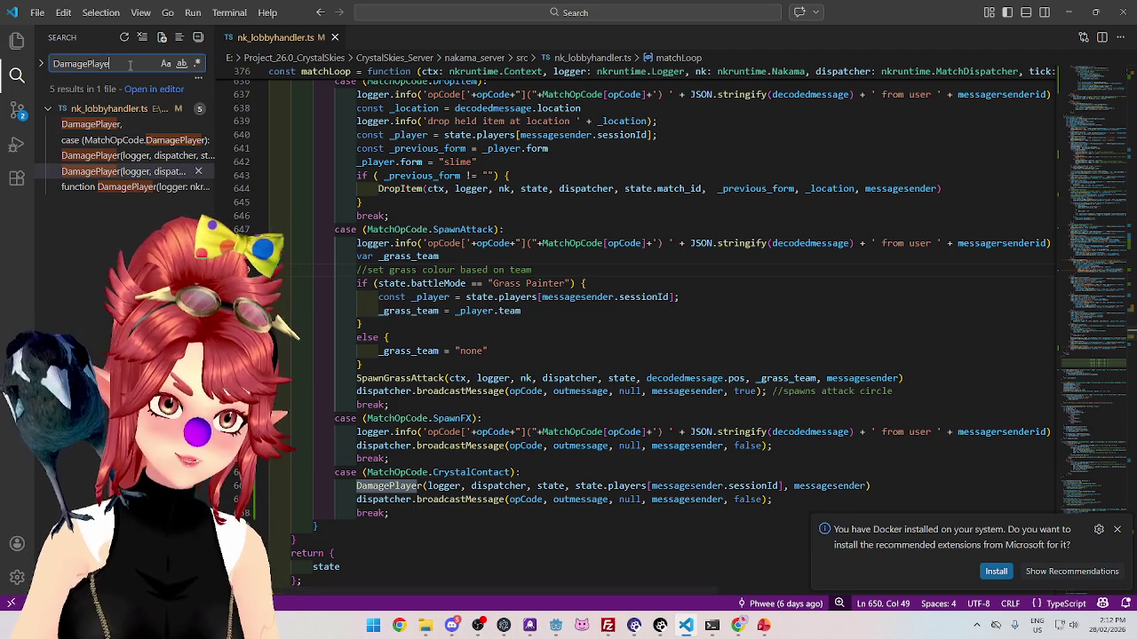
click(139, 187)
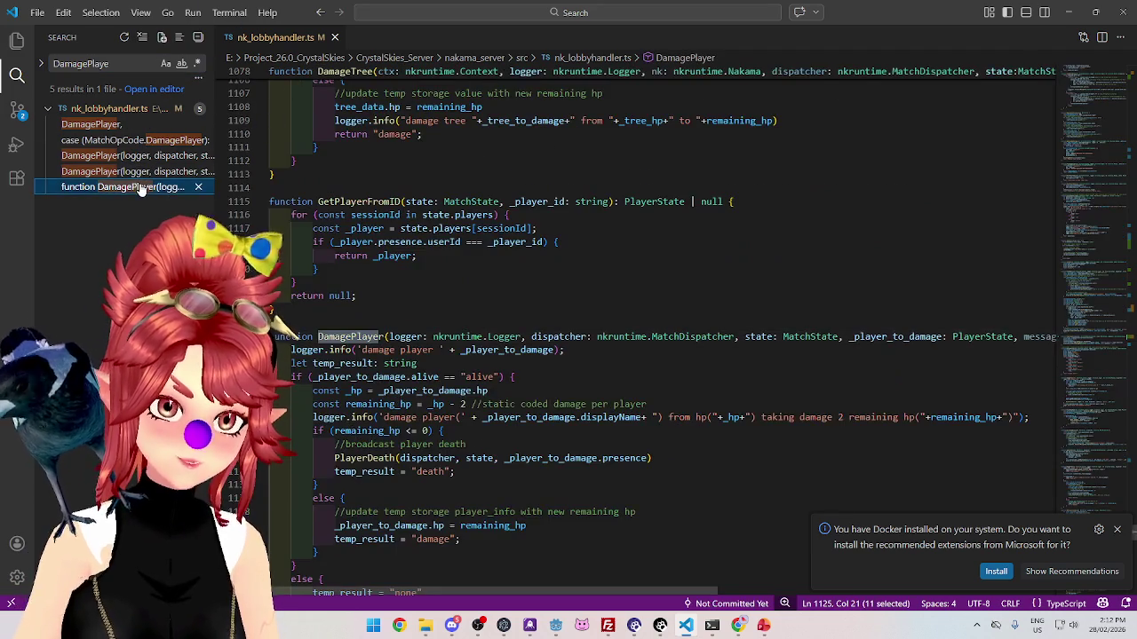
scroll(414, 311, down, 2)
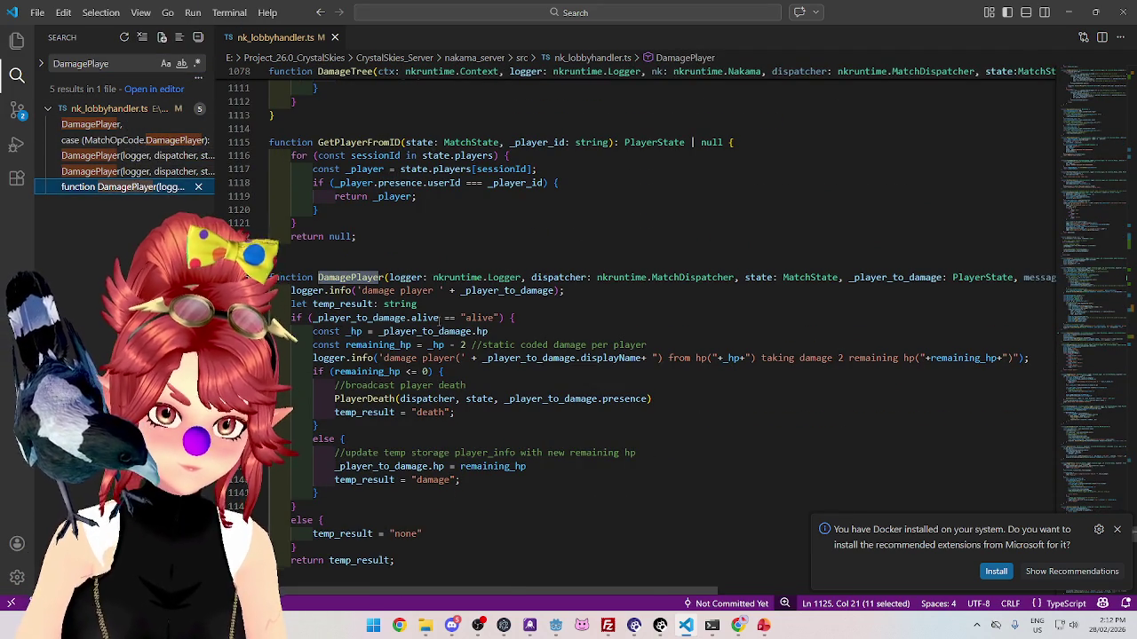
scroll(325, 234, down, 1)
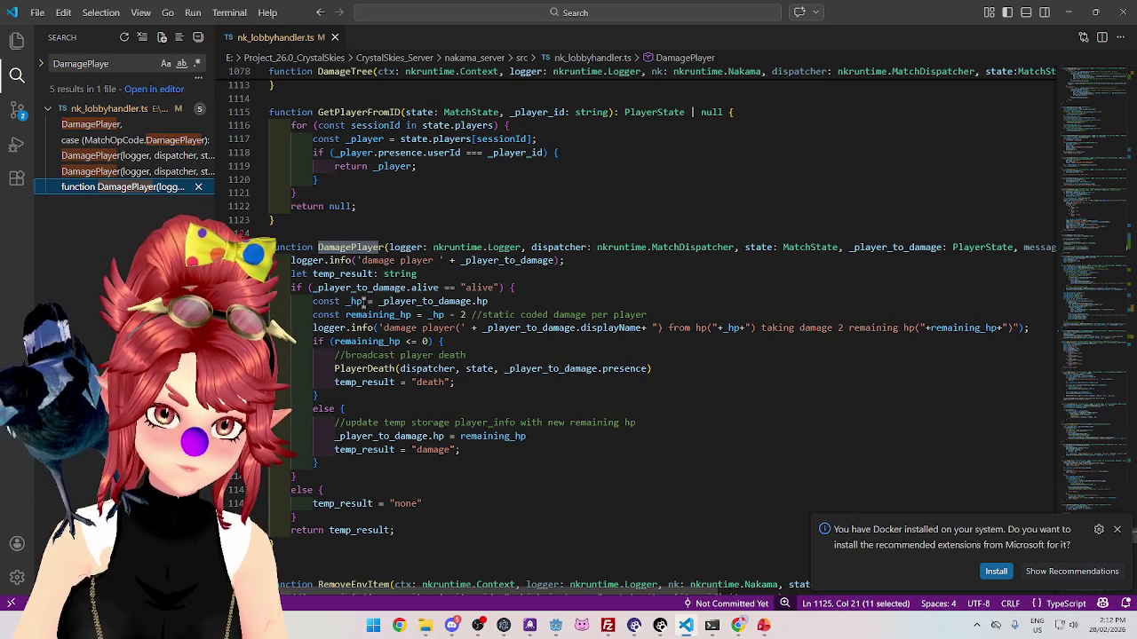
scroll(452, 340, down, 2)
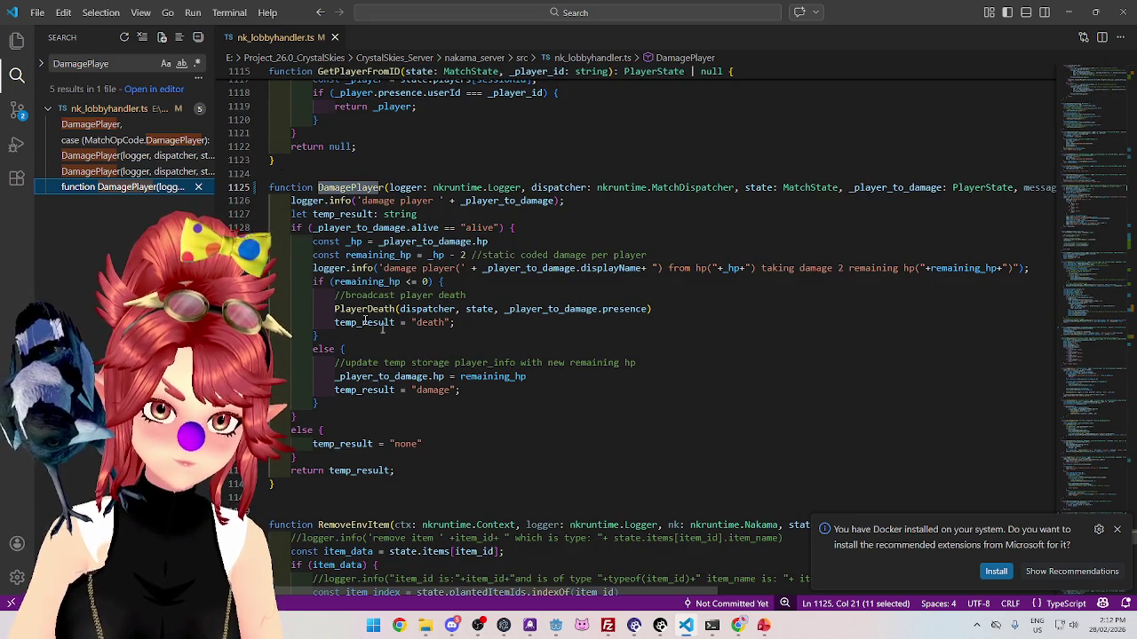
Step: Review the DamagePlayer call in the attack case and highlight every outmessage use
click(116, 163)
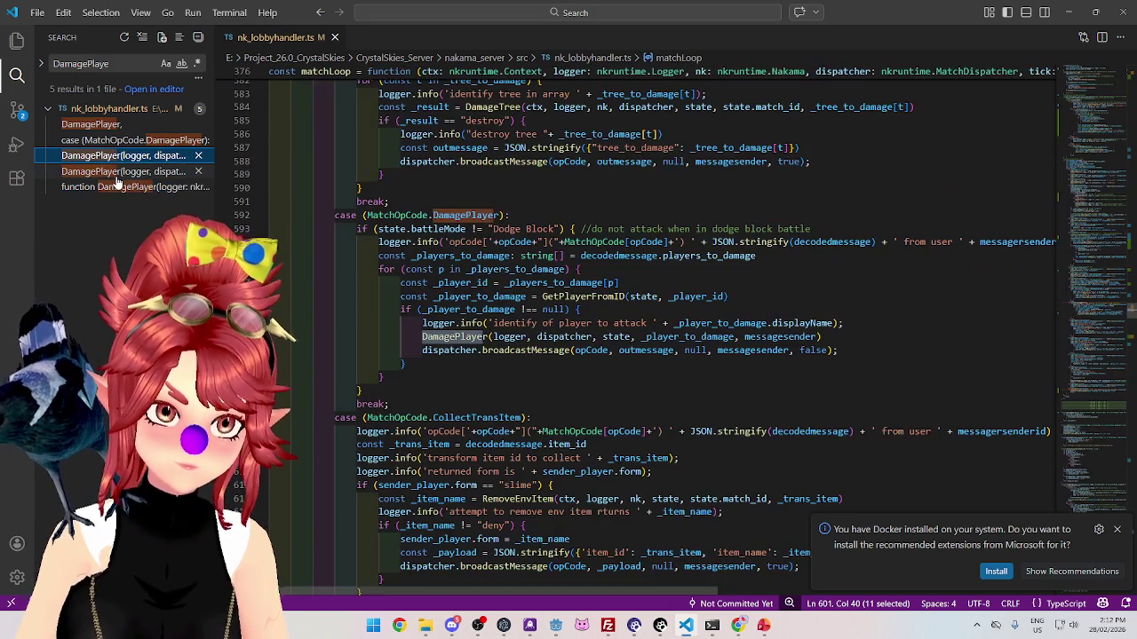
click(116, 175)
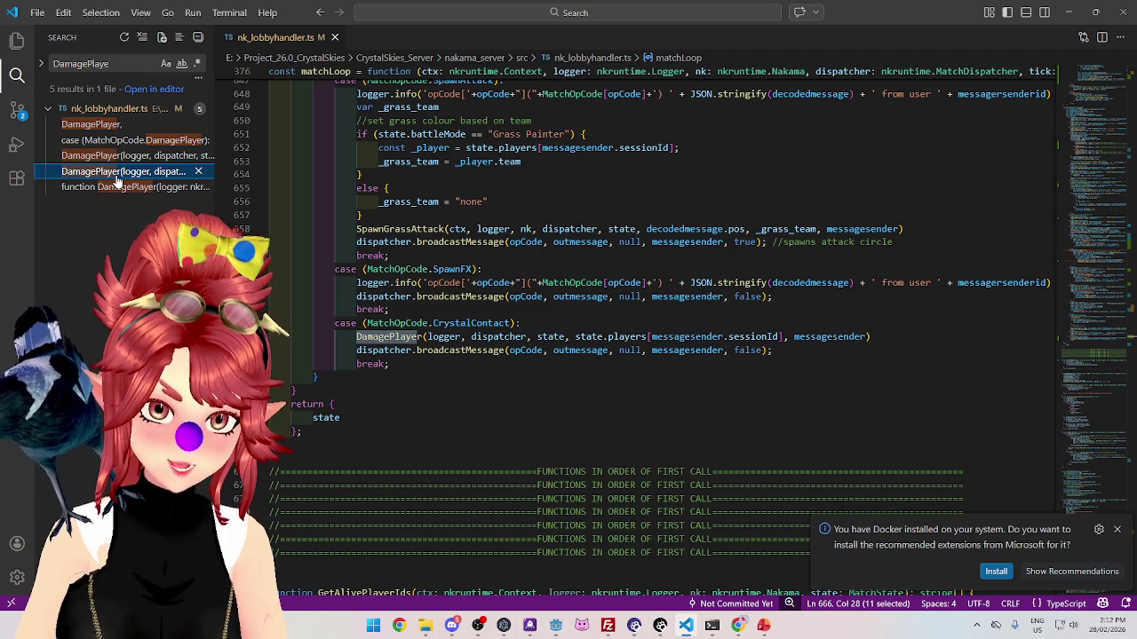
click(121, 157)
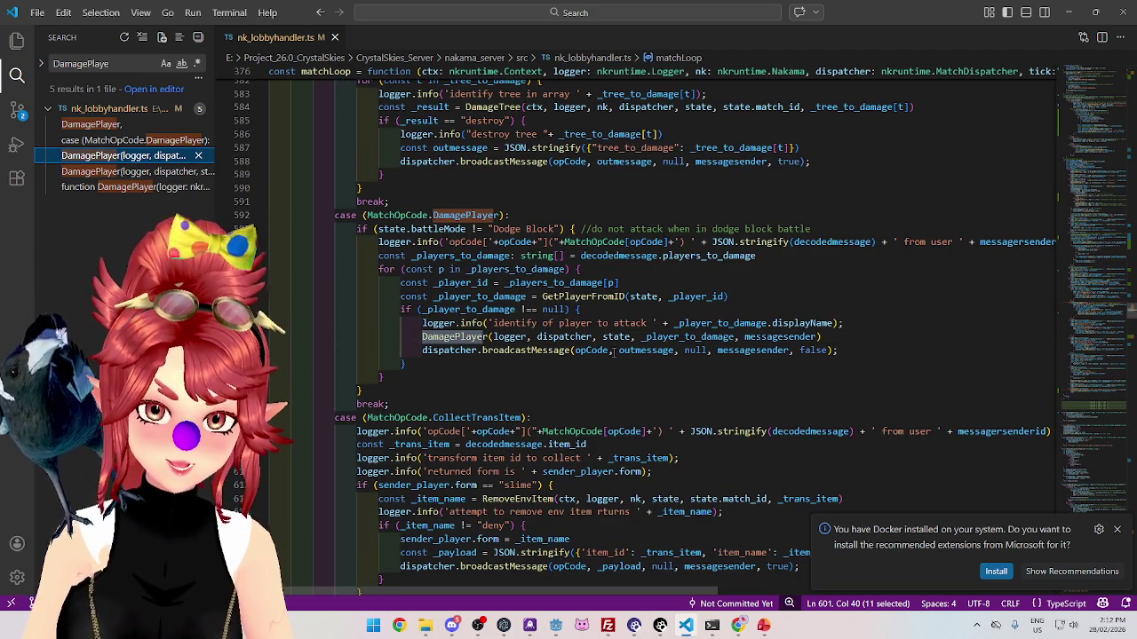
double_click(643, 351)
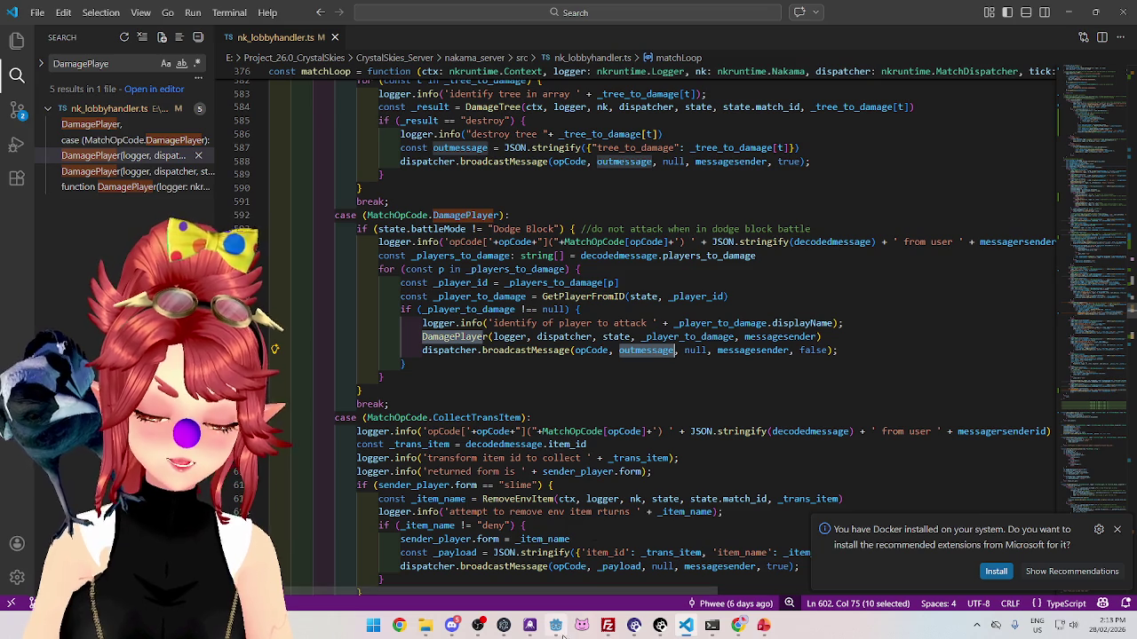
click(556, 627)
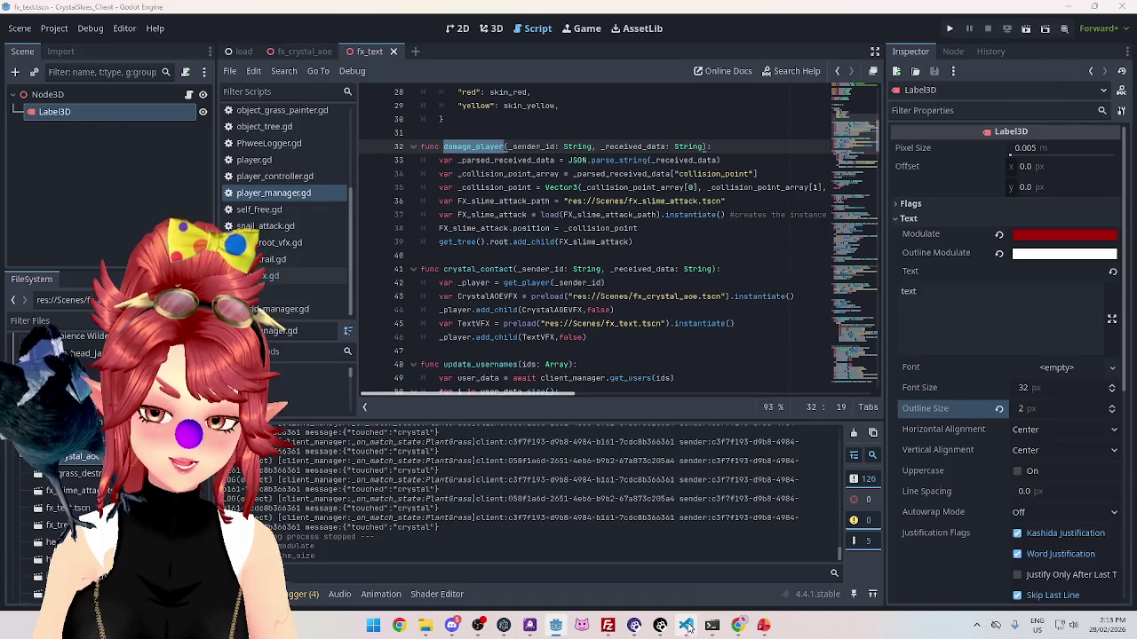
Step: Switch from Godot back to VS Code's DamagePlayer case in nk_lobbyhandler.ts
key(alt+Tab)
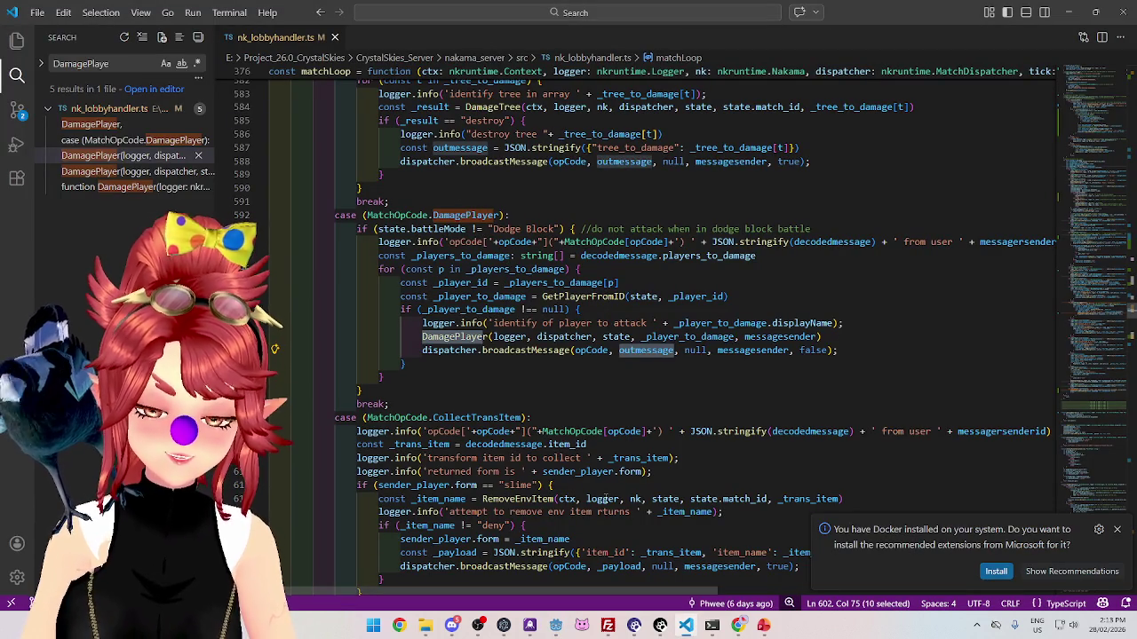
mouse_move(555, 627)
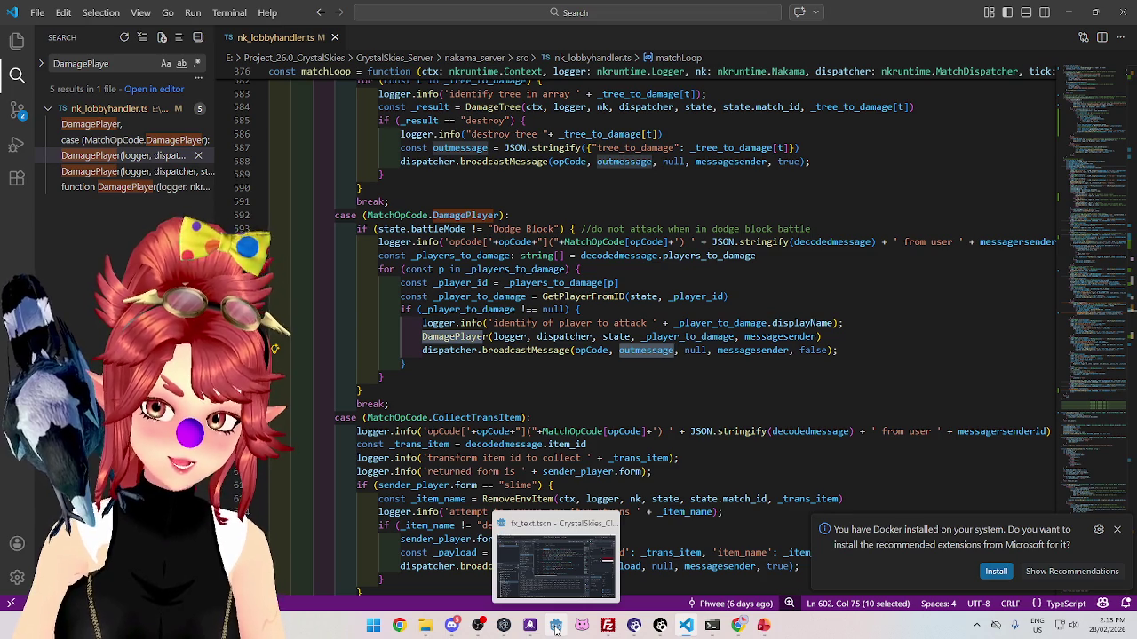
Step: Search all project scripts for DamagePlayer and open the SendData call in attack_cast.gd
click(555, 626)
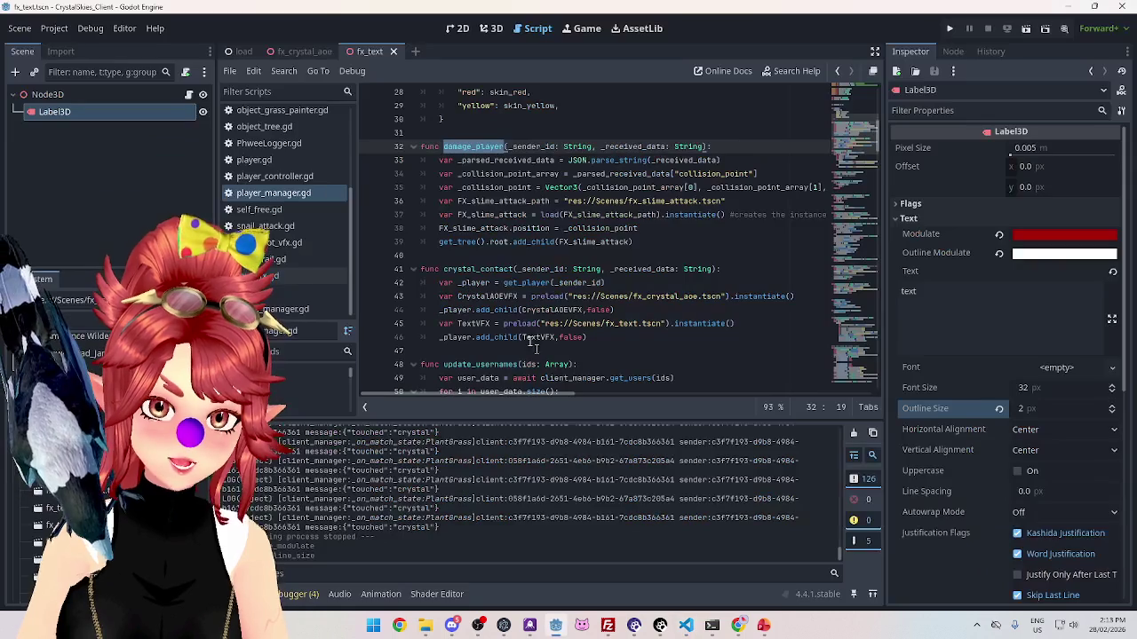
click(497, 205)
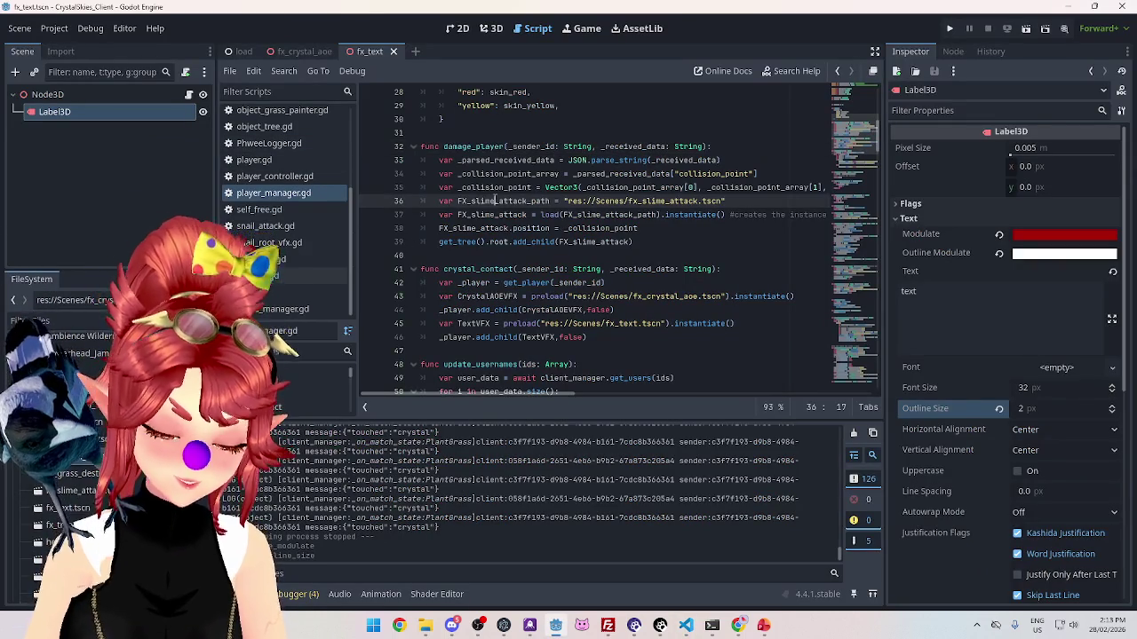
key(ctrl+shift+f)
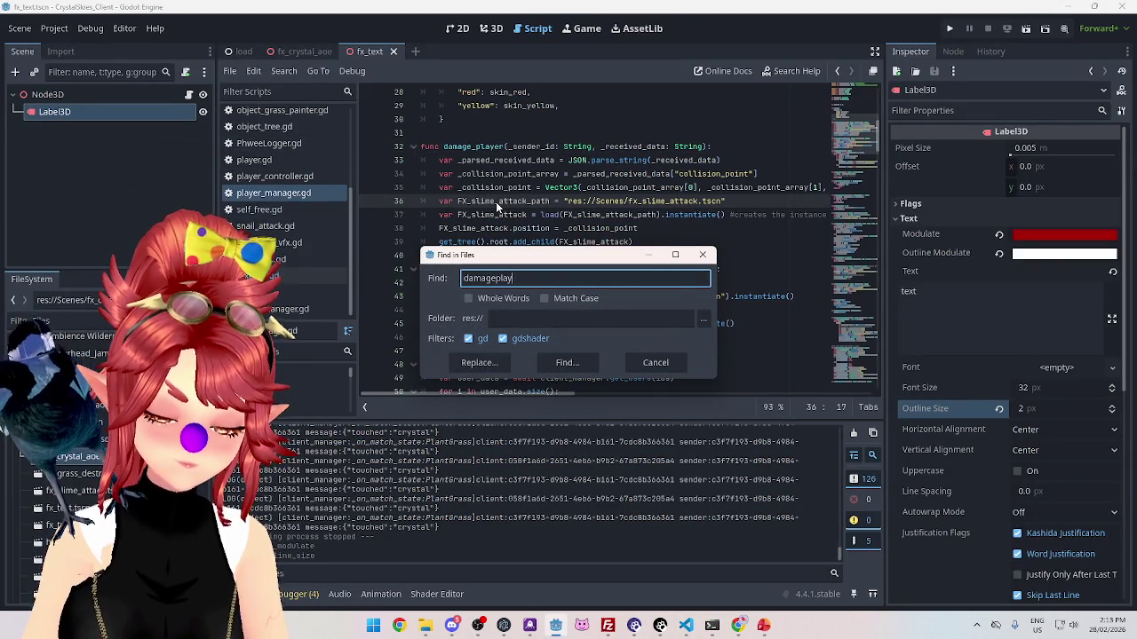
text(yer)
key(Return)
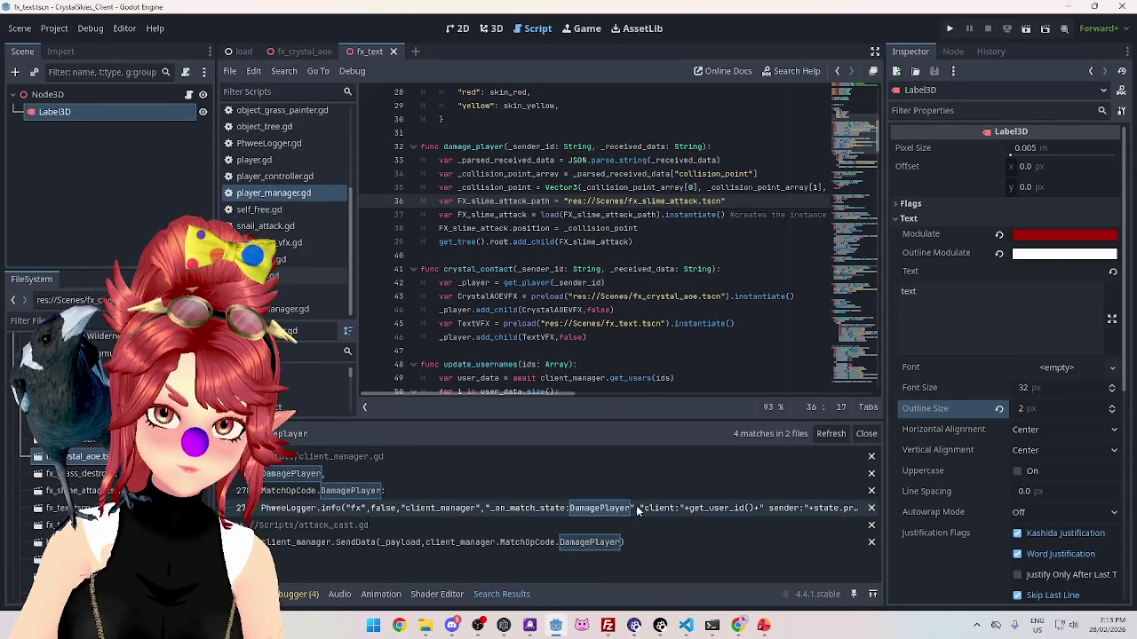
click(541, 544)
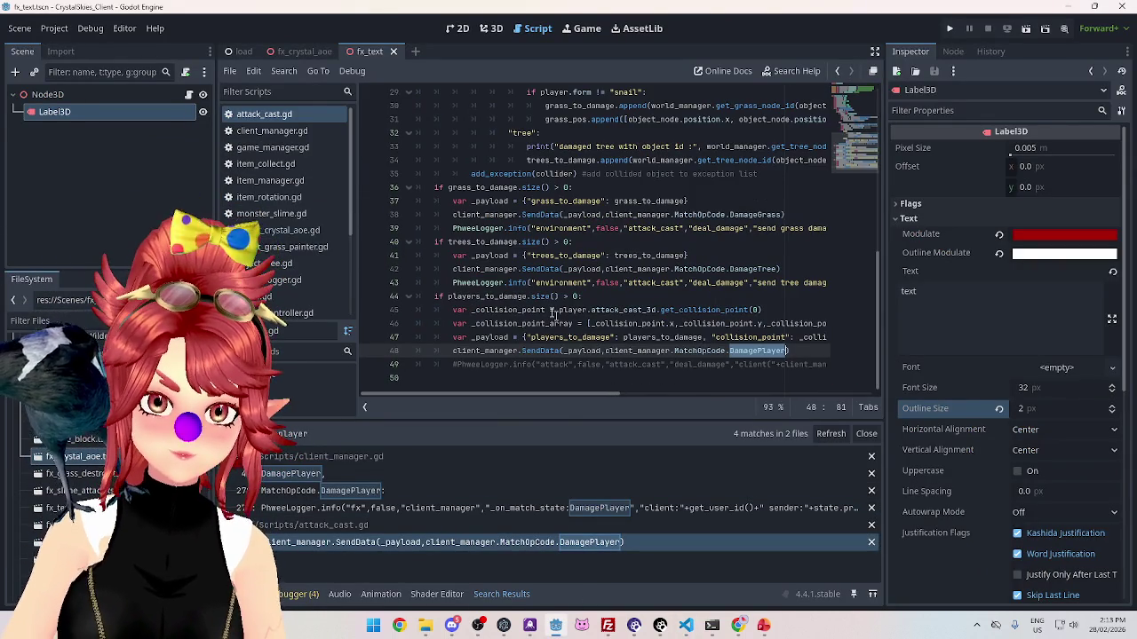
Step: Try adding a "player_id" entry to the line 47 DamagePlayer payload, then discard it
mouse_move(531, 394)
mouse_down()
mouse_move(615, 395)
mouse_move(543, 404)
mouse_move(612, 409)
mouse_up()
click(742, 337)
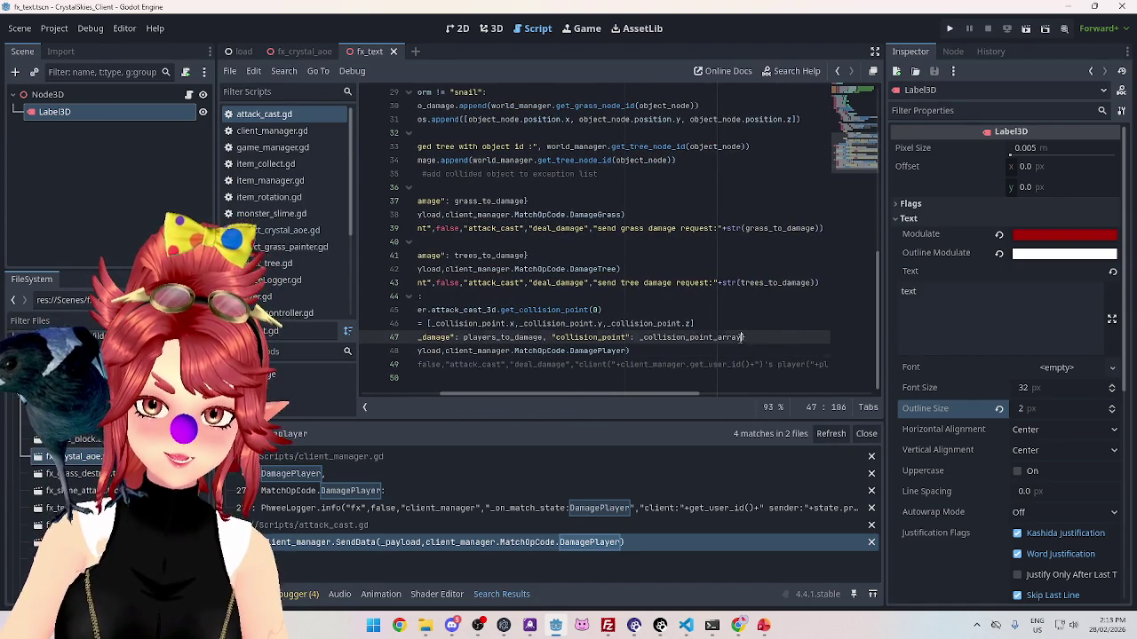
text(,")
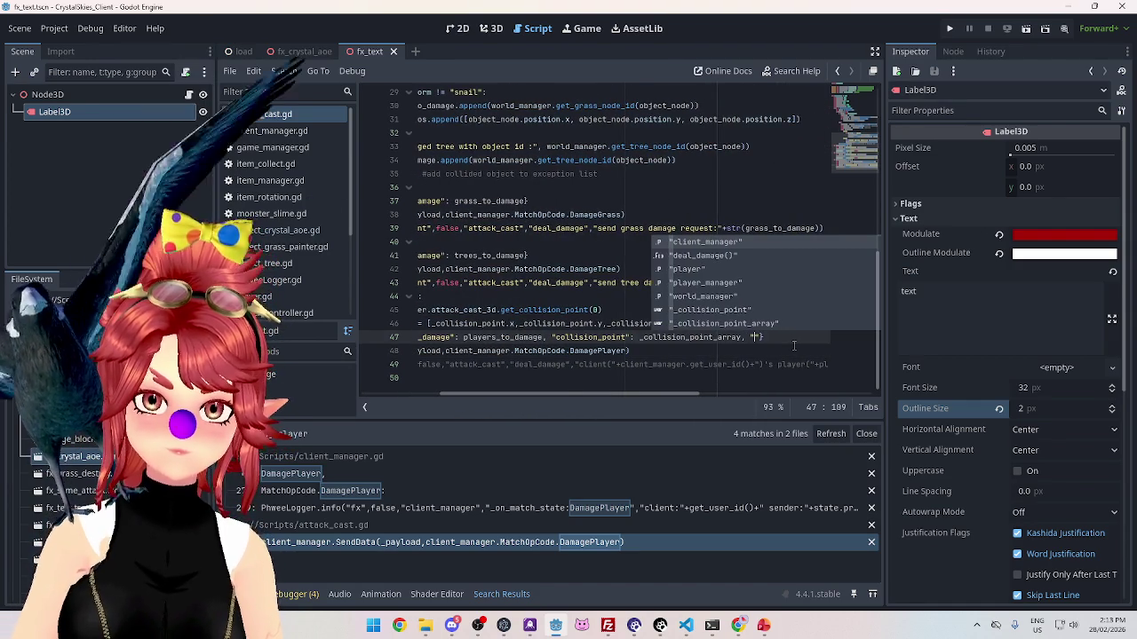
text(player_id")
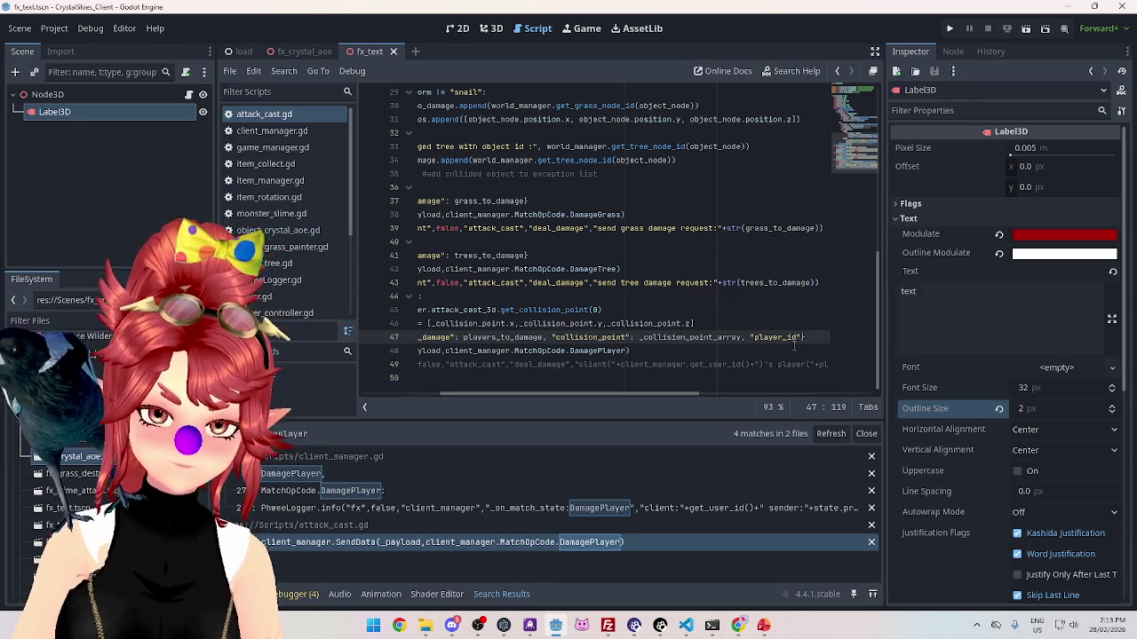
text(: _)
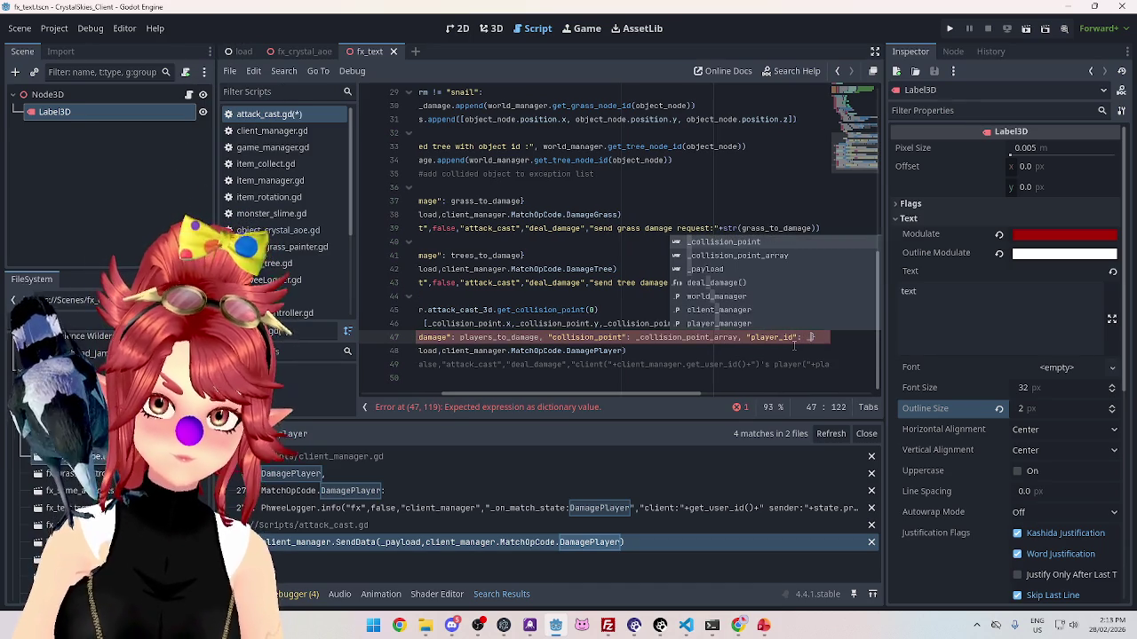
key(BackSpace)
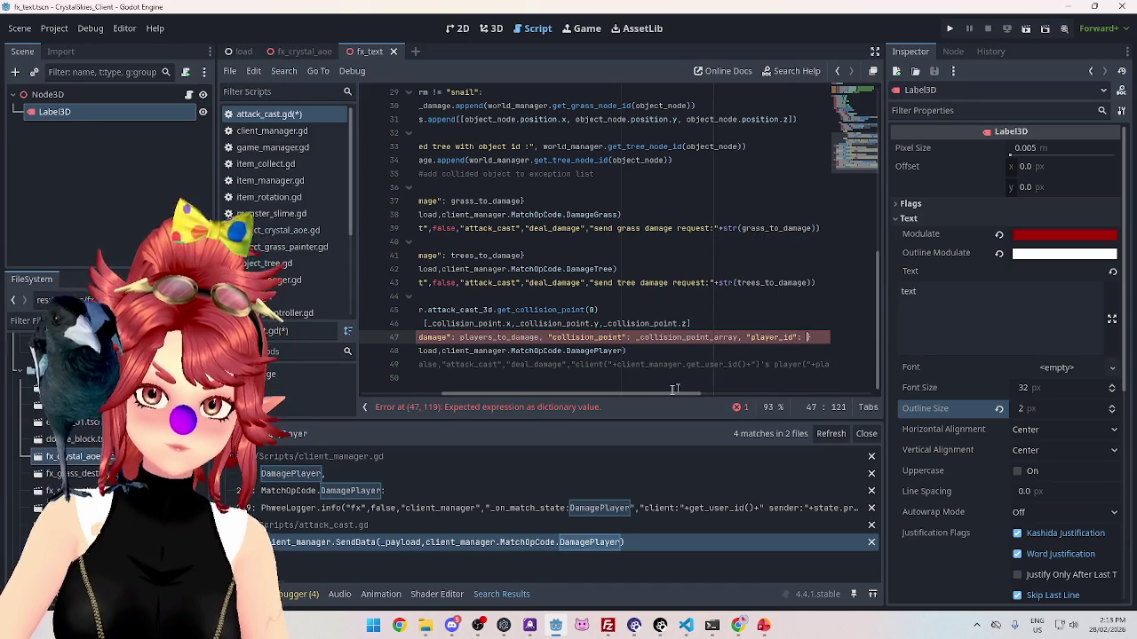
scroll(659, 395, left, 5)
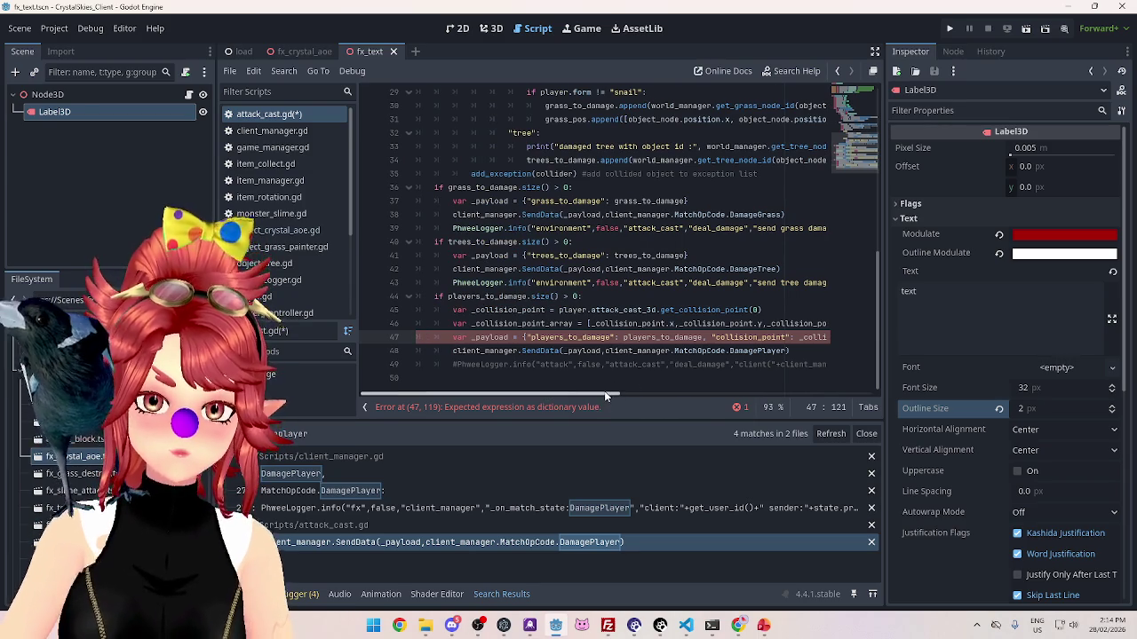
drag(604, 393, 704, 401)
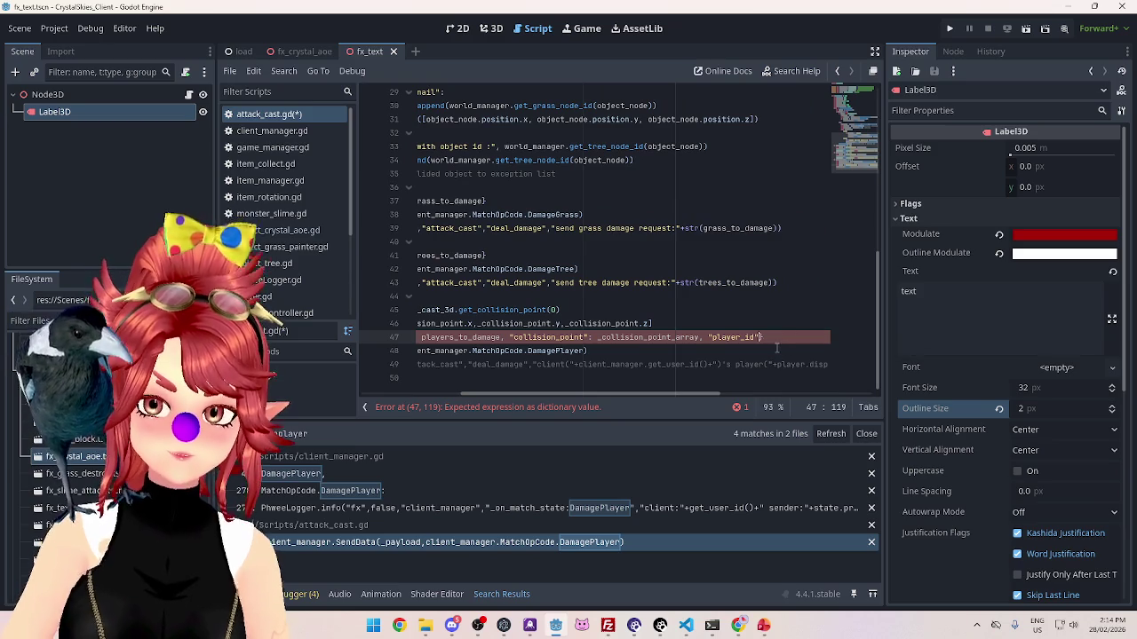
key(ctrl+s)
mouse_move(691, 396)
mouse_down()
mouse_move(590, 380)
mouse_move(526, 349)
mouse_up()
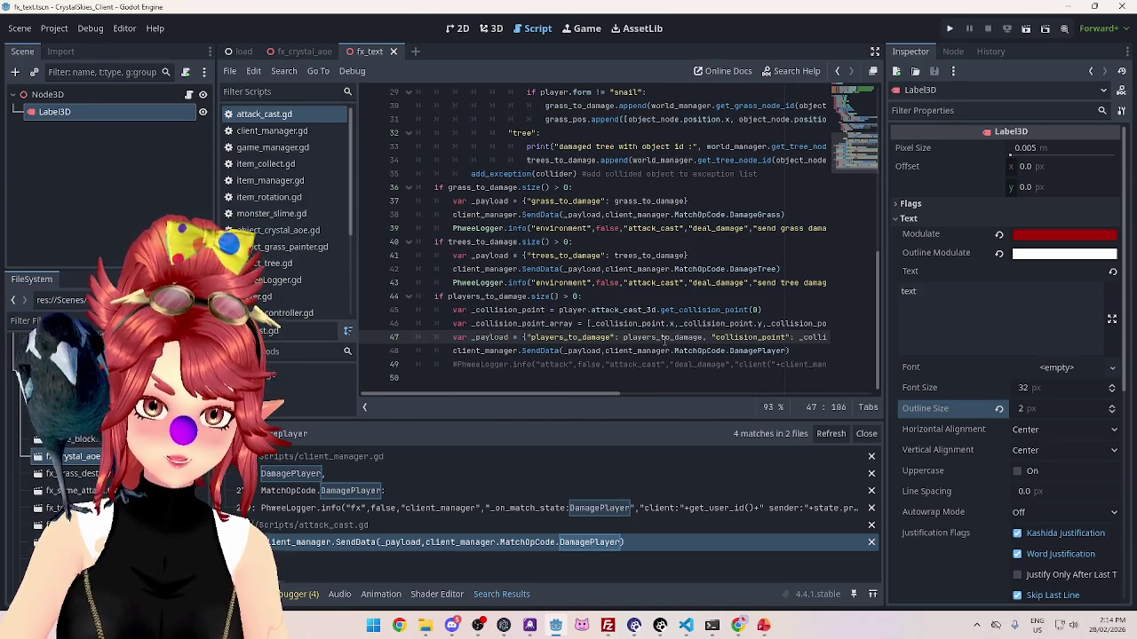
mouse_move(664, 342)
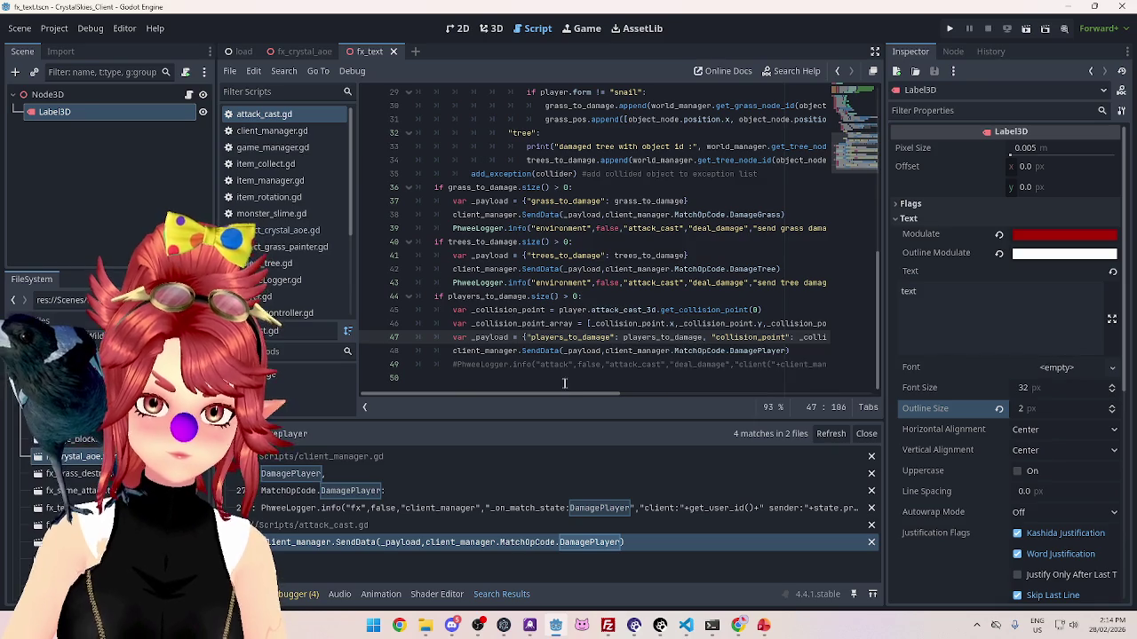
drag(569, 397, 600, 421)
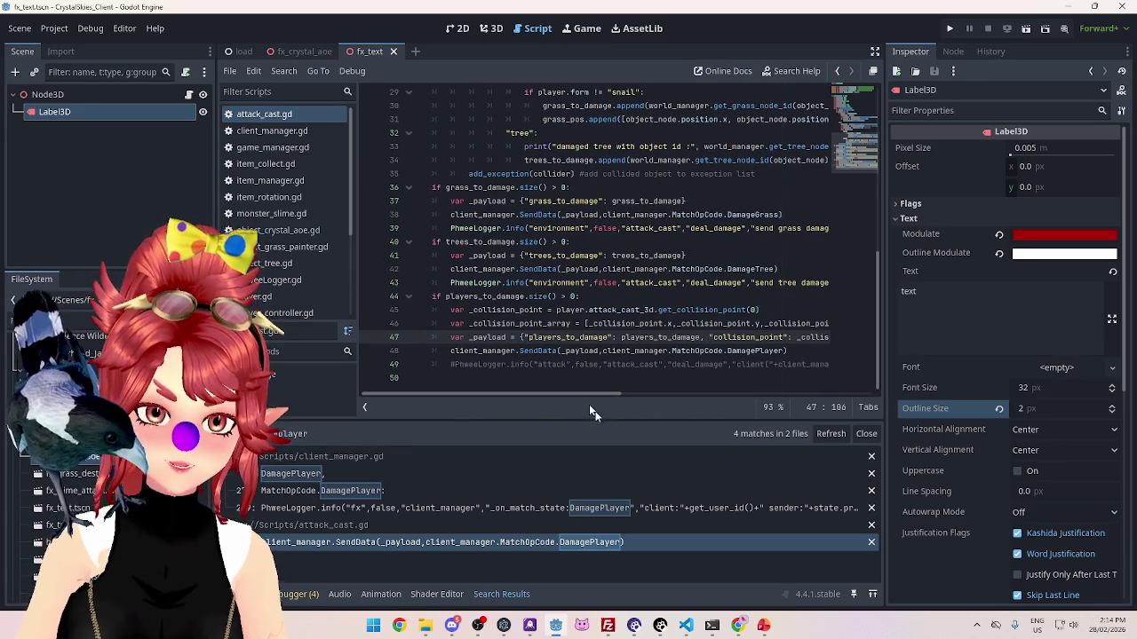
Step: Open client_manager.gd and review its damage_player function definition
click(271, 130)
scroll(601, 257, down, 10)
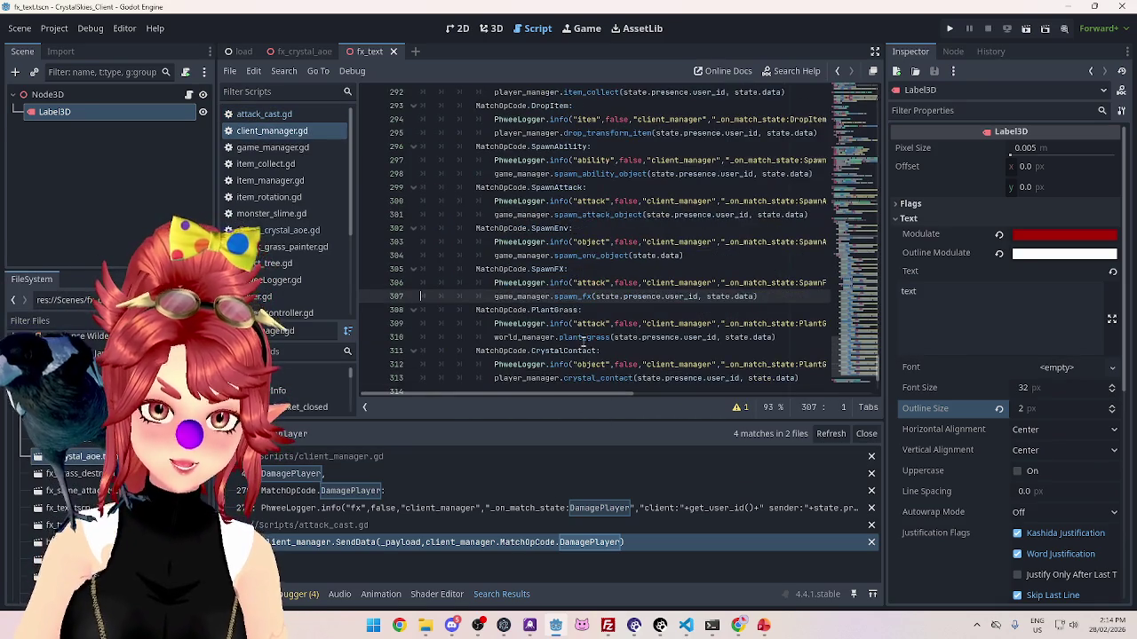
scroll(600, 256, up, 9)
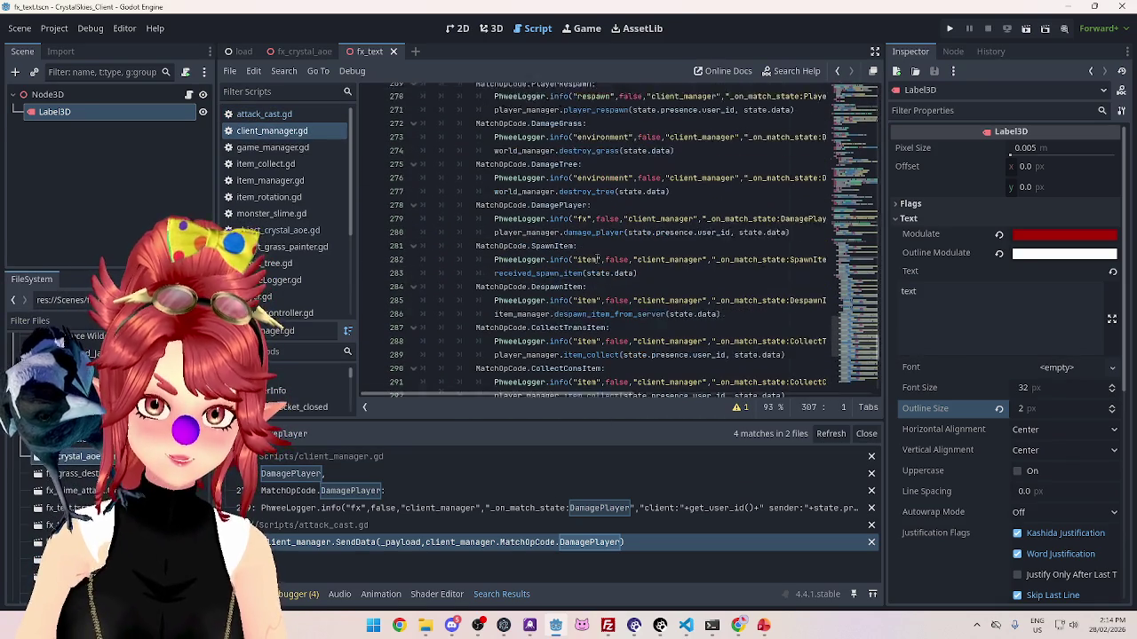
ctrl+click(569, 257)
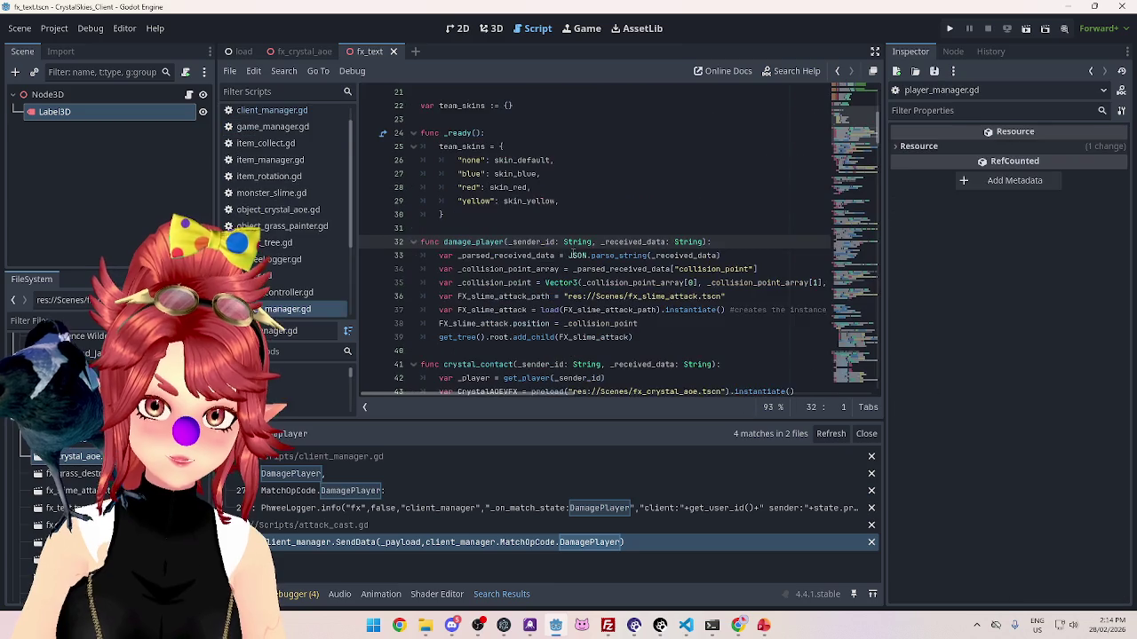
scroll(502, 235, down, 2)
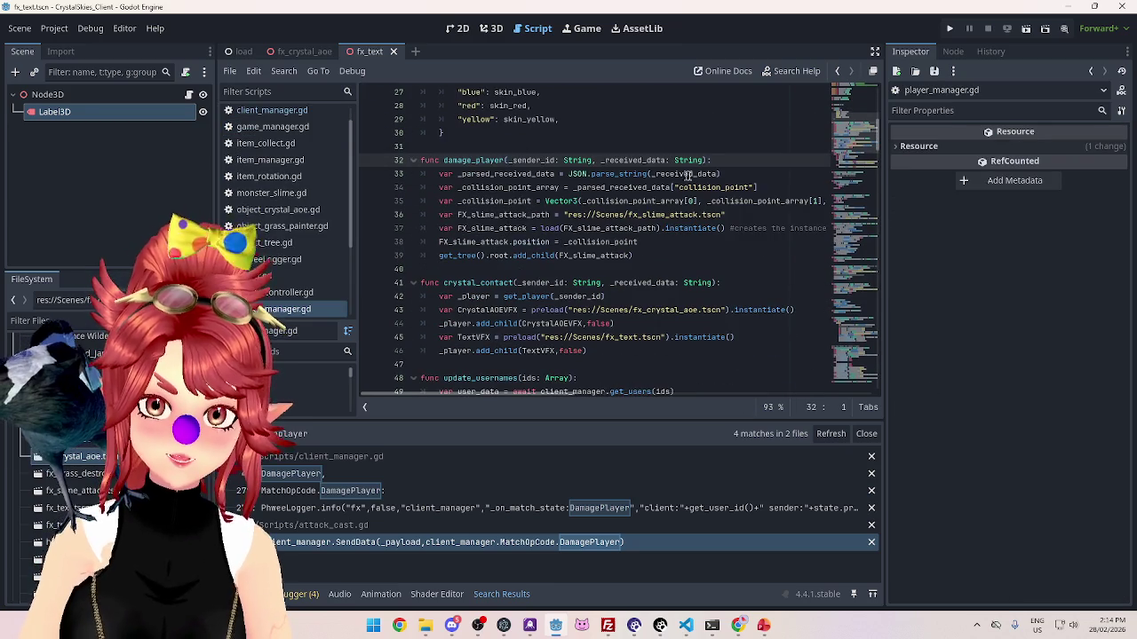
mouse_move(584, 396)
mouse_down()
mouse_move(625, 394)
mouse_move(495, 379)
mouse_up()
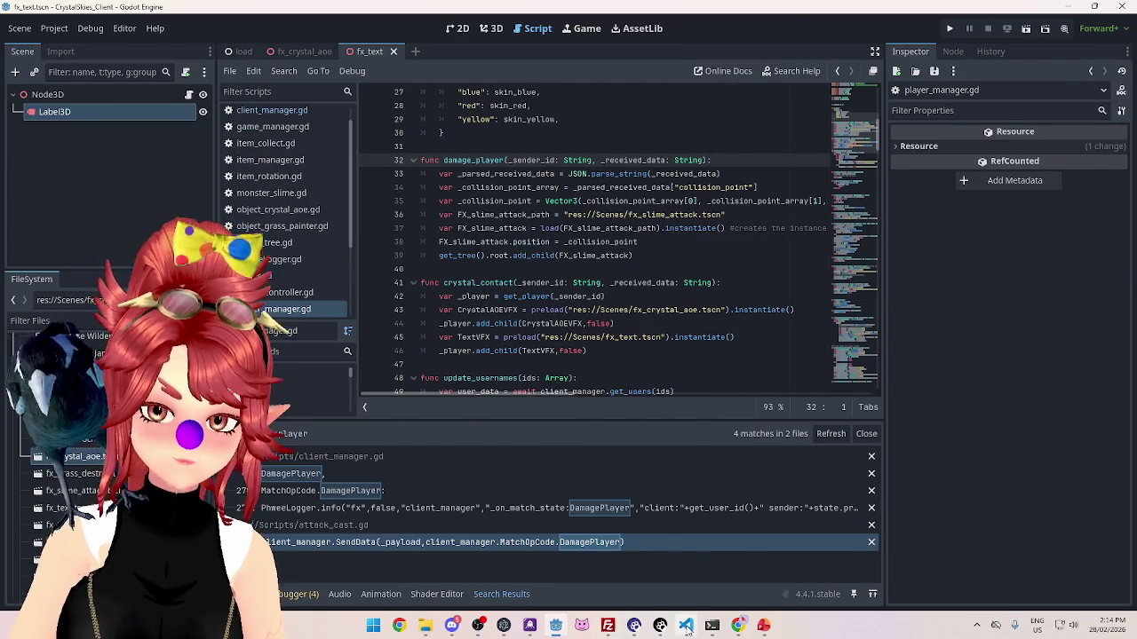
Step: Return to attack_cast.gd and select the "players_to_damage": players_to_damage payload entry
click(685, 625)
click(556, 624)
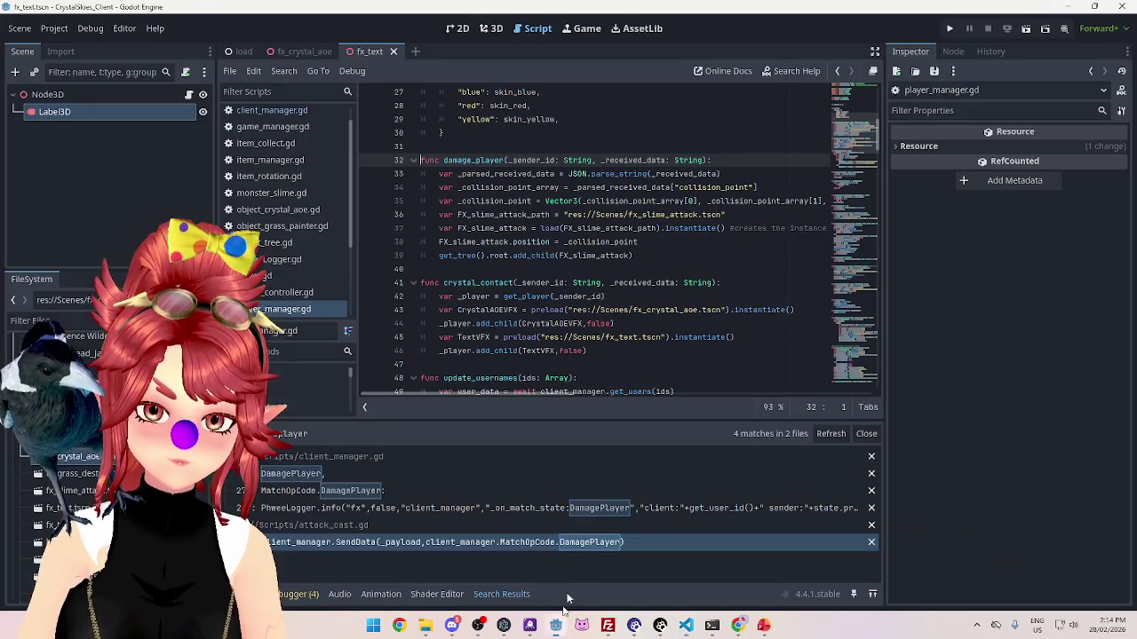
click(557, 540)
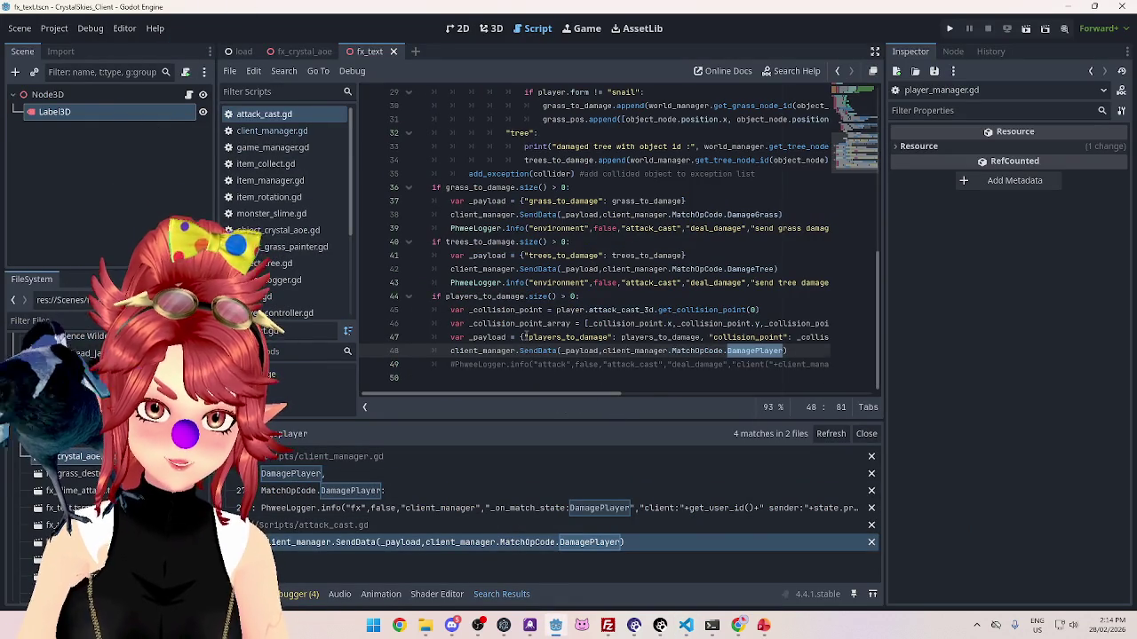
drag(524, 337, 600, 339)
drag(524, 338, 701, 338)
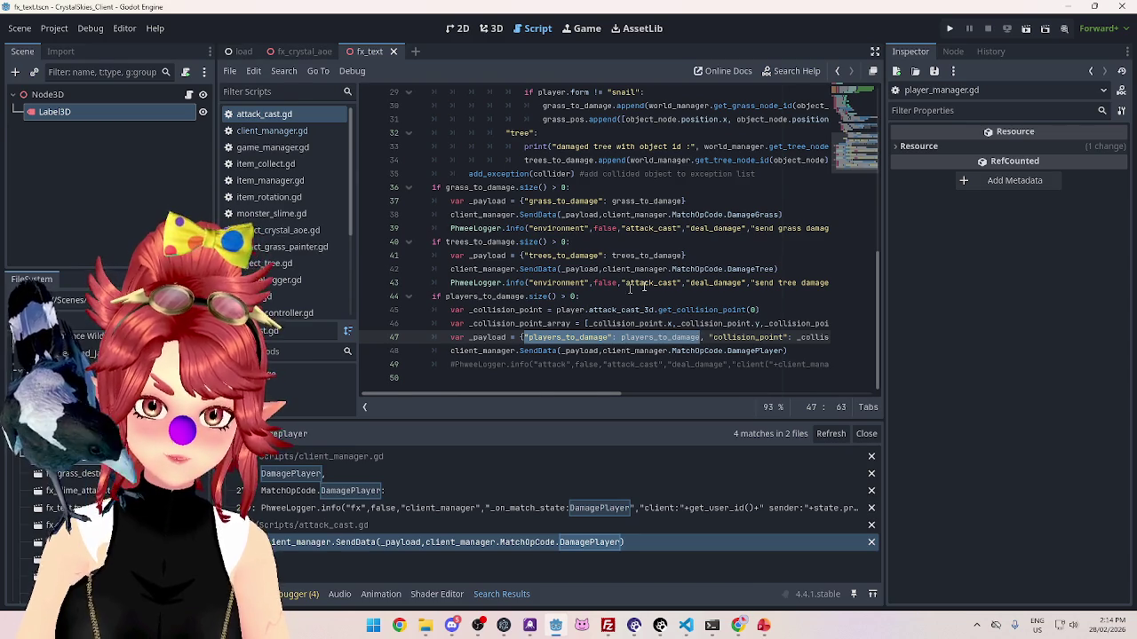
scroll(682, 222, up, 2)
scroll(525, 171, up, 3)
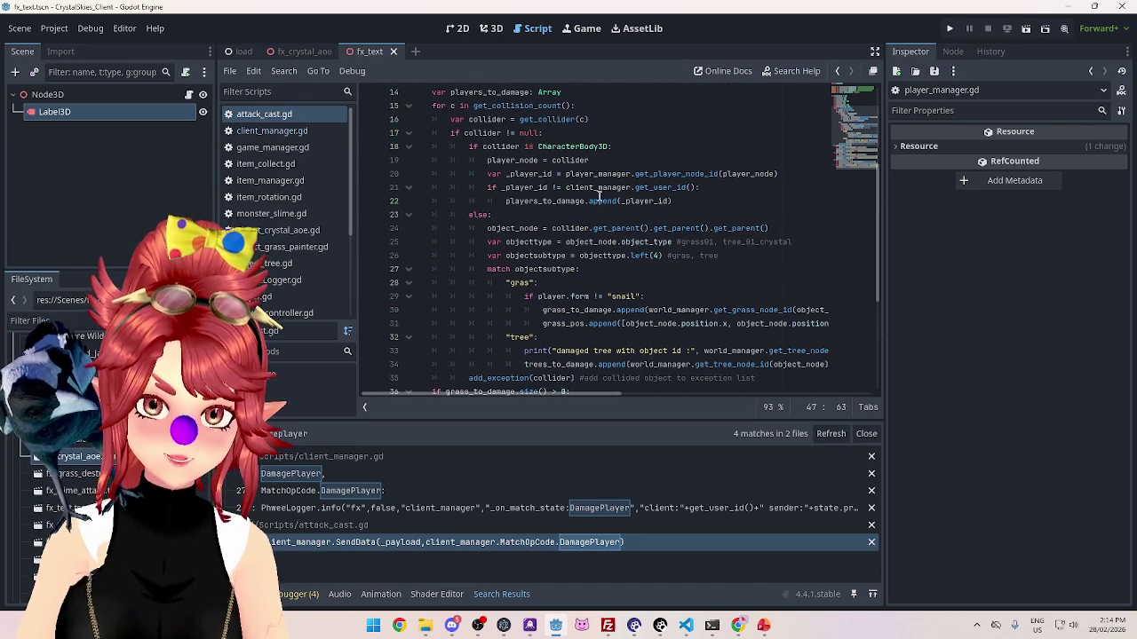
scroll(670, 323, down, 5)
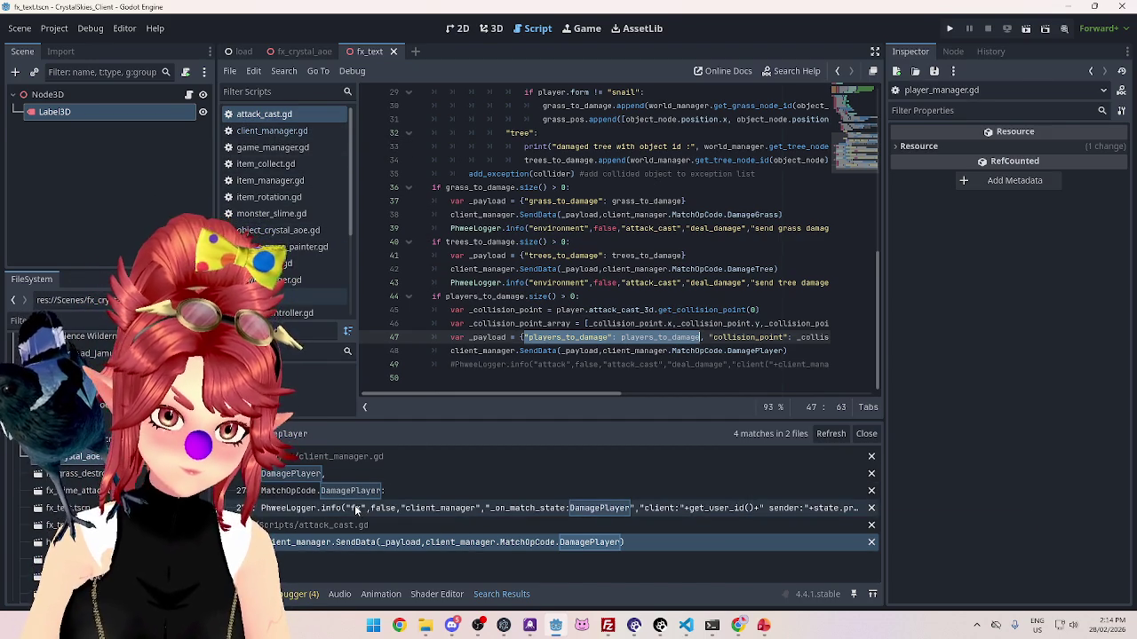
Step: Go to damage_player and paste "players_to_damage": players_to_damage below the collision_point line
click(355, 509)
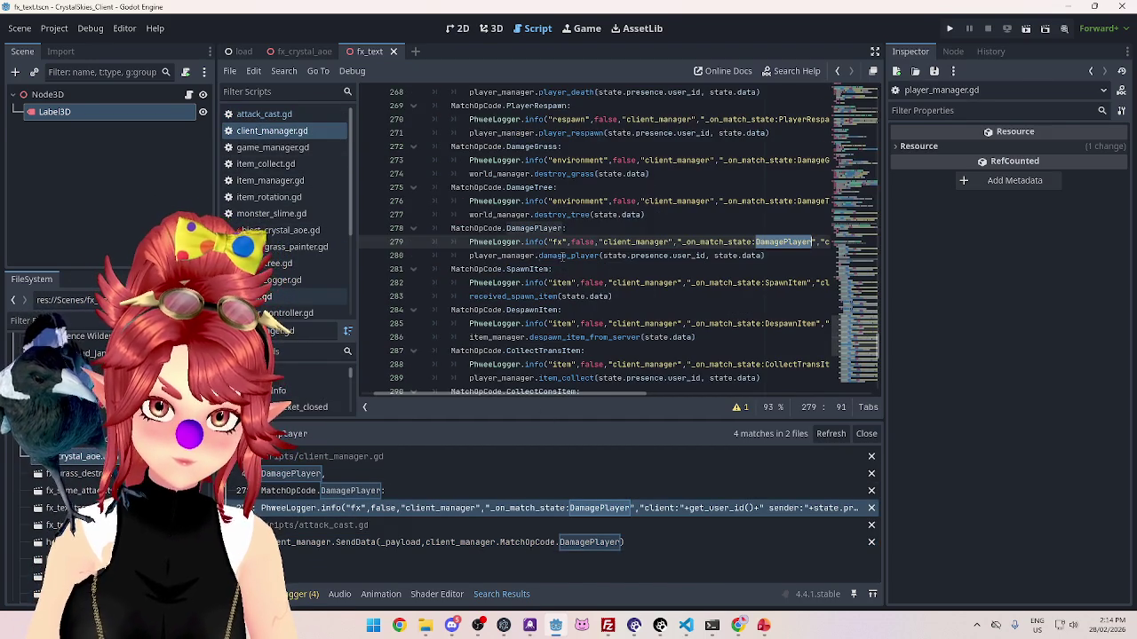
ctrl+click(562, 256)
scroll(514, 256, down, 1)
click(769, 229)
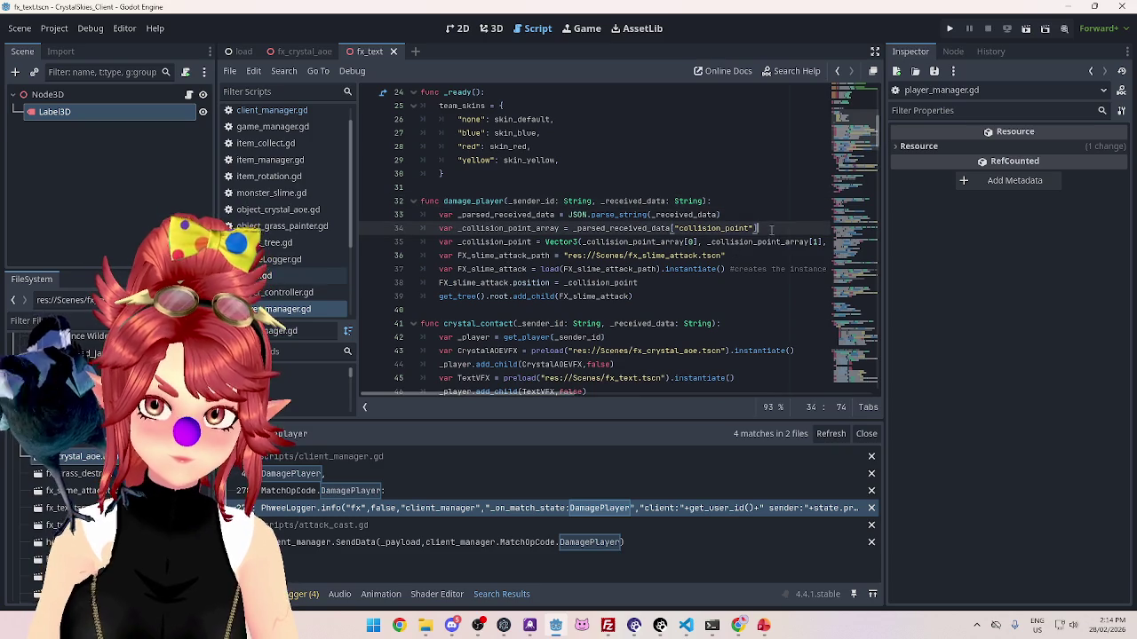
key(Return)
text("players_to_damage": players_to_damage)
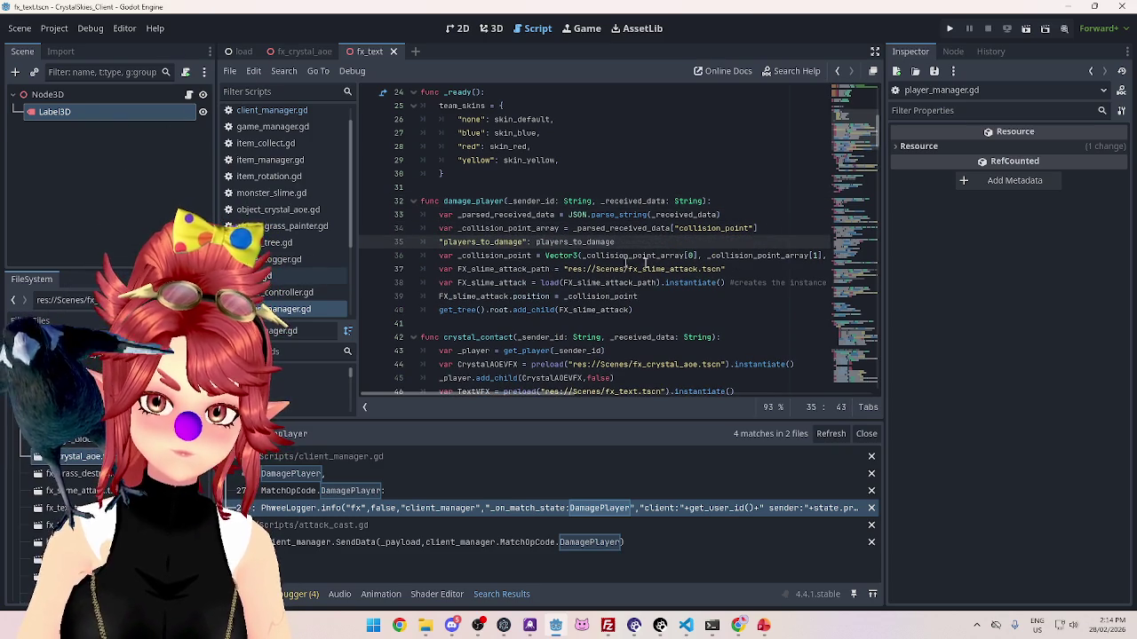
Step: Write var _players_to_damage = _parsed_received_data["players_to_damage"] on line 35 and delete the leftover line
click(781, 229)
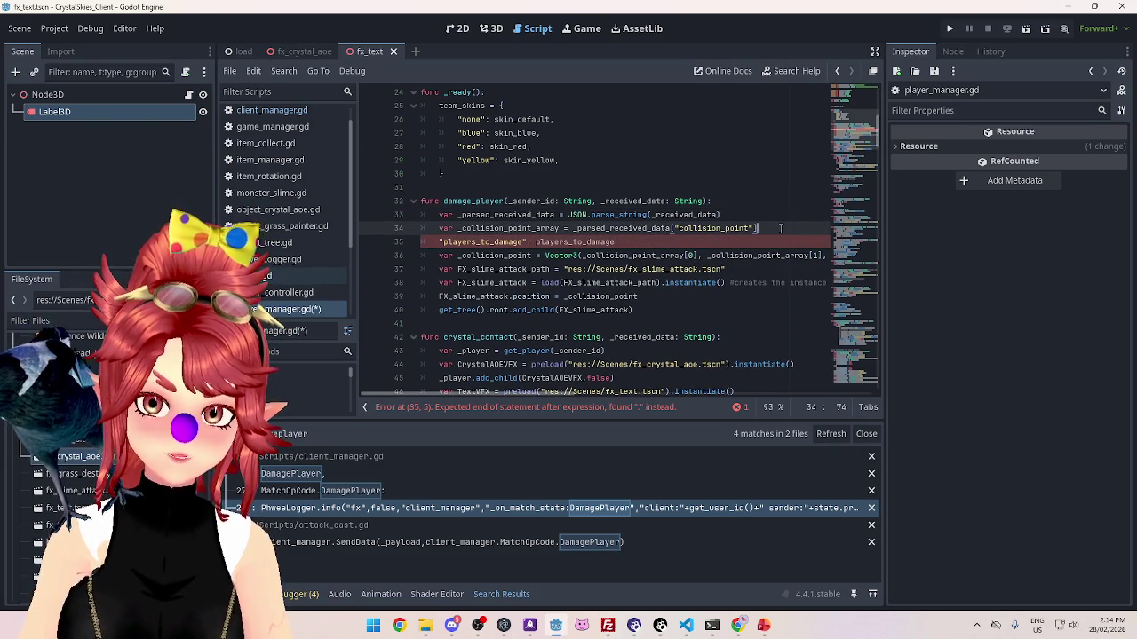
key(Return)
text(var )
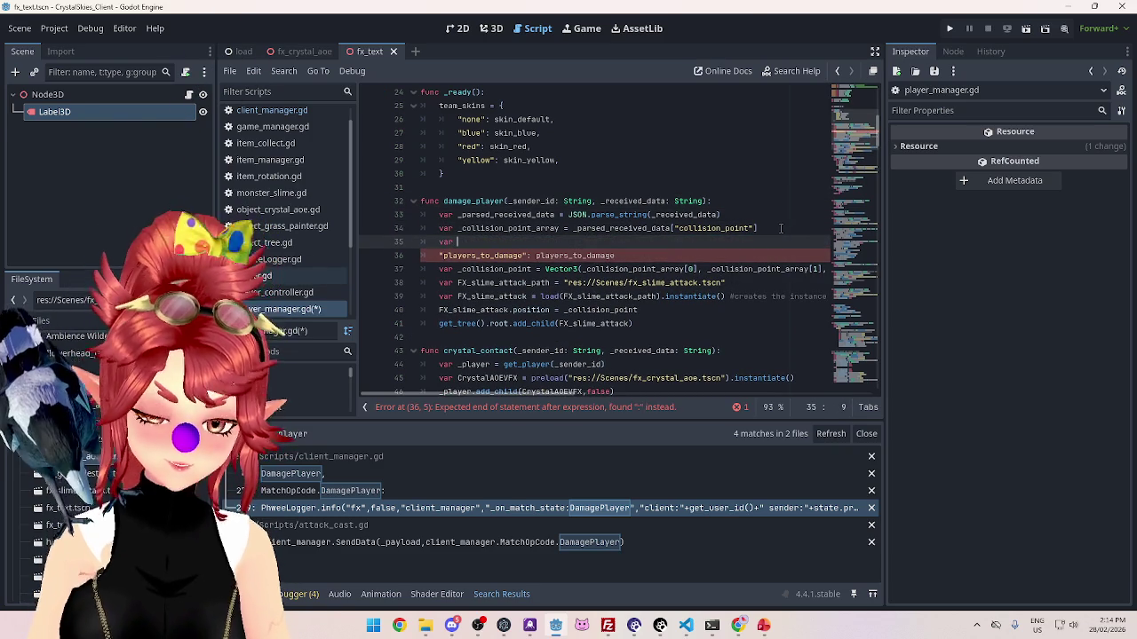
text(_players_to_damage =)
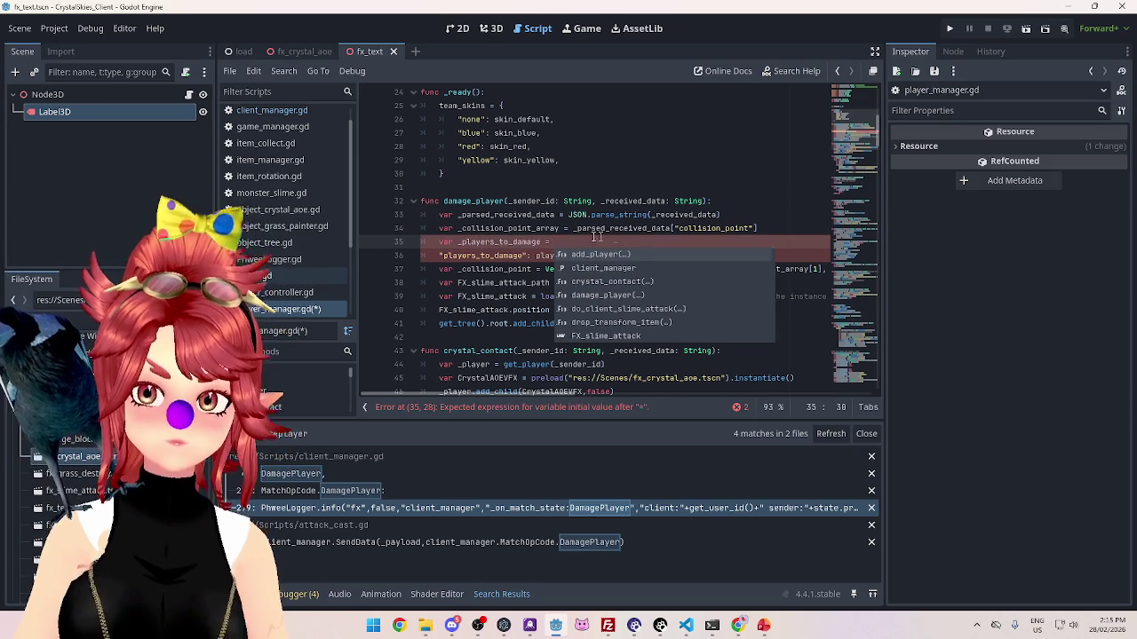
text( _pa)
key(Return)
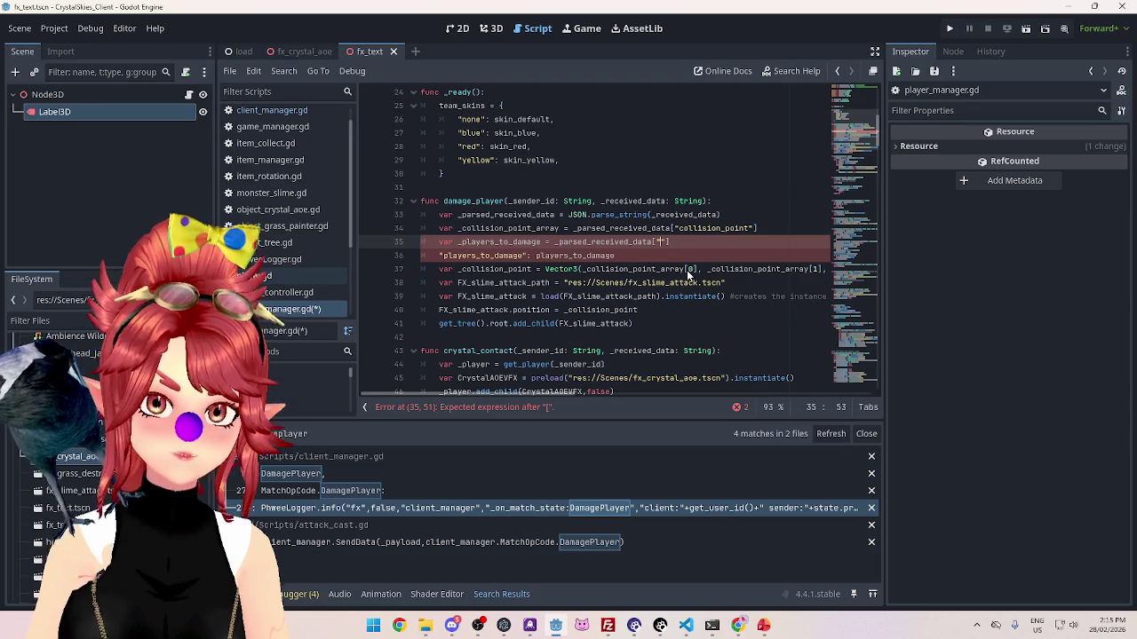
text(")
click(443, 255)
key(ctrl+c)
click(663, 242)
key(ctrl+v)
click(622, 255)
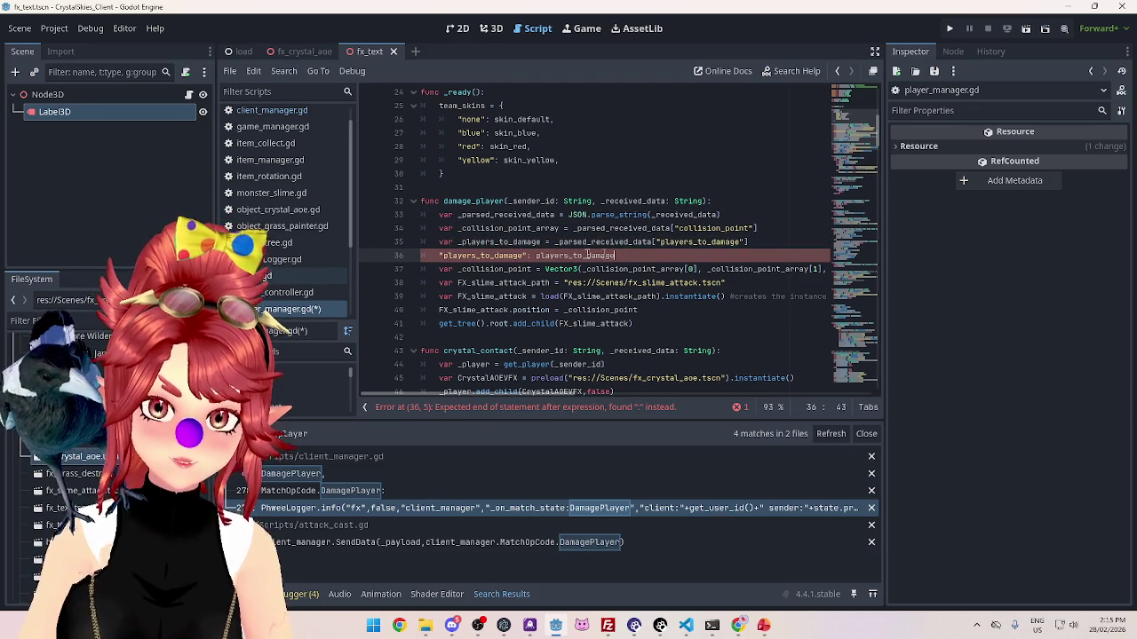
drag(622, 255, 439, 255)
key(BackSpace)
key(BackSpace)
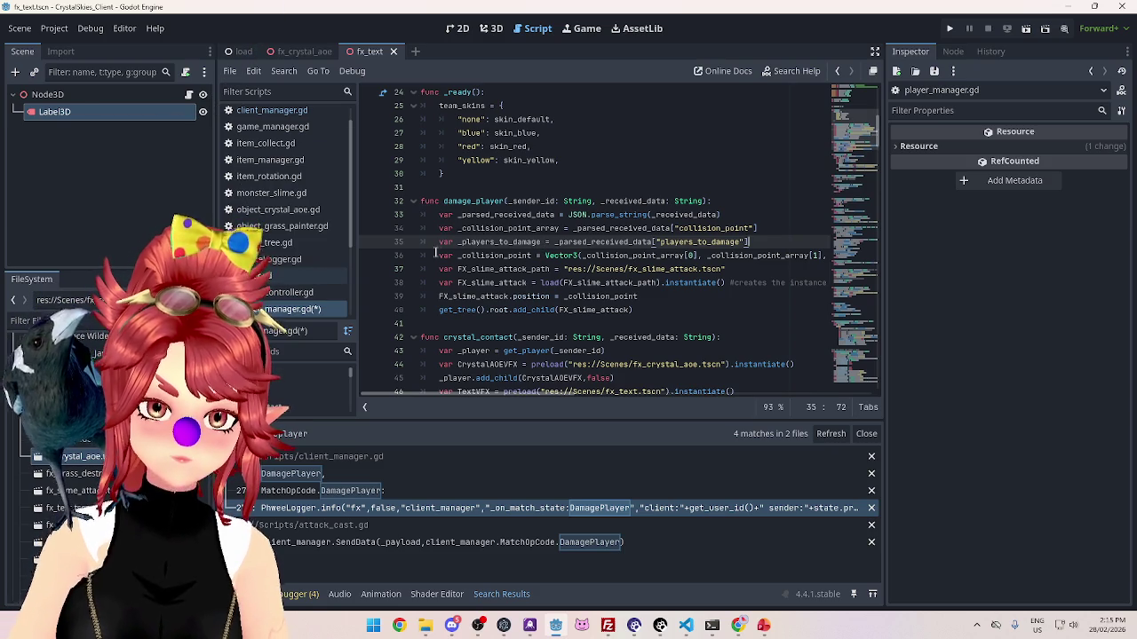
click(436, 255)
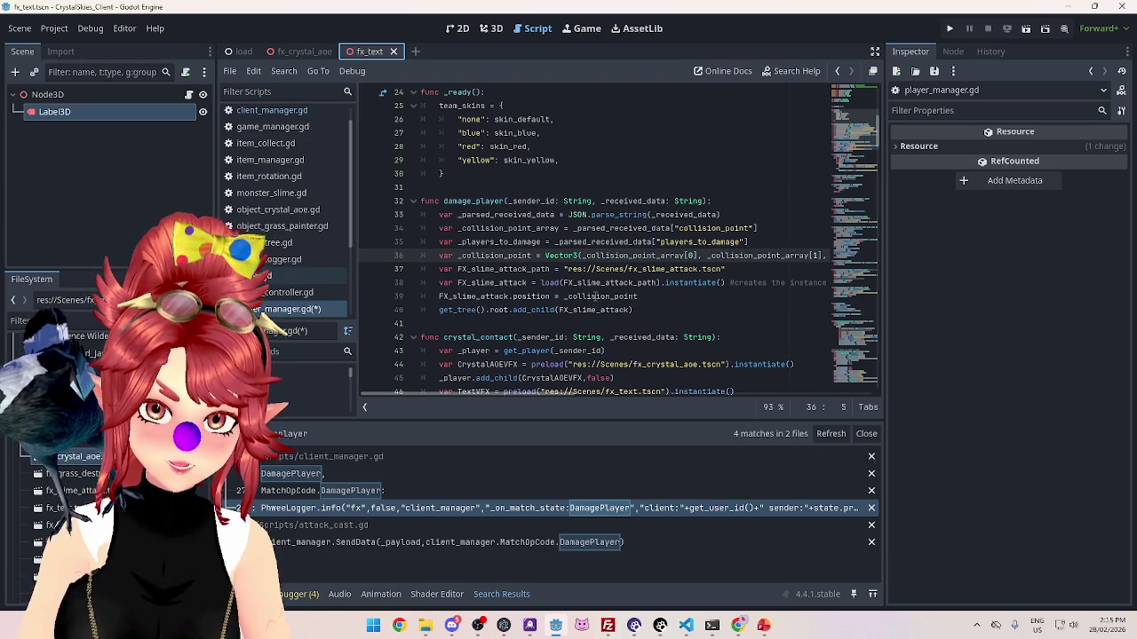
Step: Check the collision point variable types, then return to attack_cast.gd at the DamagePlayer payload send
mouse_move(594, 301)
mouse_move(597, 261)
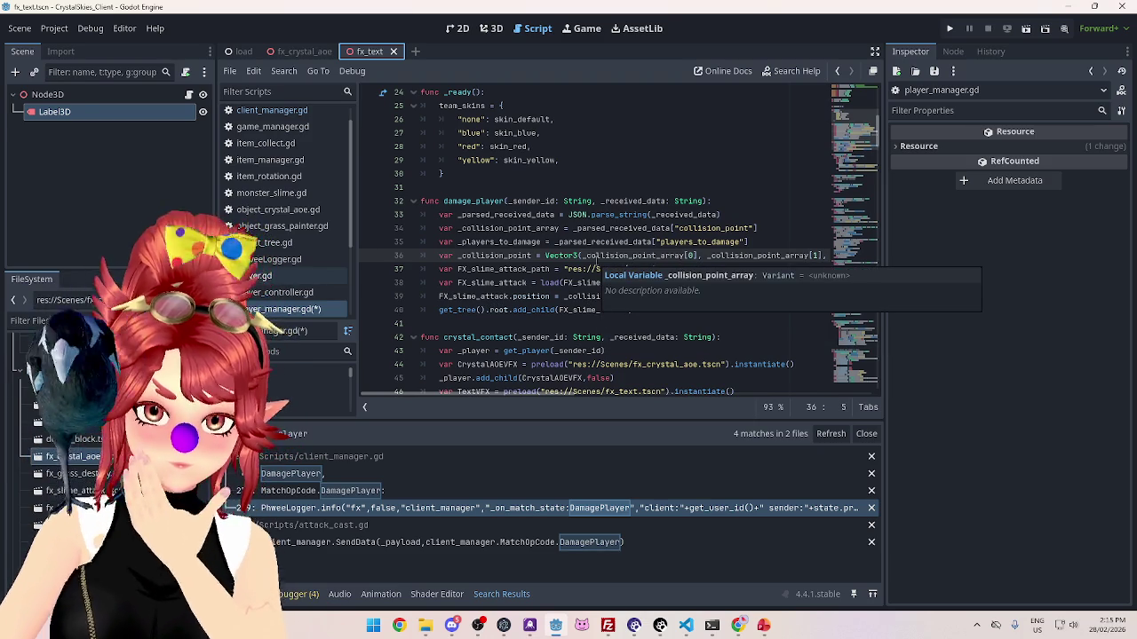
click(541, 544)
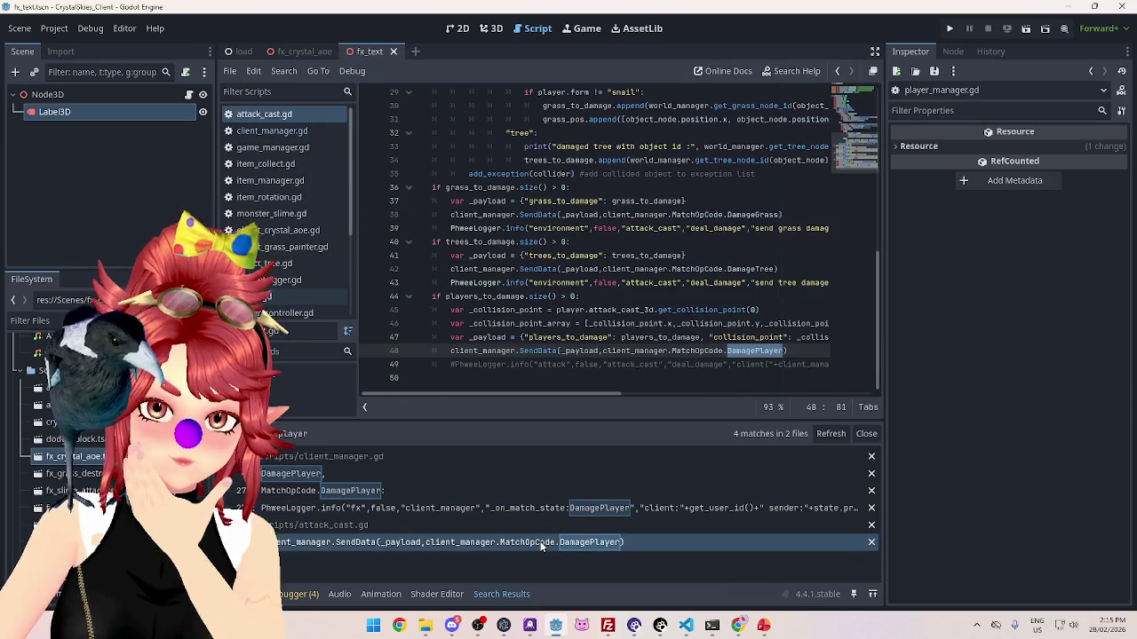
scroll(602, 395, right, 2)
scroll(594, 401, right, 1)
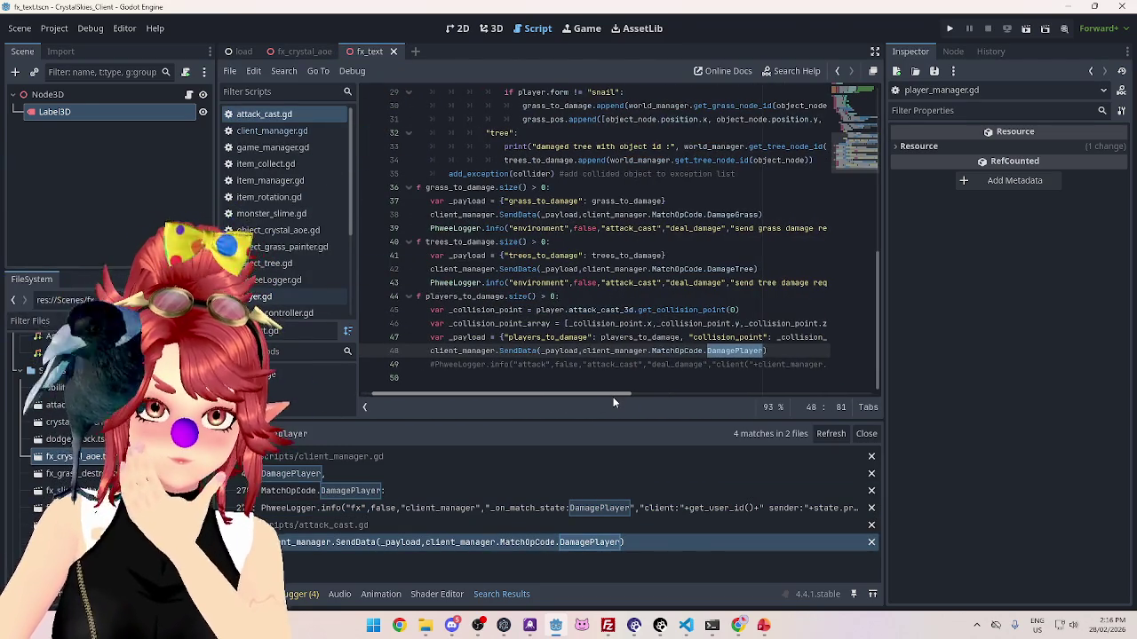
scroll(613, 401, left, 2)
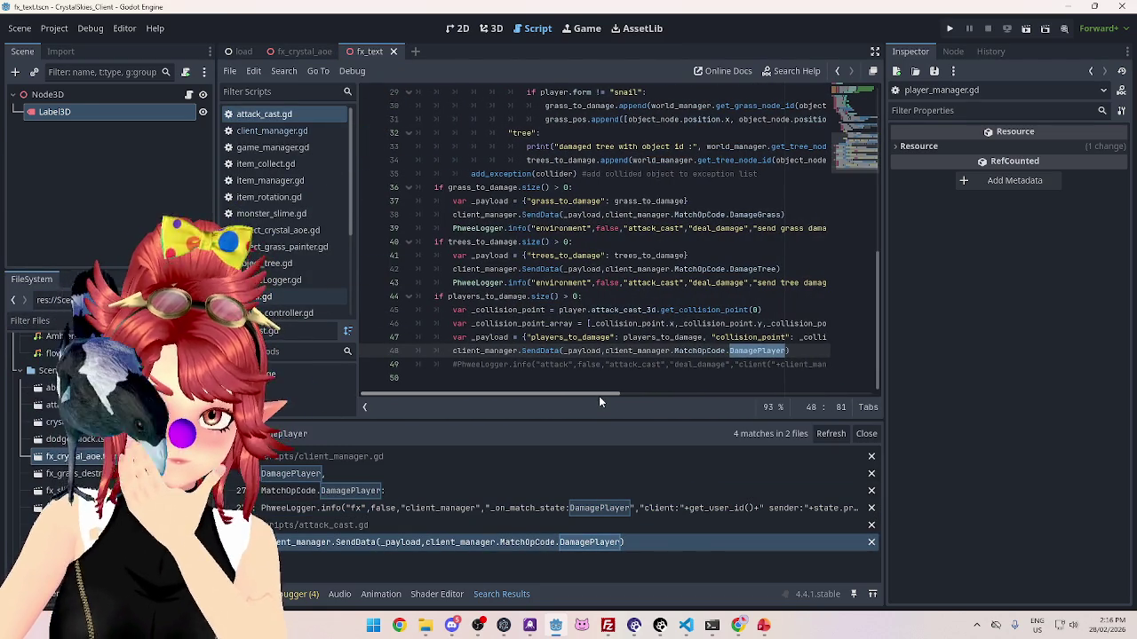
scroll(604, 395, right, 1)
scroll(595, 394, left, 1)
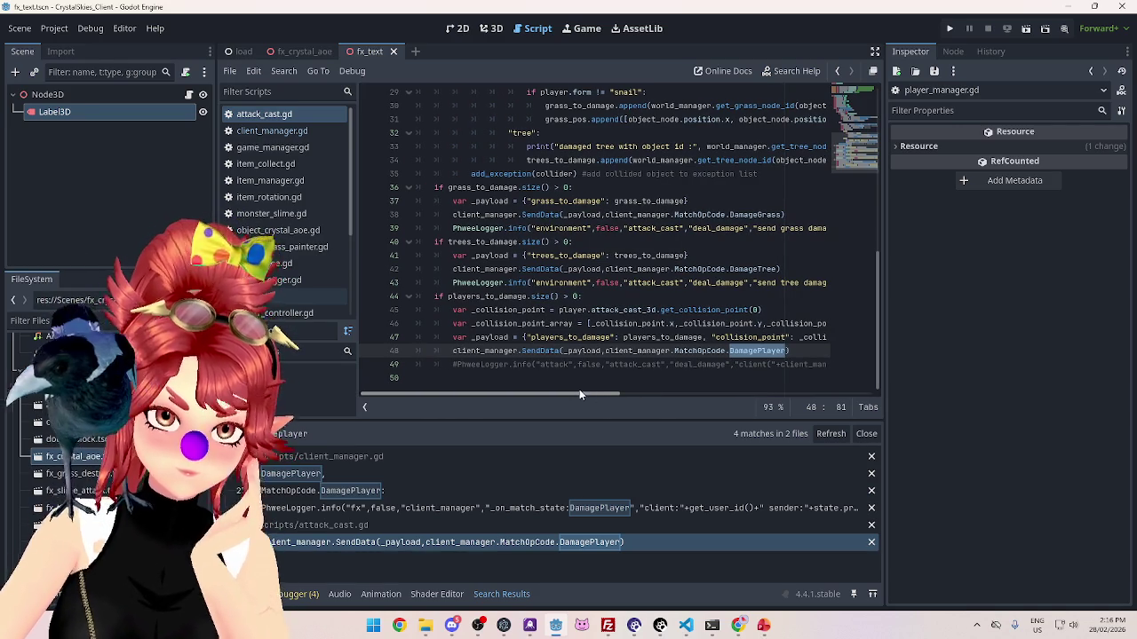
scroll(588, 394, right, 1)
scroll(590, 394, left, 2)
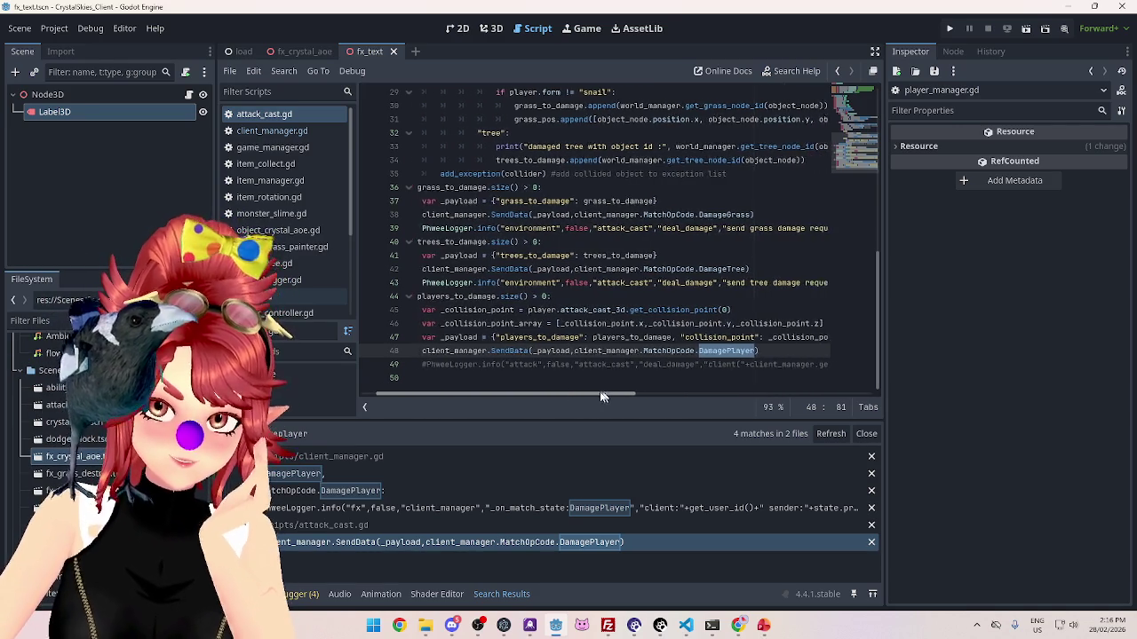
scroll(592, 396, right, 1)
scroll(597, 396, right, 1)
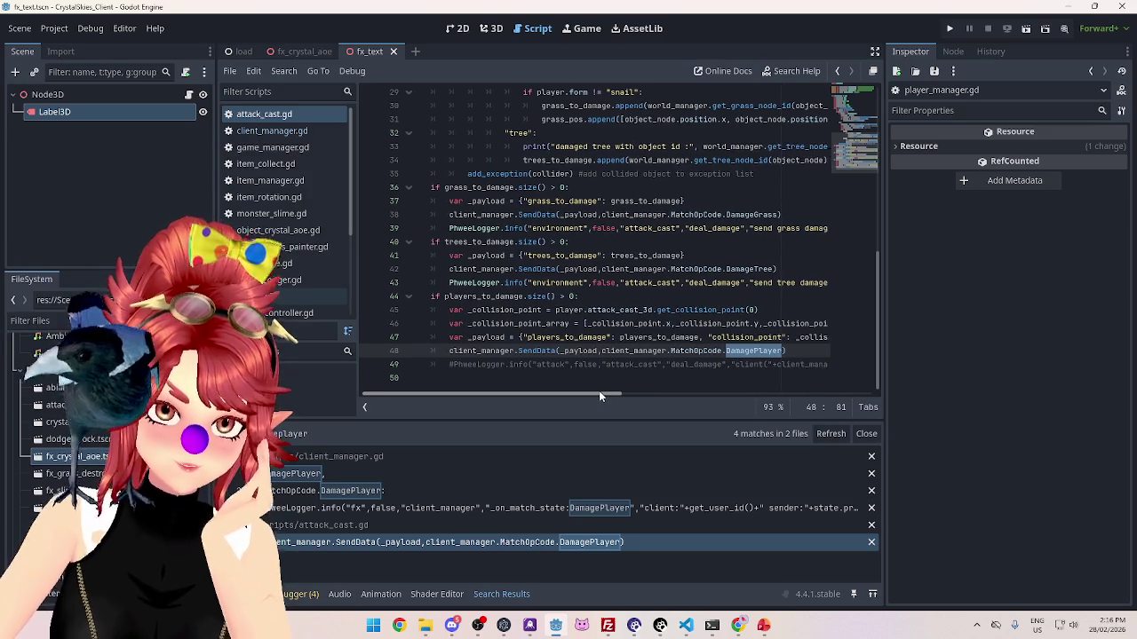
scroll(602, 396, left, 1)
scroll(600, 395, right, 1)
scroll(602, 394, left, 1)
scroll(604, 394, right, 1)
scroll(600, 395, left, 1)
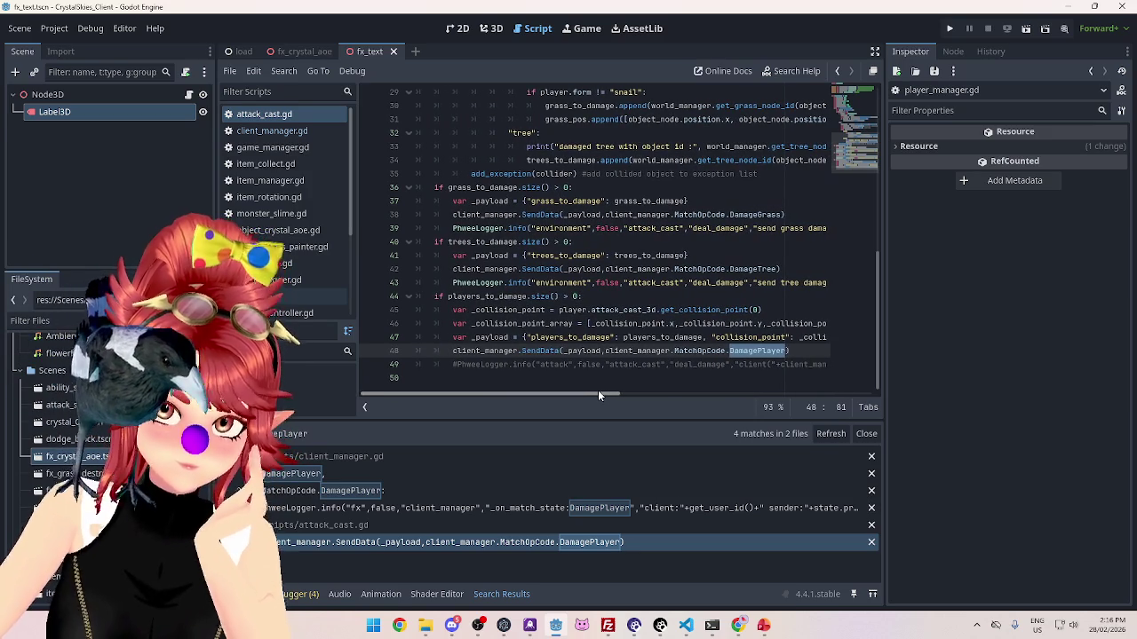
mouse_move(598, 395)
mouse_down()
mouse_move(696, 391)
mouse_move(629, 401)
mouse_up()
scroll(629, 400, left, 3)
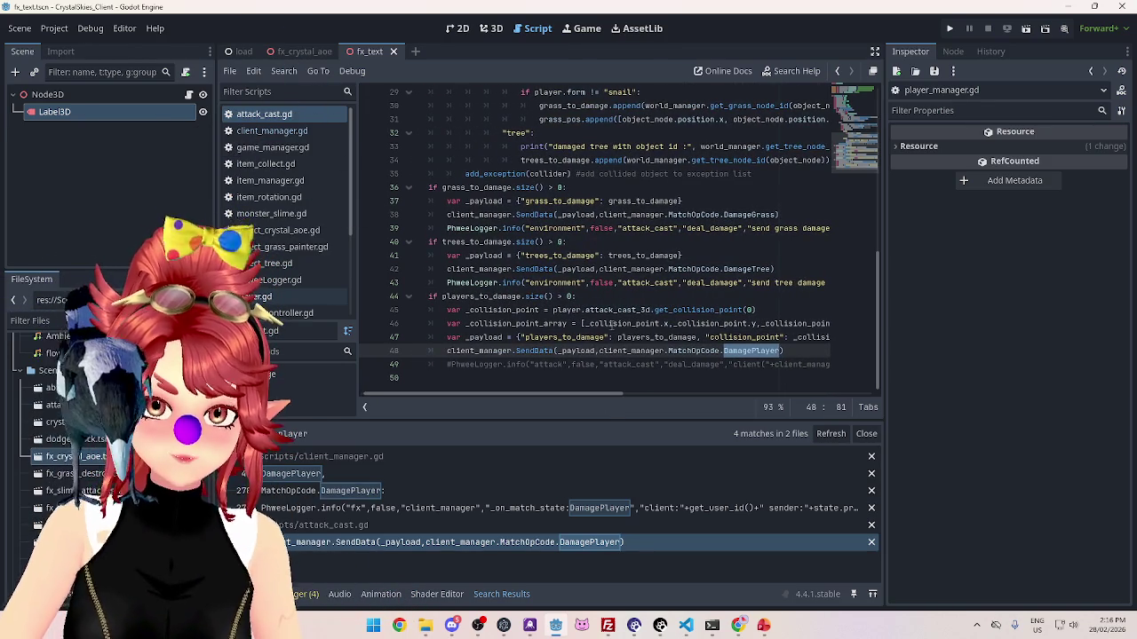
mouse_move(586, 395)
mouse_down()
mouse_move(647, 394)
mouse_move(573, 381)
mouse_up()
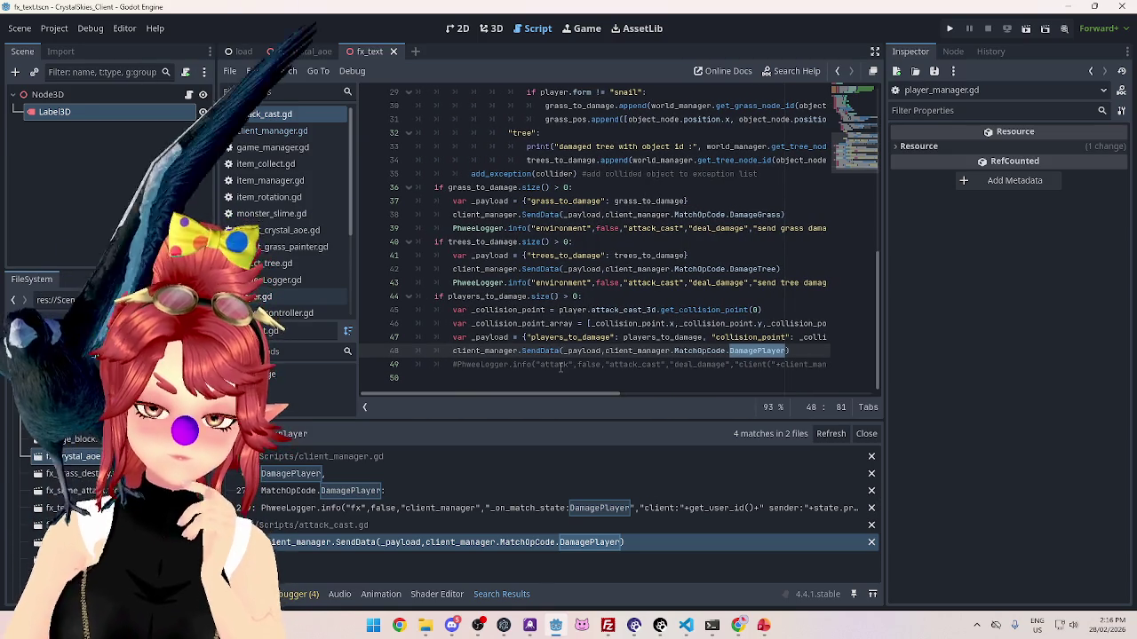
mouse_move(569, 394)
mouse_down()
mouse_move(590, 396)
mouse_move(575, 396)
mouse_up()
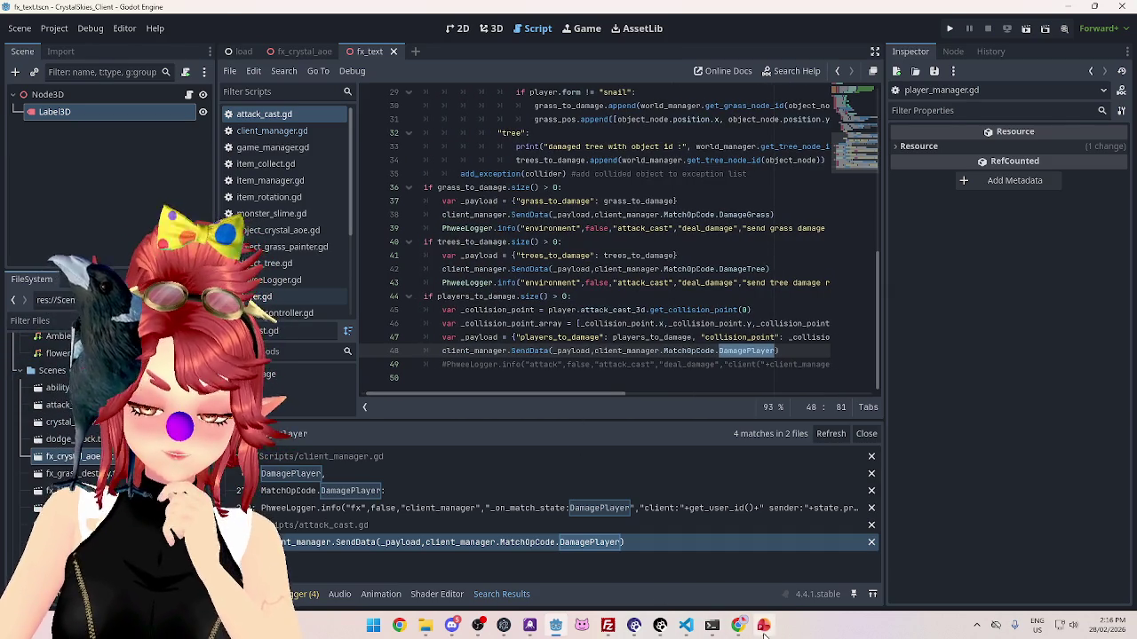